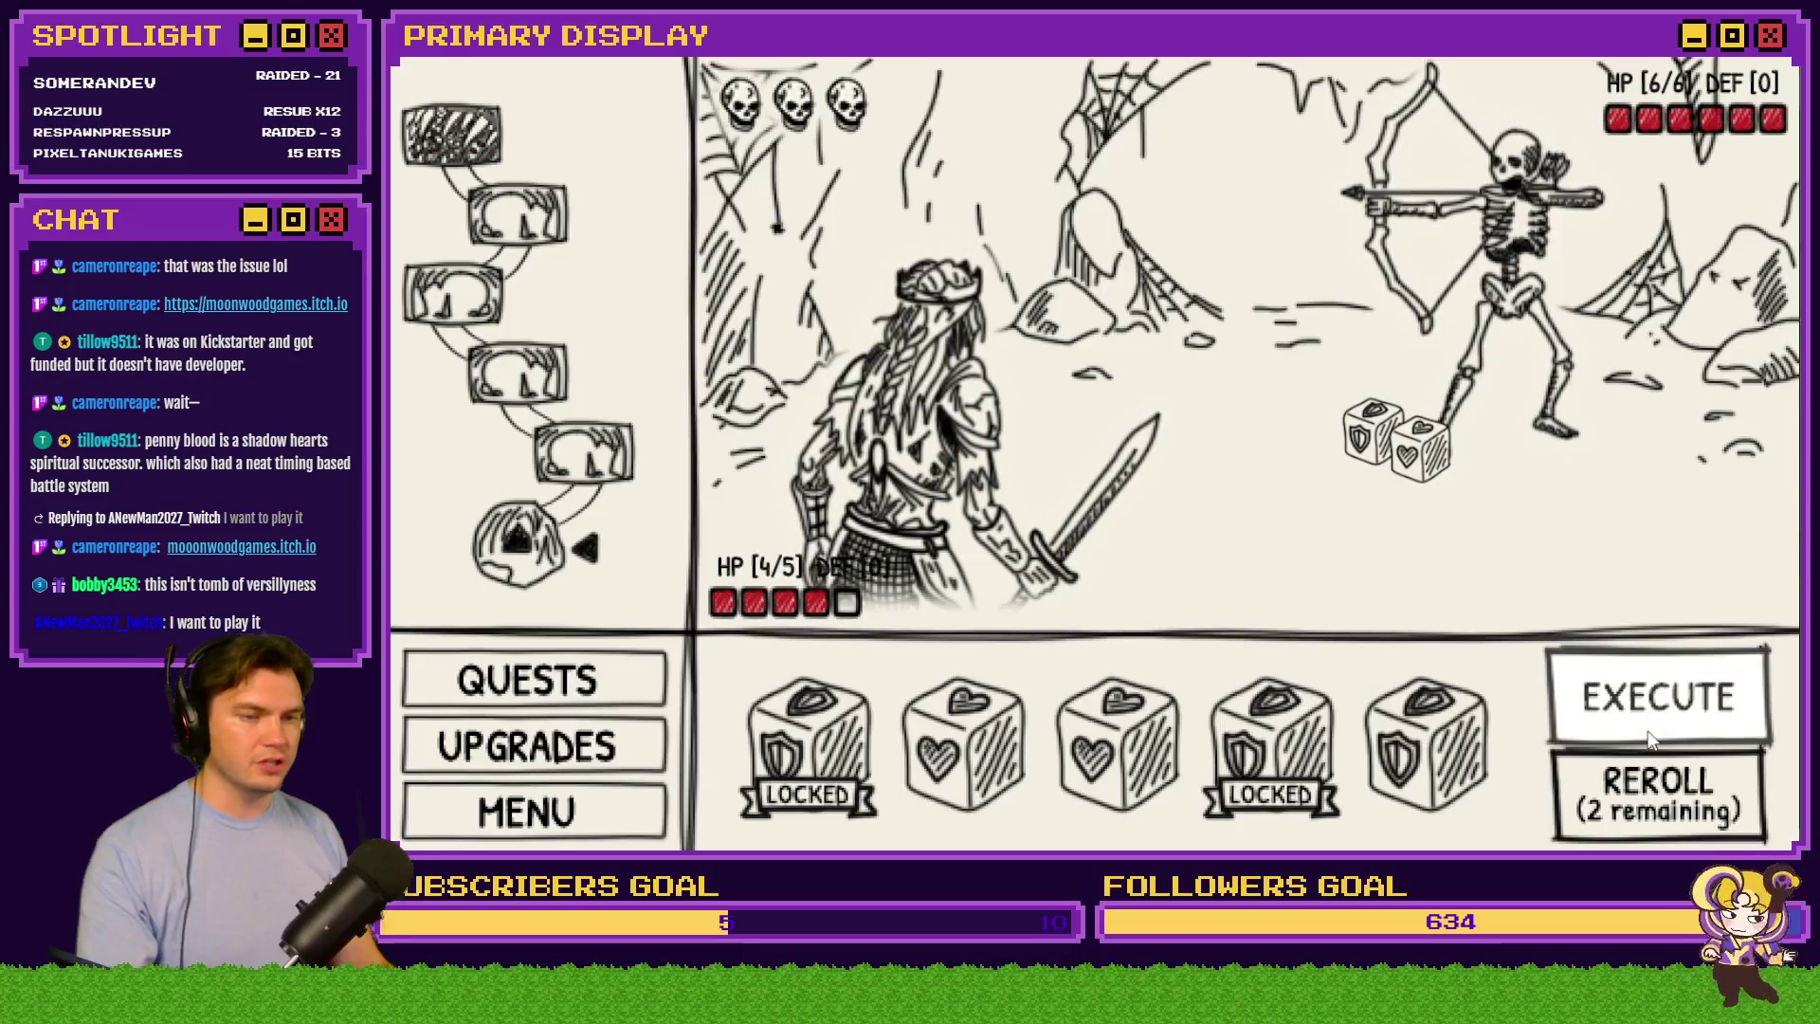
Resolve the first dice turn: two heart dice heal the hero, three shield dice raise defence
click(1656, 713)
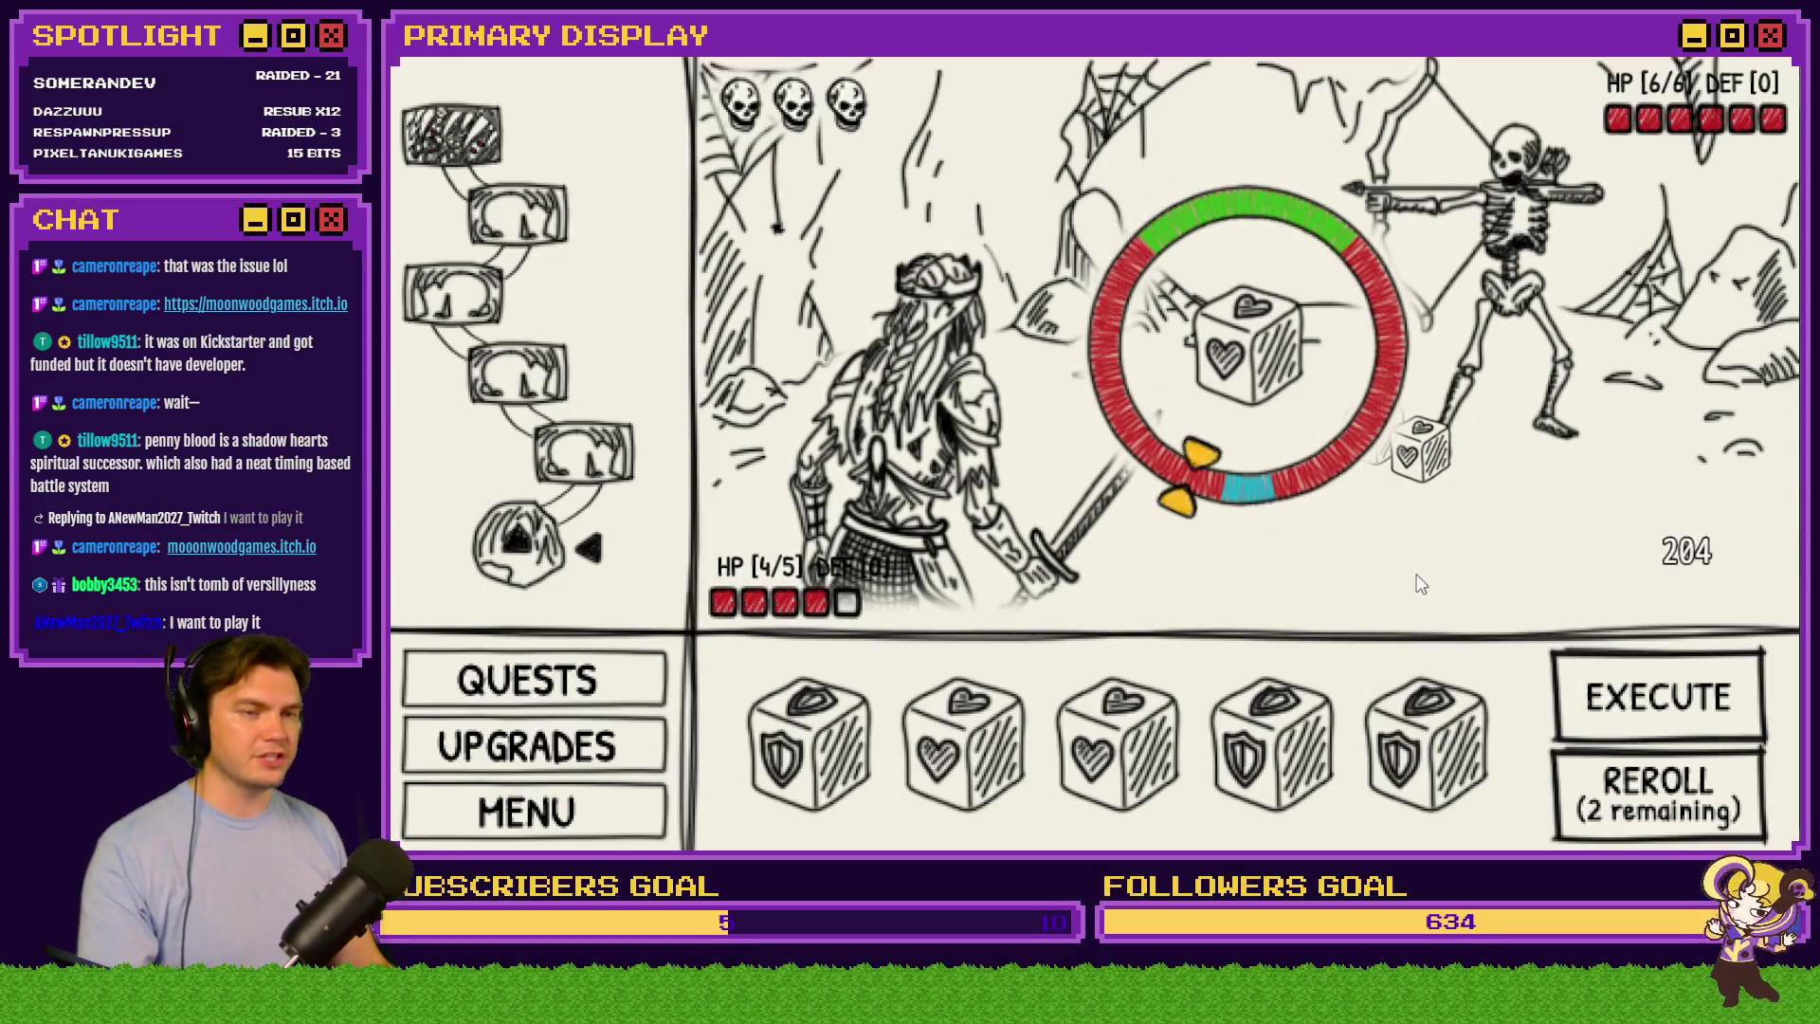
click(1419, 585)
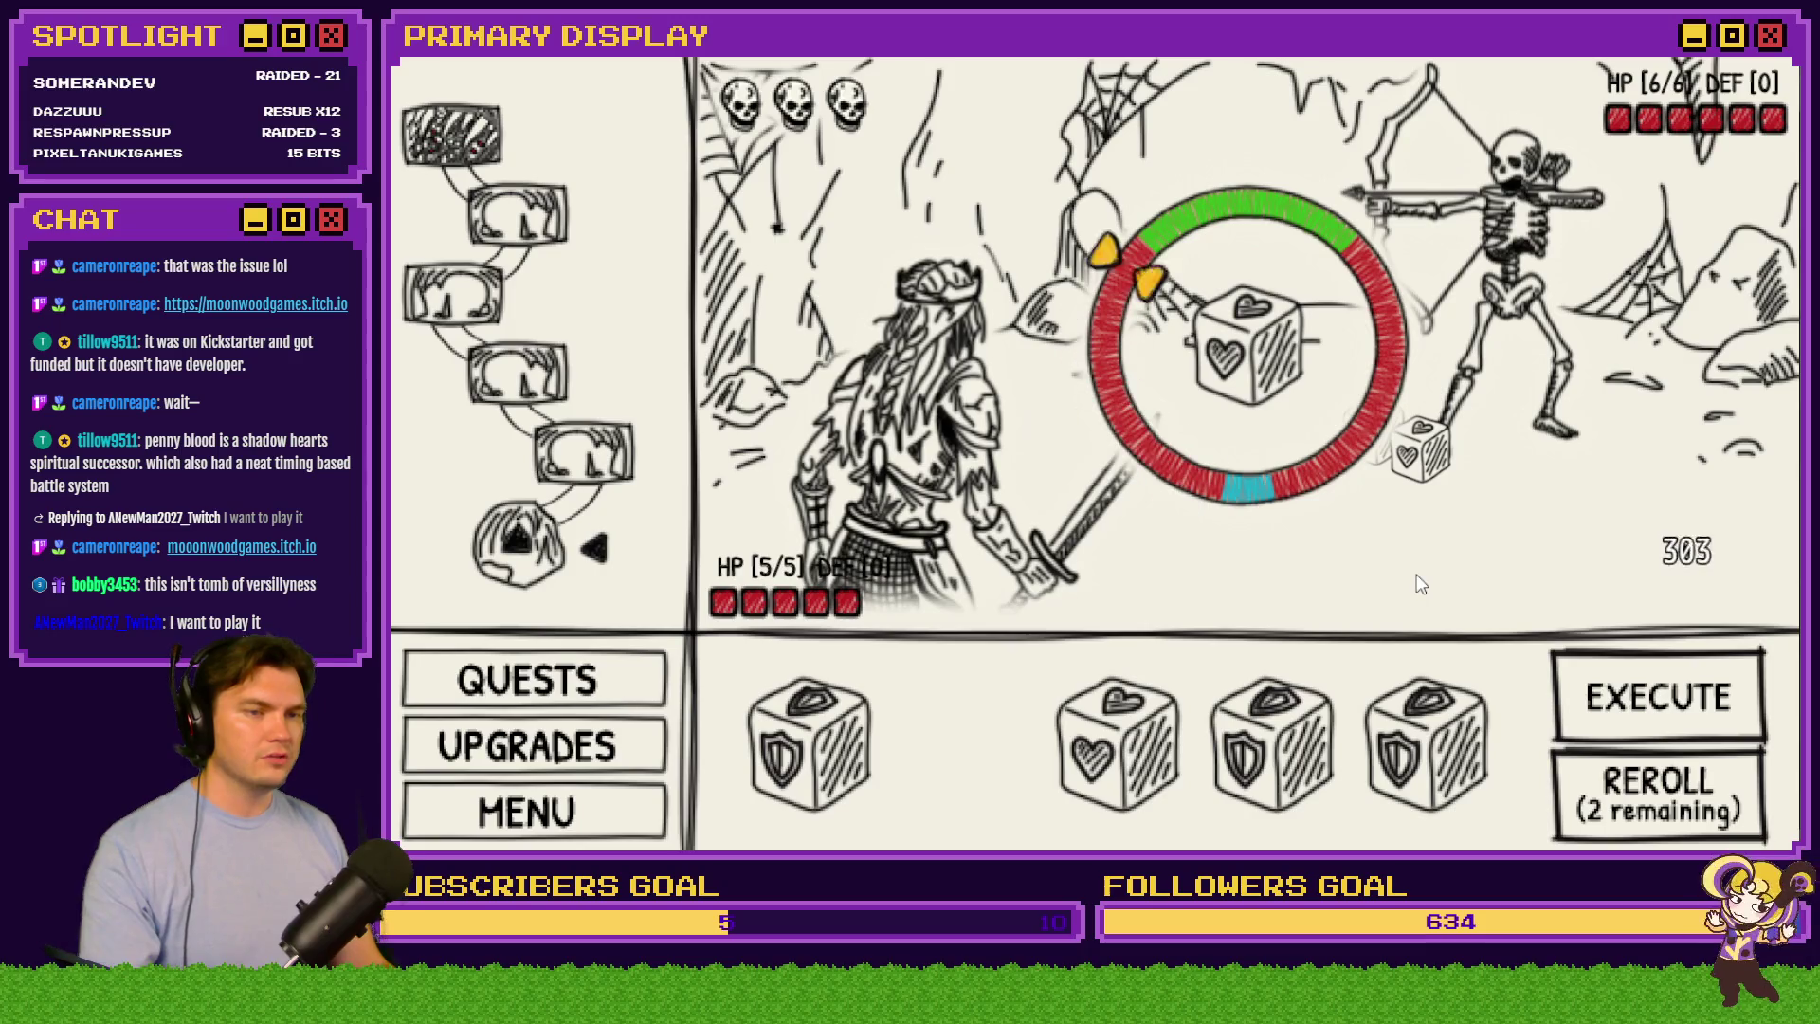
click(1419, 577)
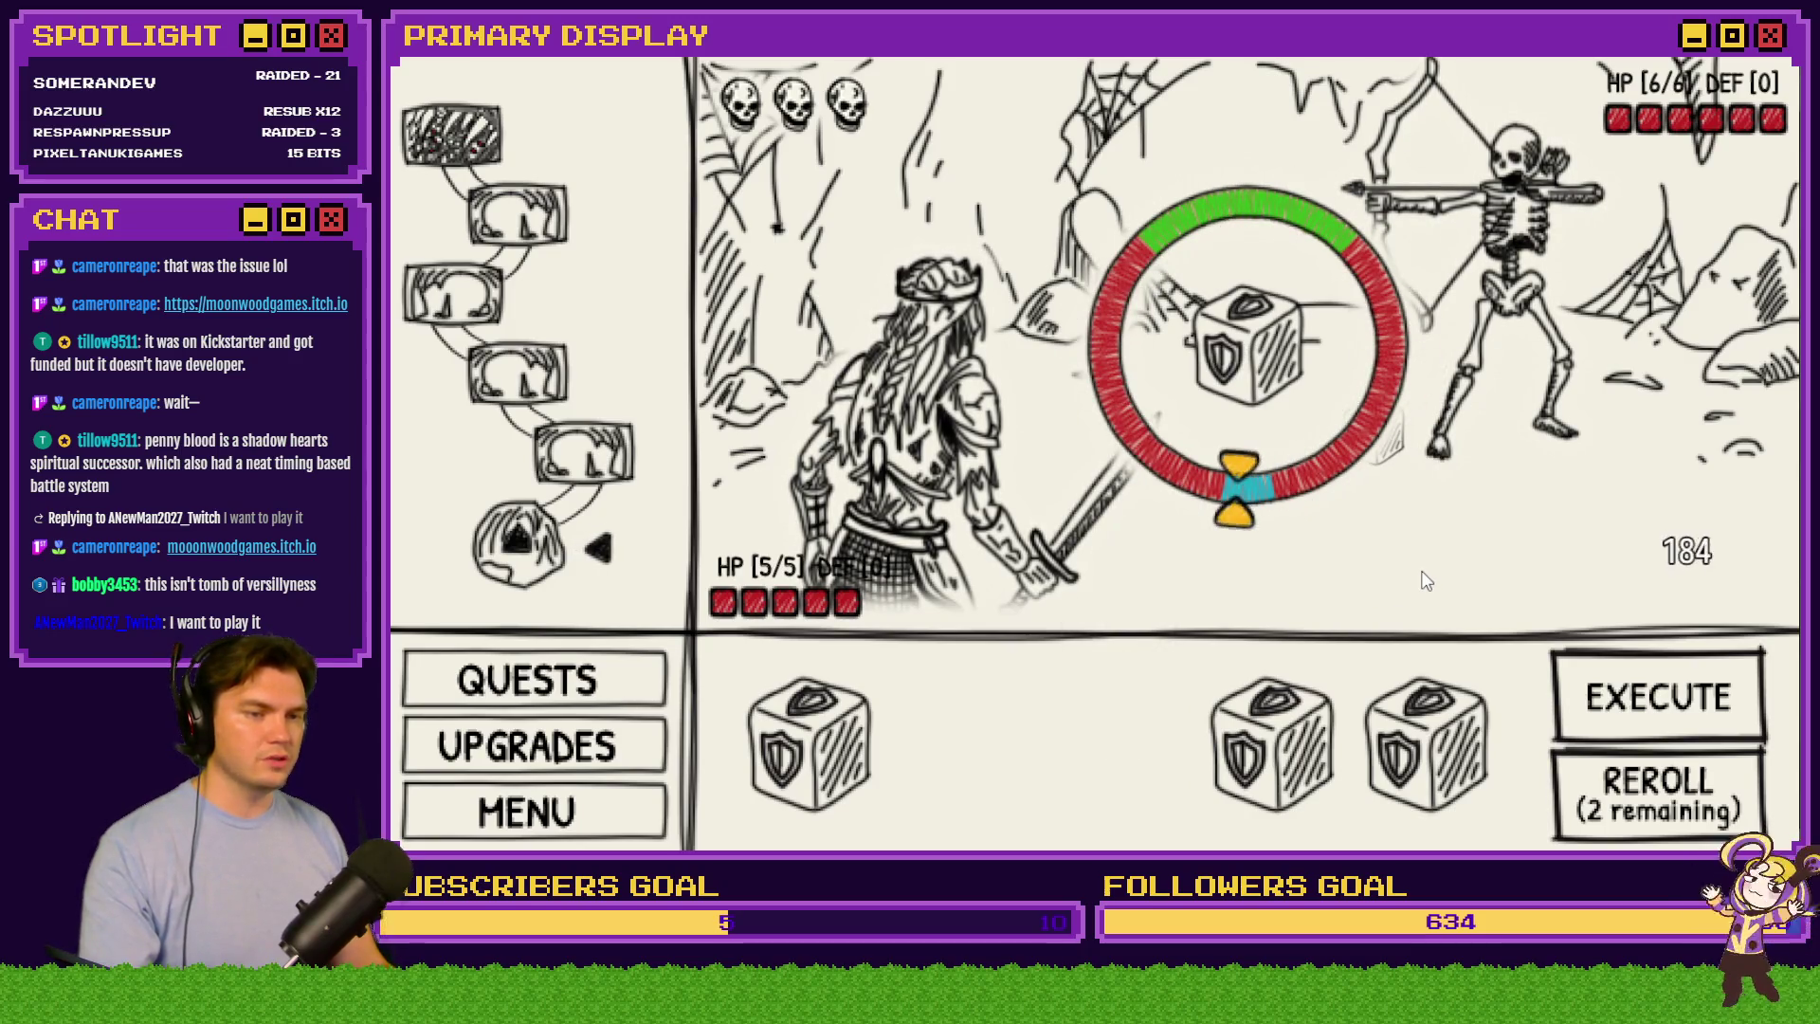
click(1421, 572)
click(1428, 580)
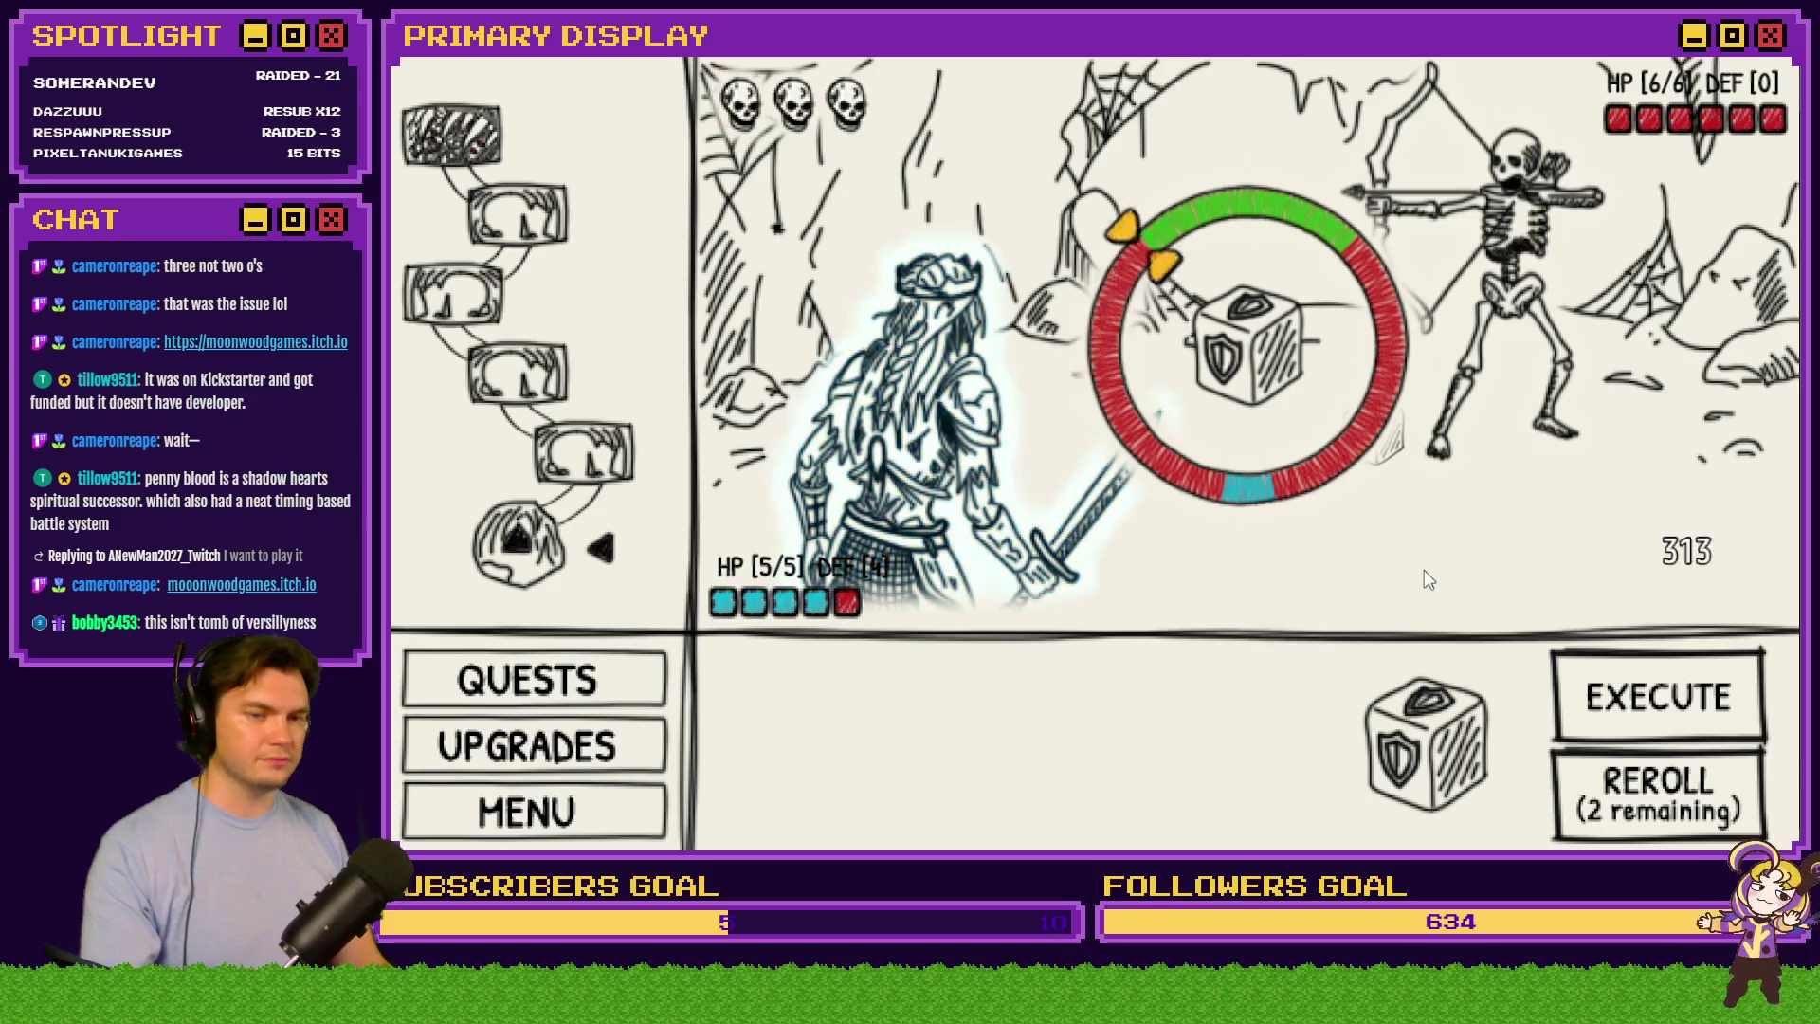
click(1429, 580)
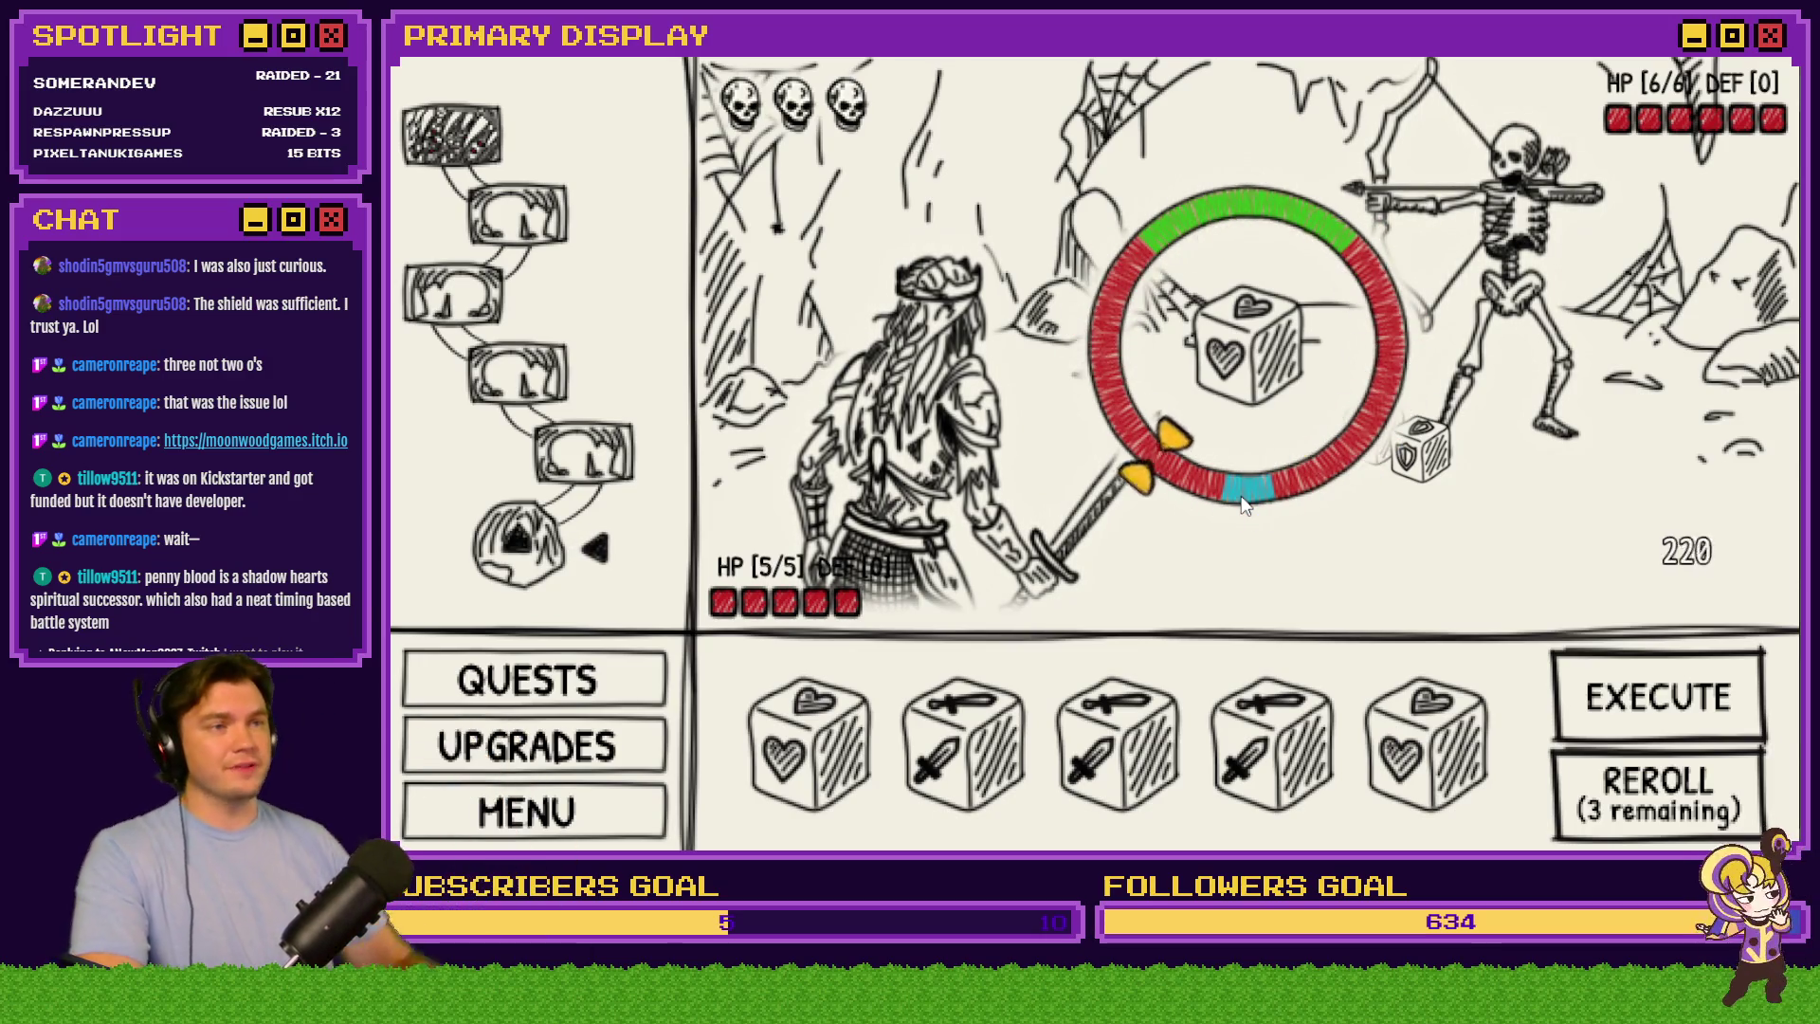
Play the next turn's two heart dice and three sword strikes against the skeleton archer
click(1257, 525)
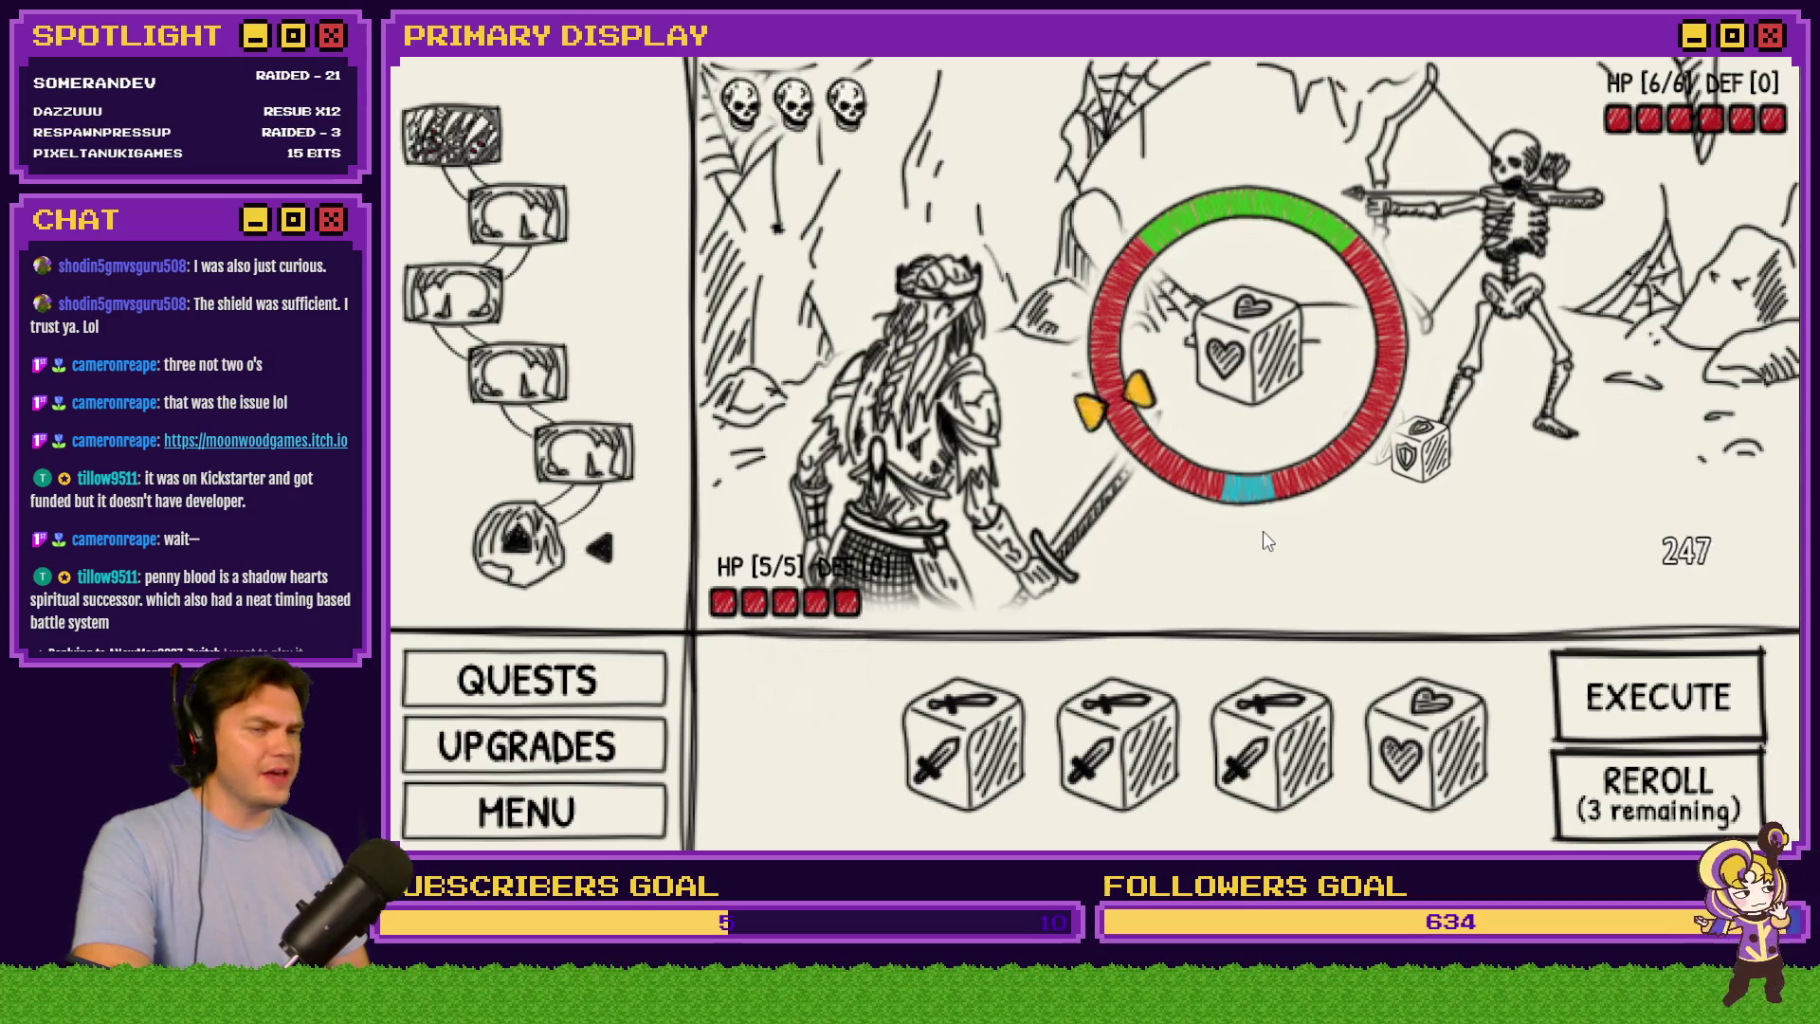
click(1264, 528)
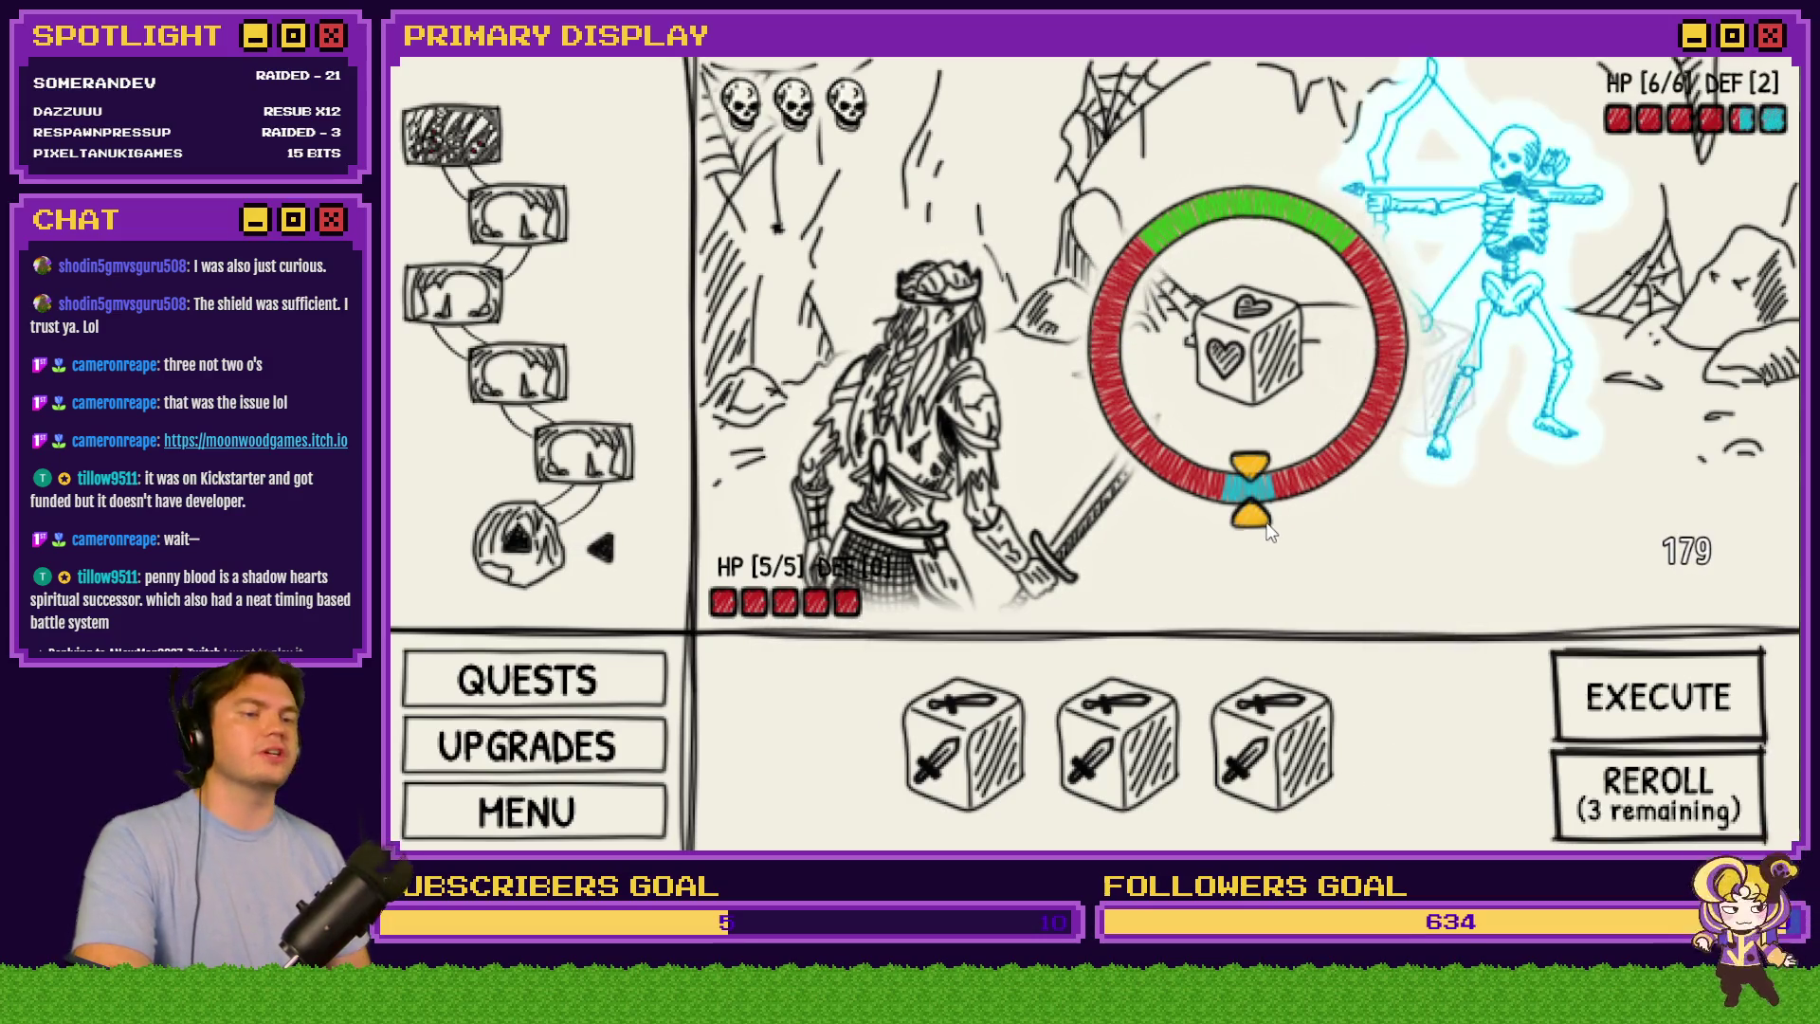
click(1269, 524)
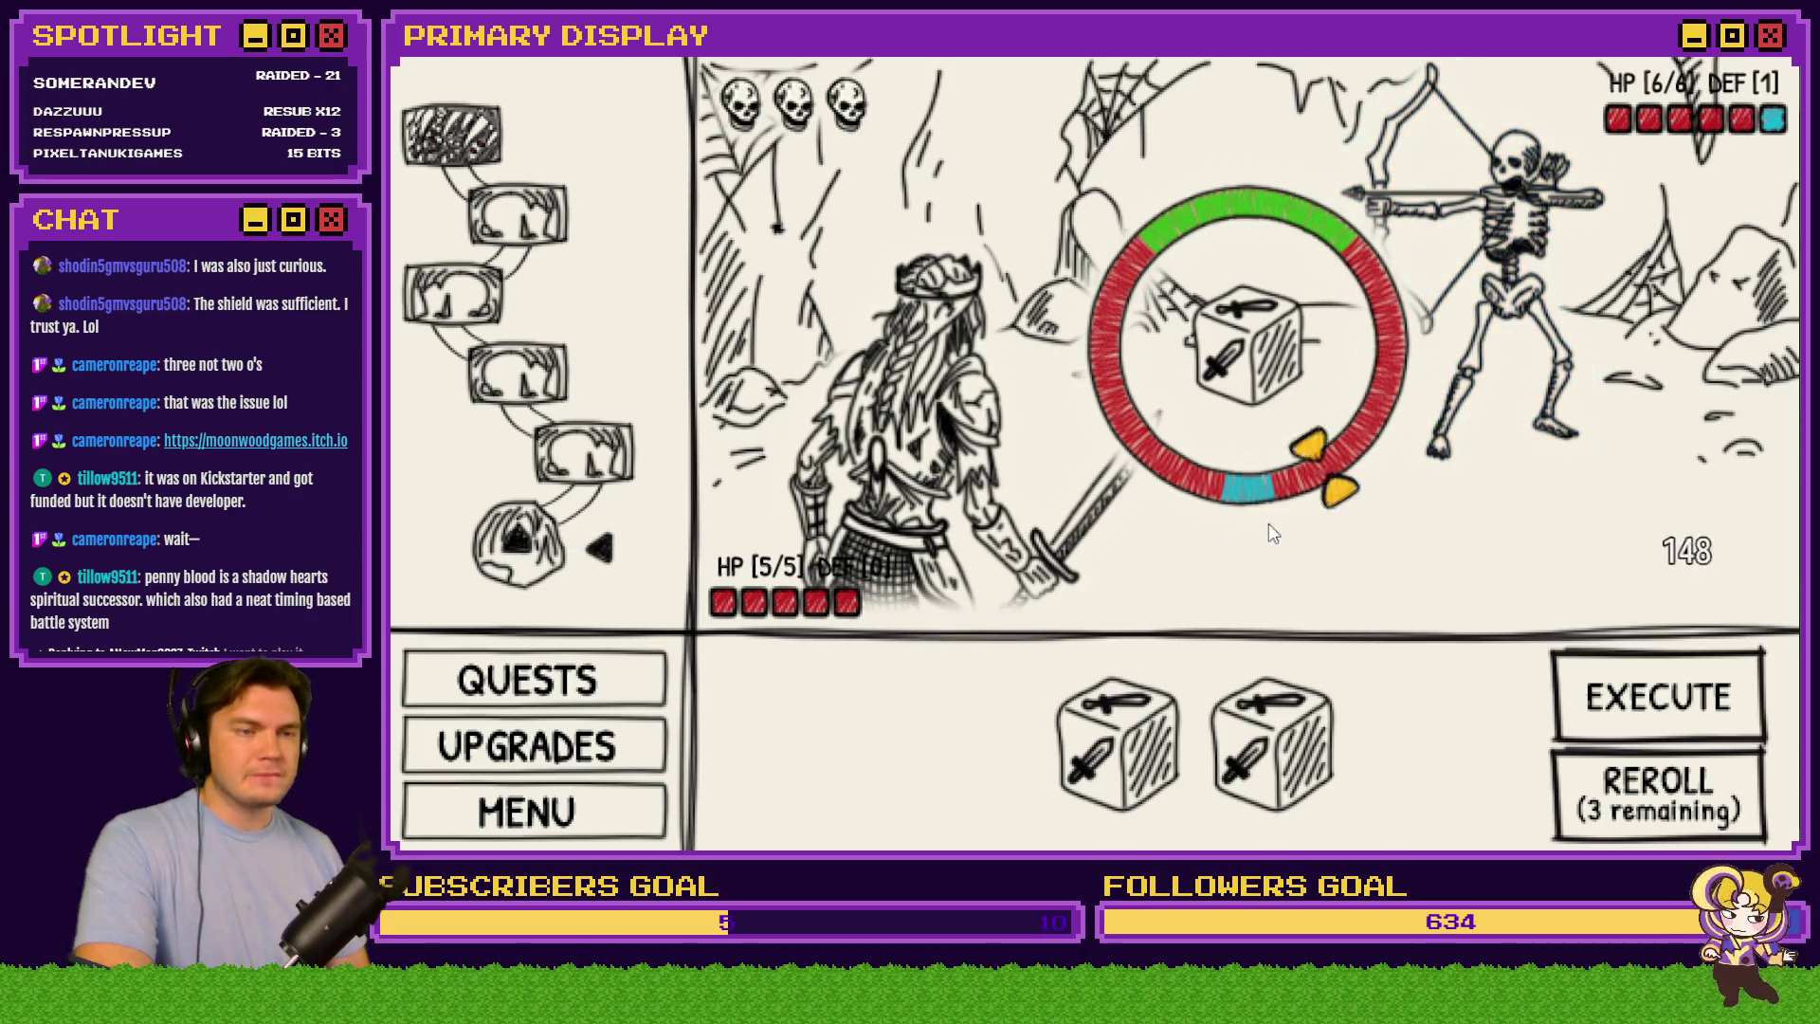
click(1269, 524)
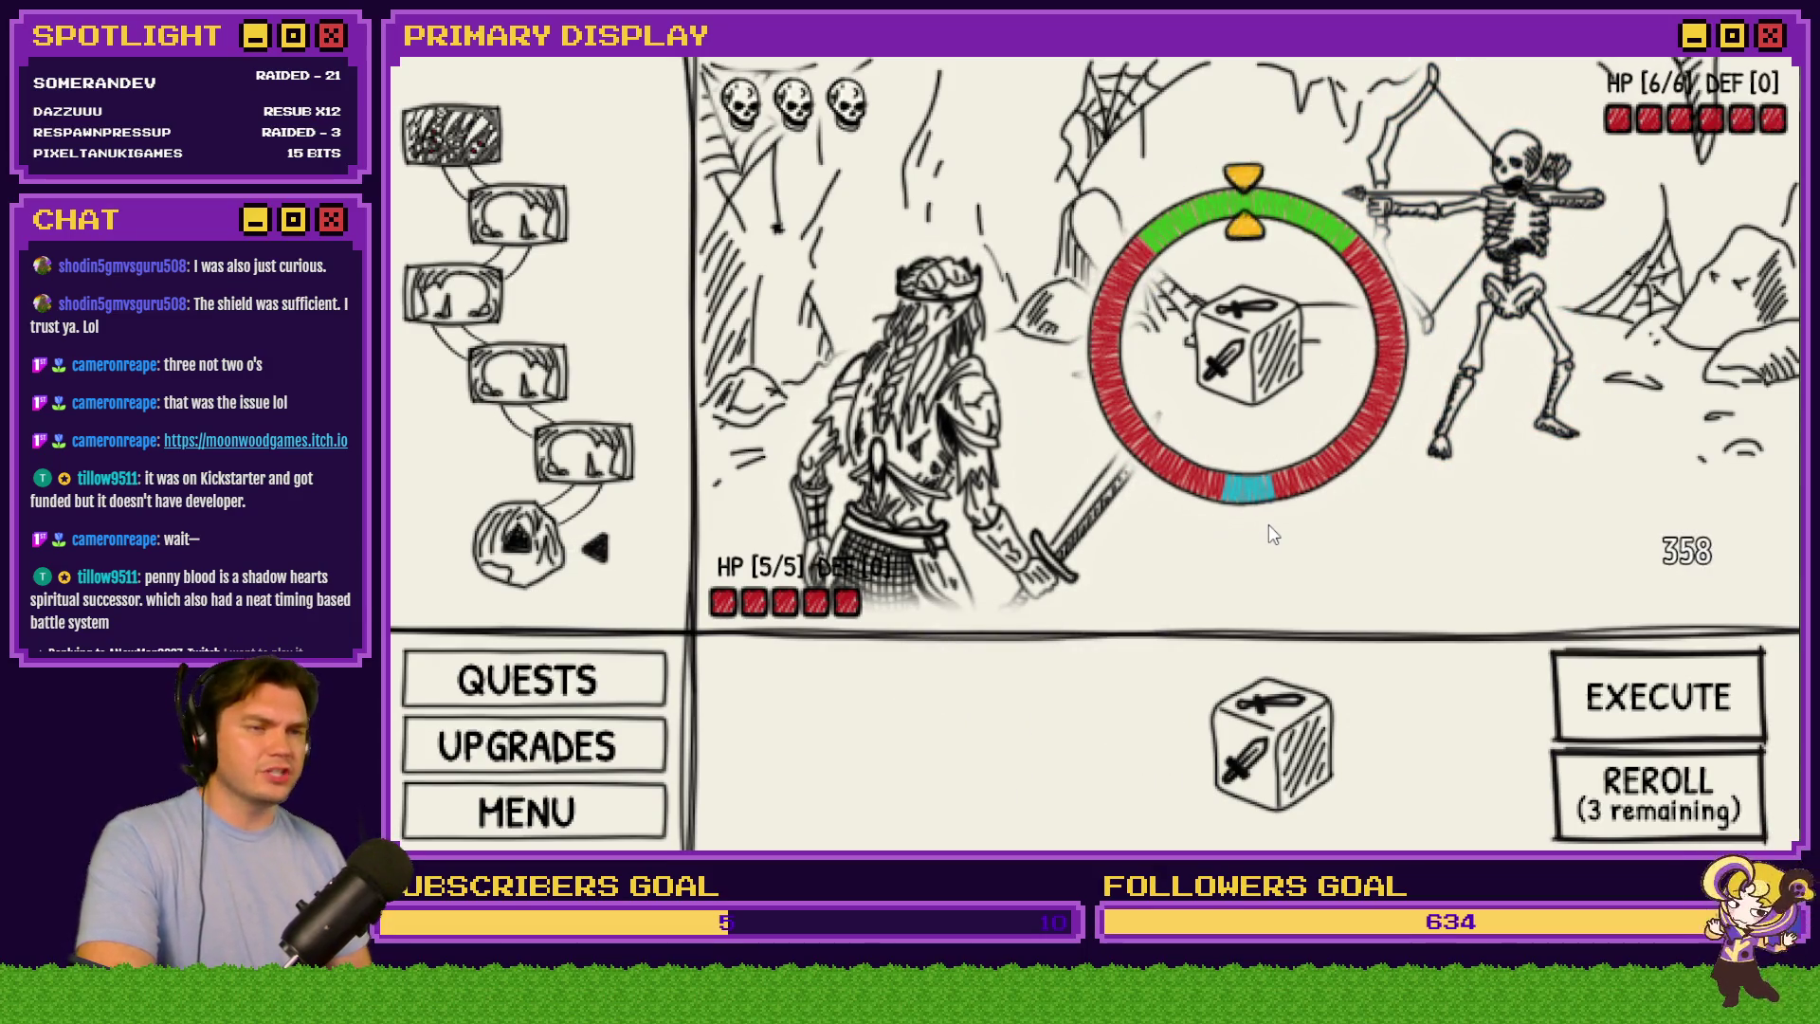
click(1268, 526)
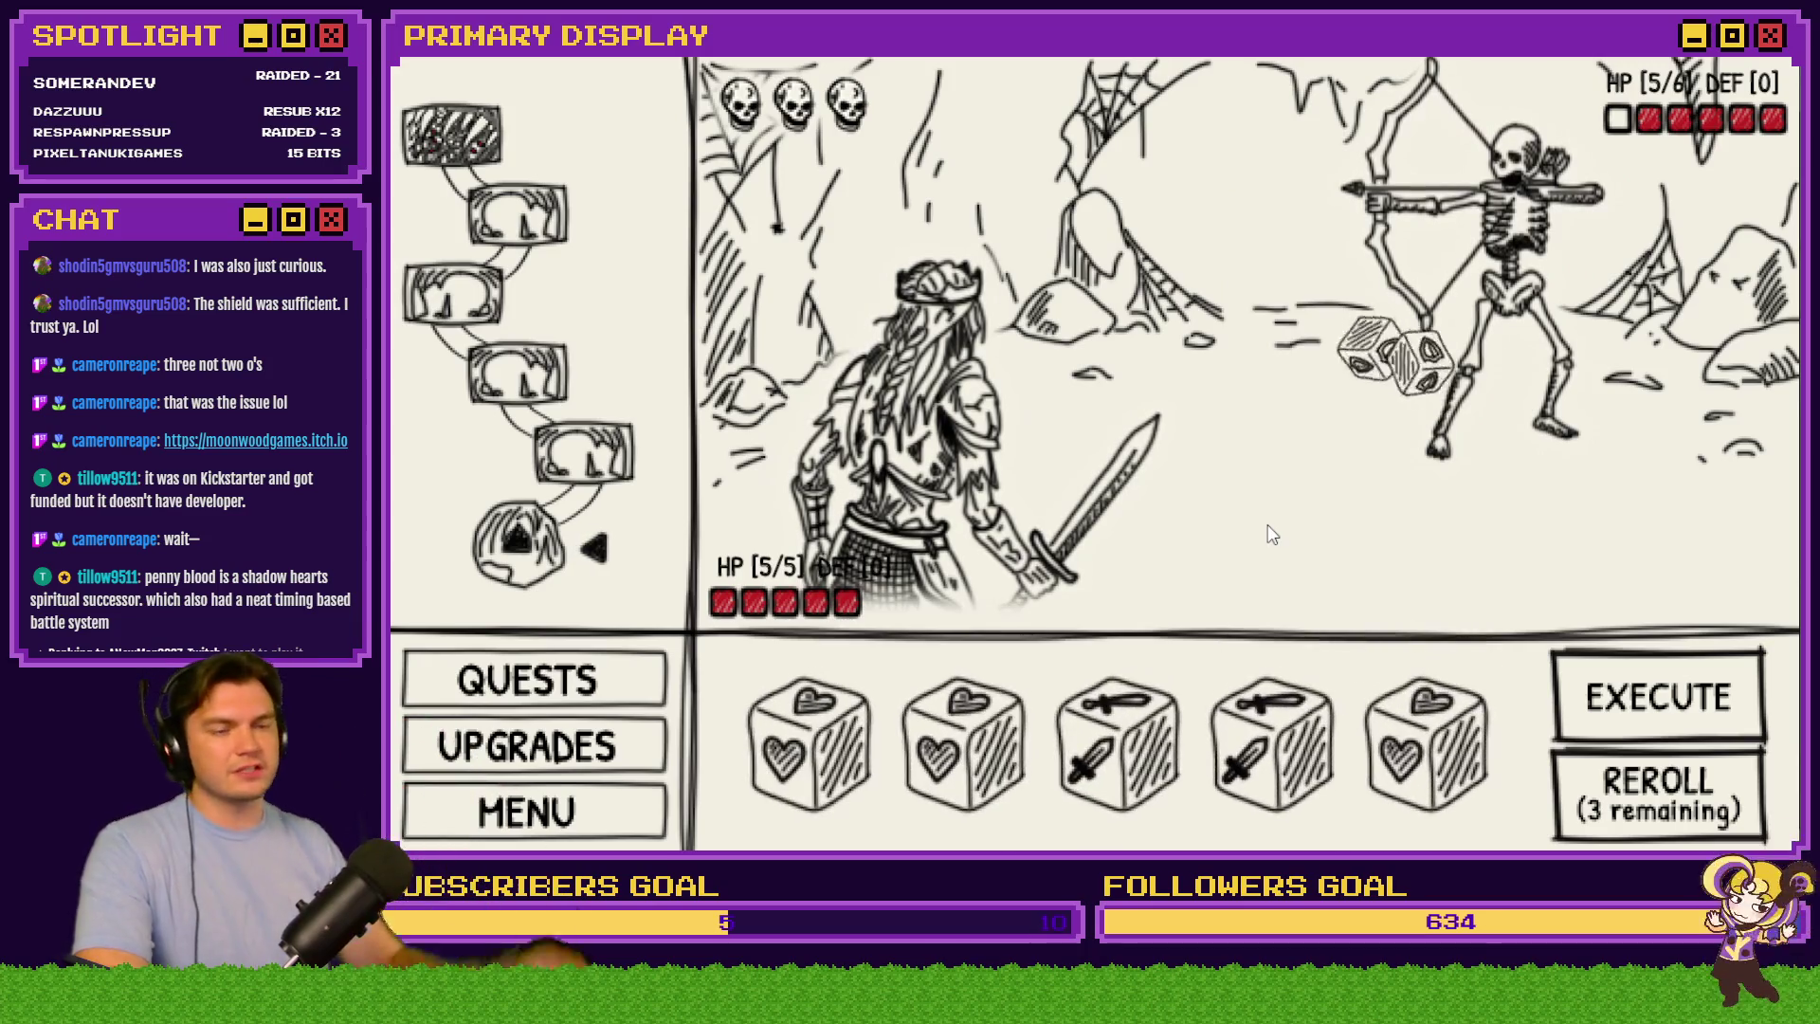
Resolve a new roll: two heart dice, then two sword strikes on the skeleton archer
click(1609, 701)
click(1338, 514)
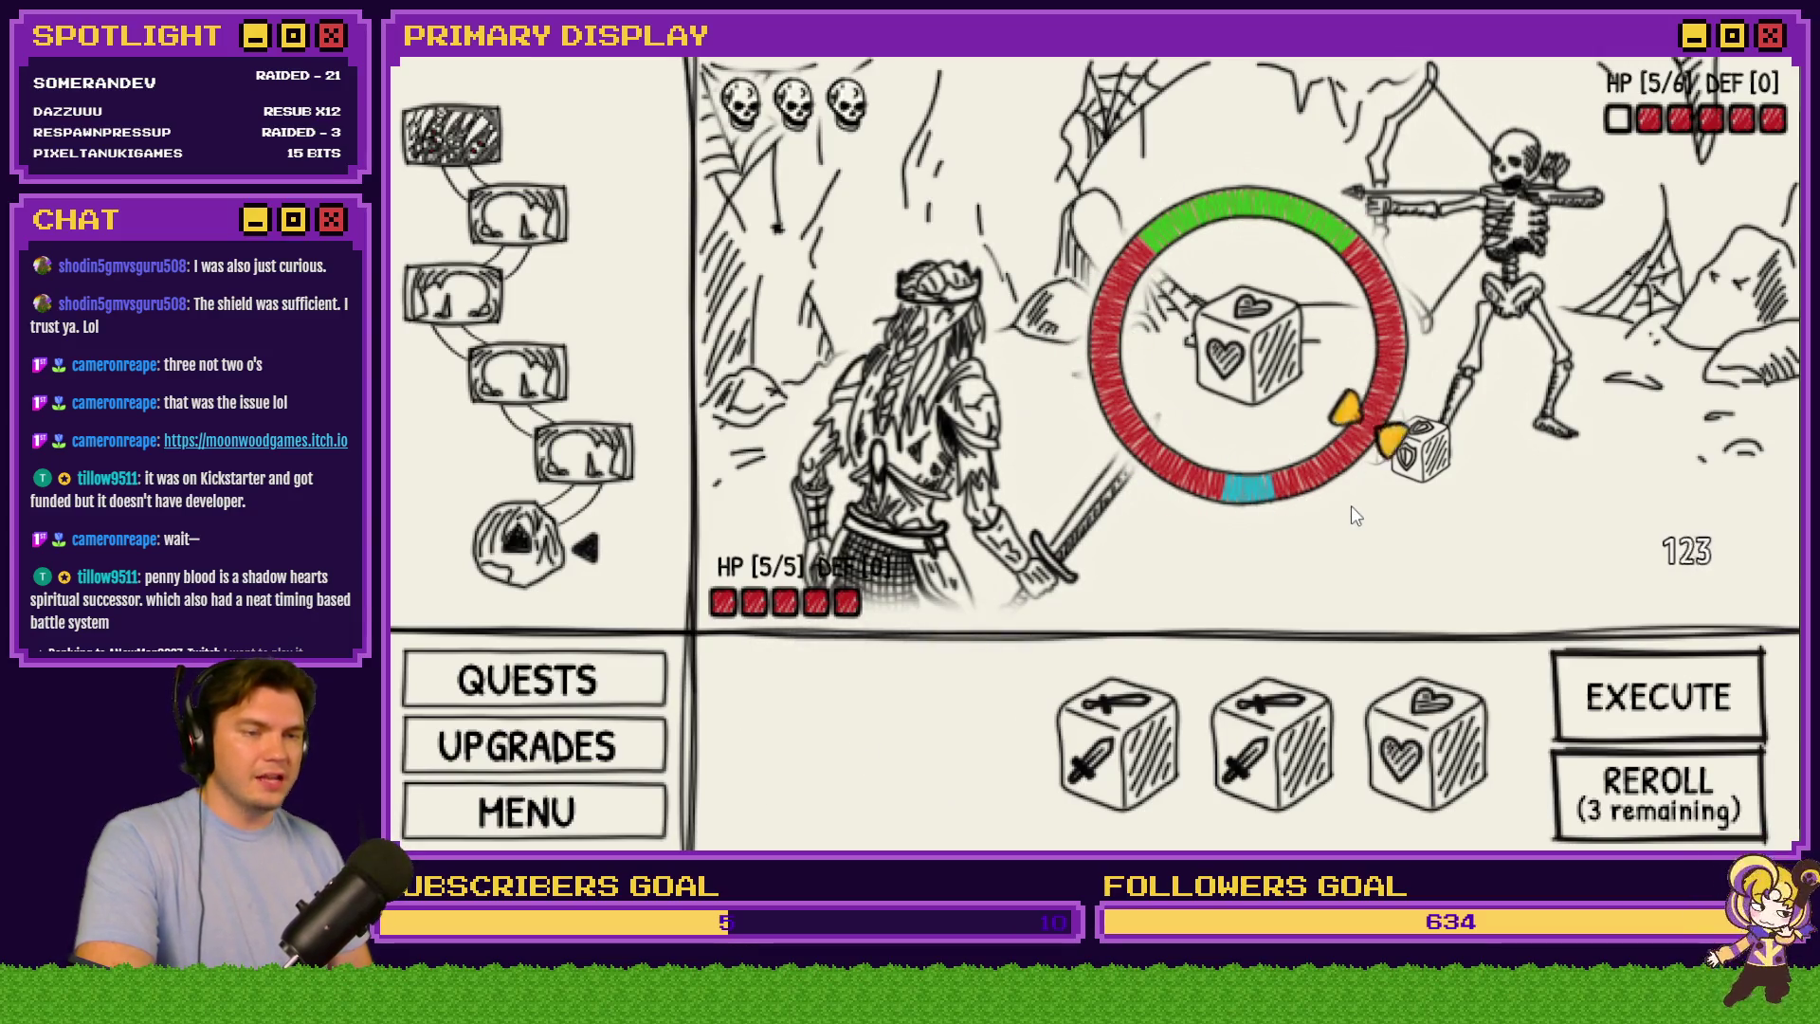
click(1351, 504)
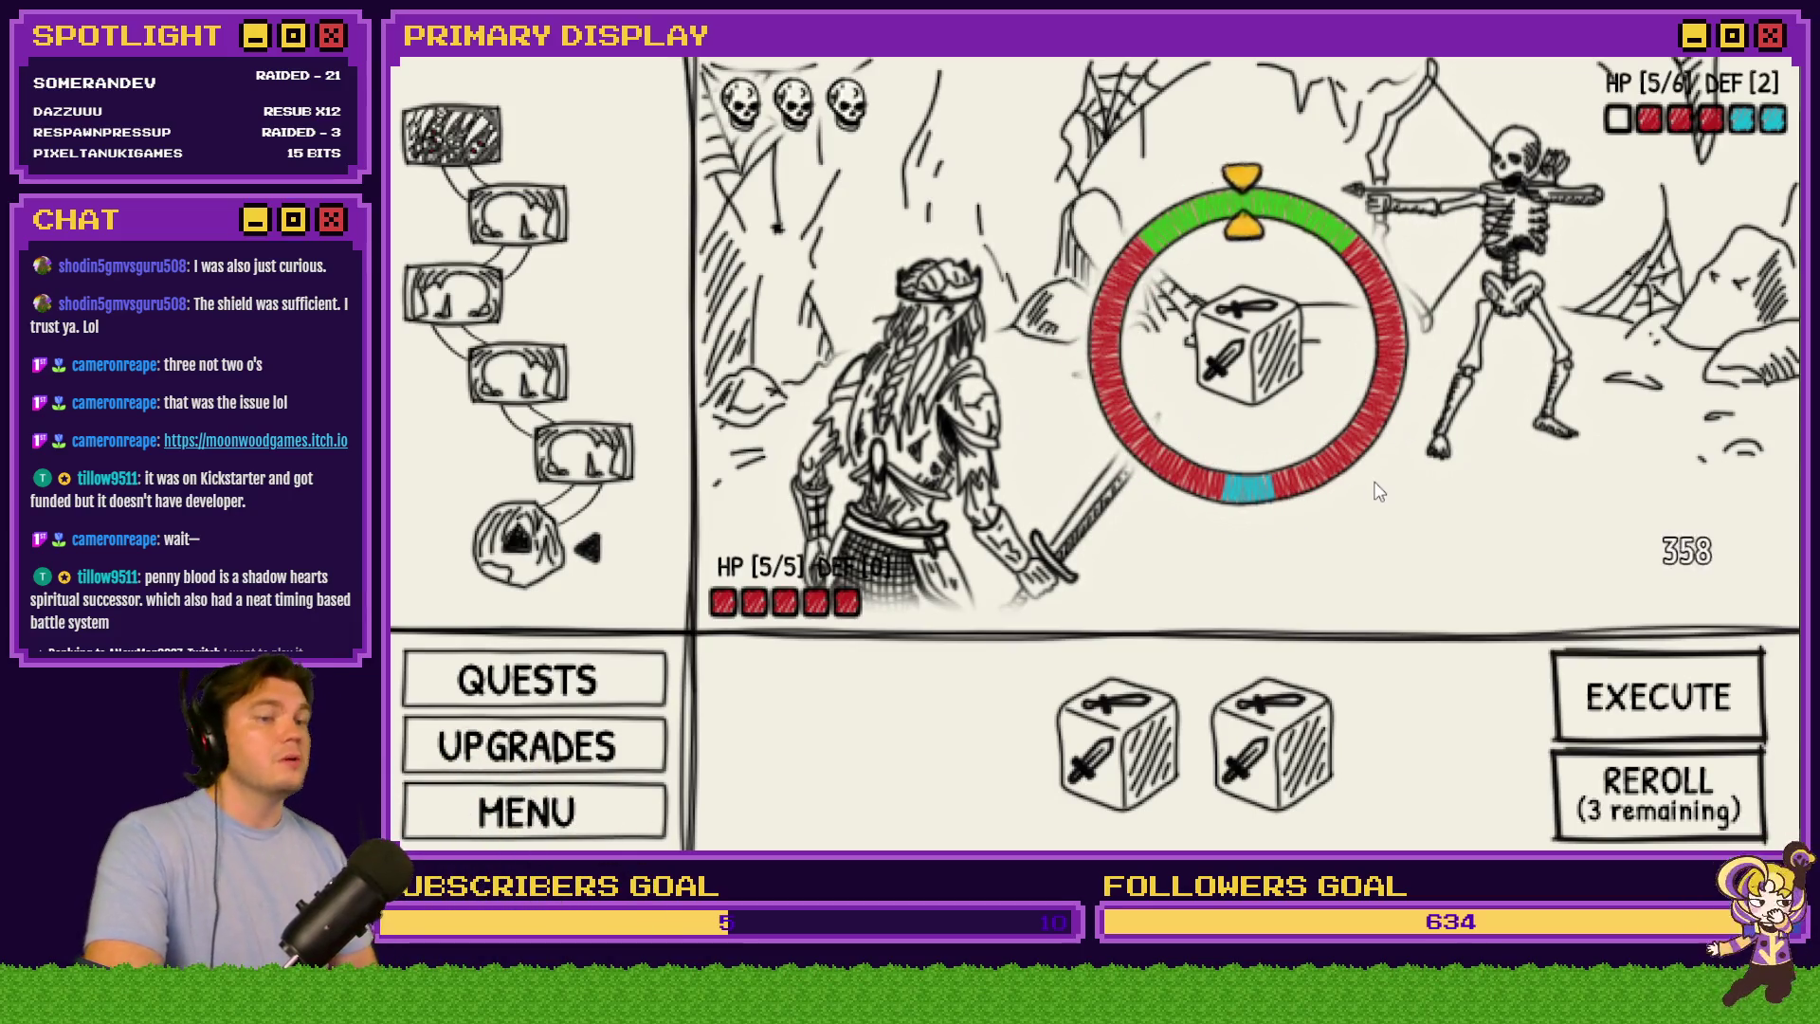
click(1379, 495)
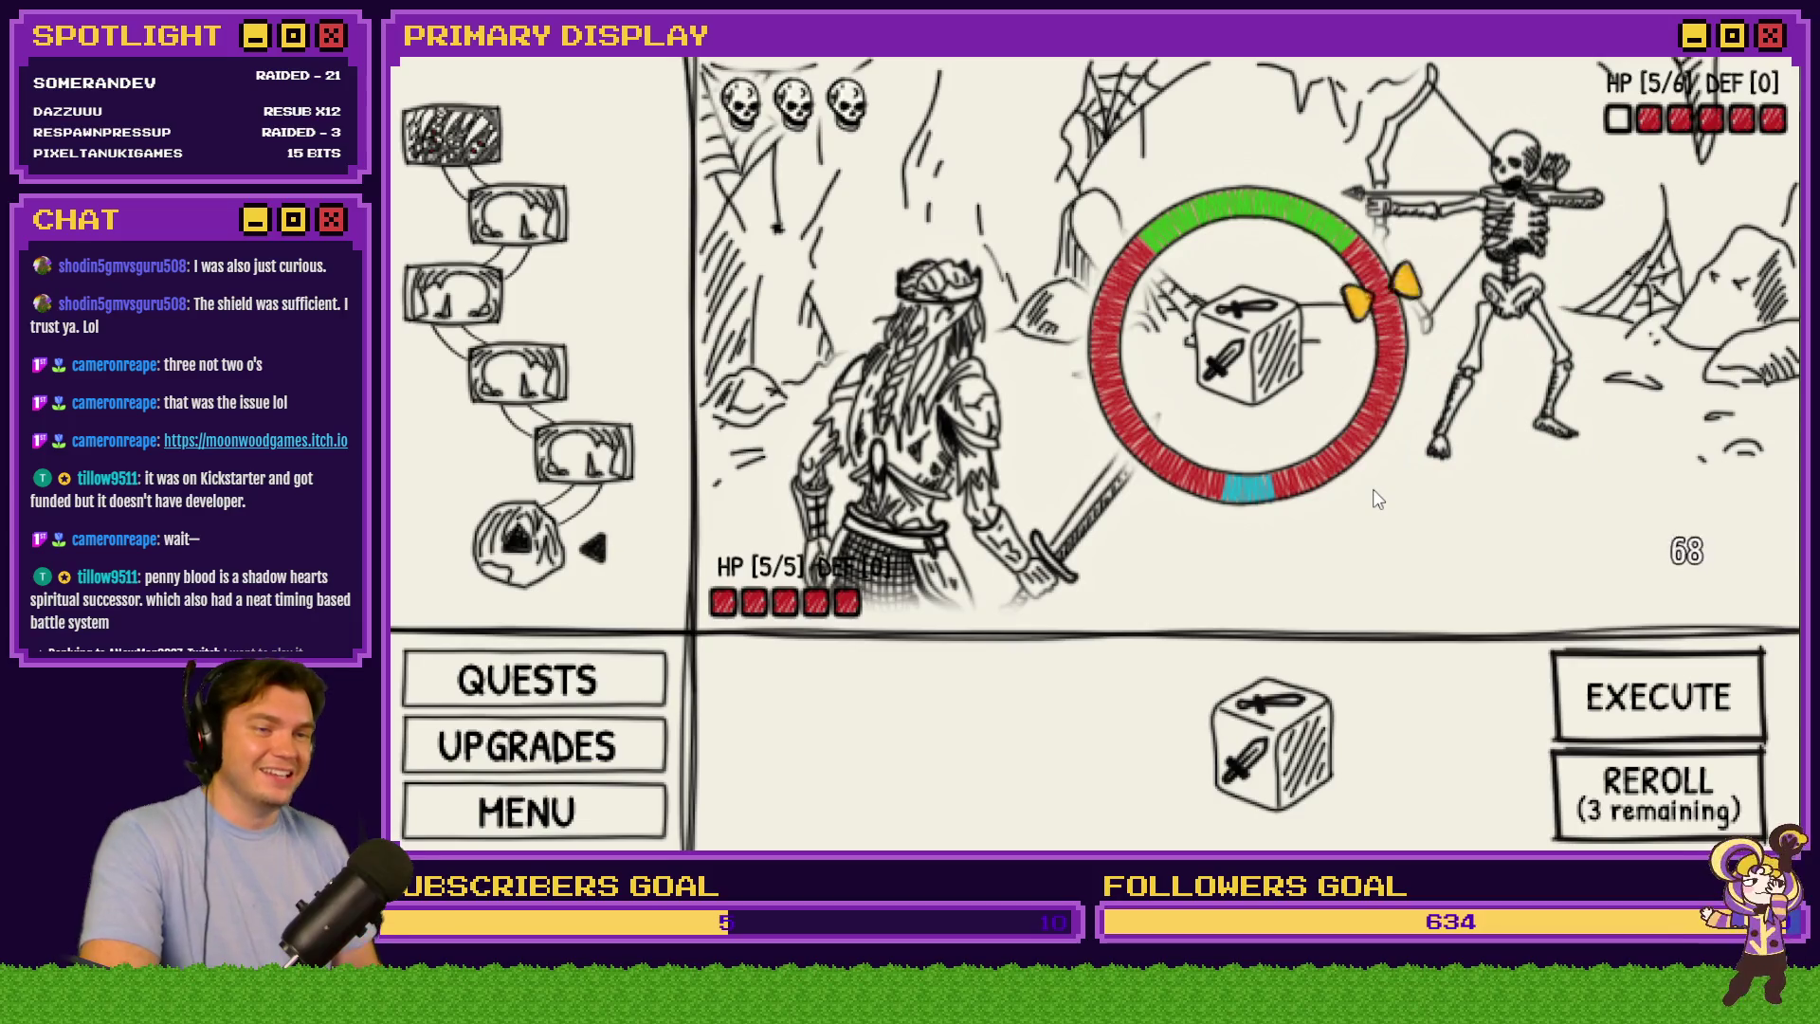
click(1378, 491)
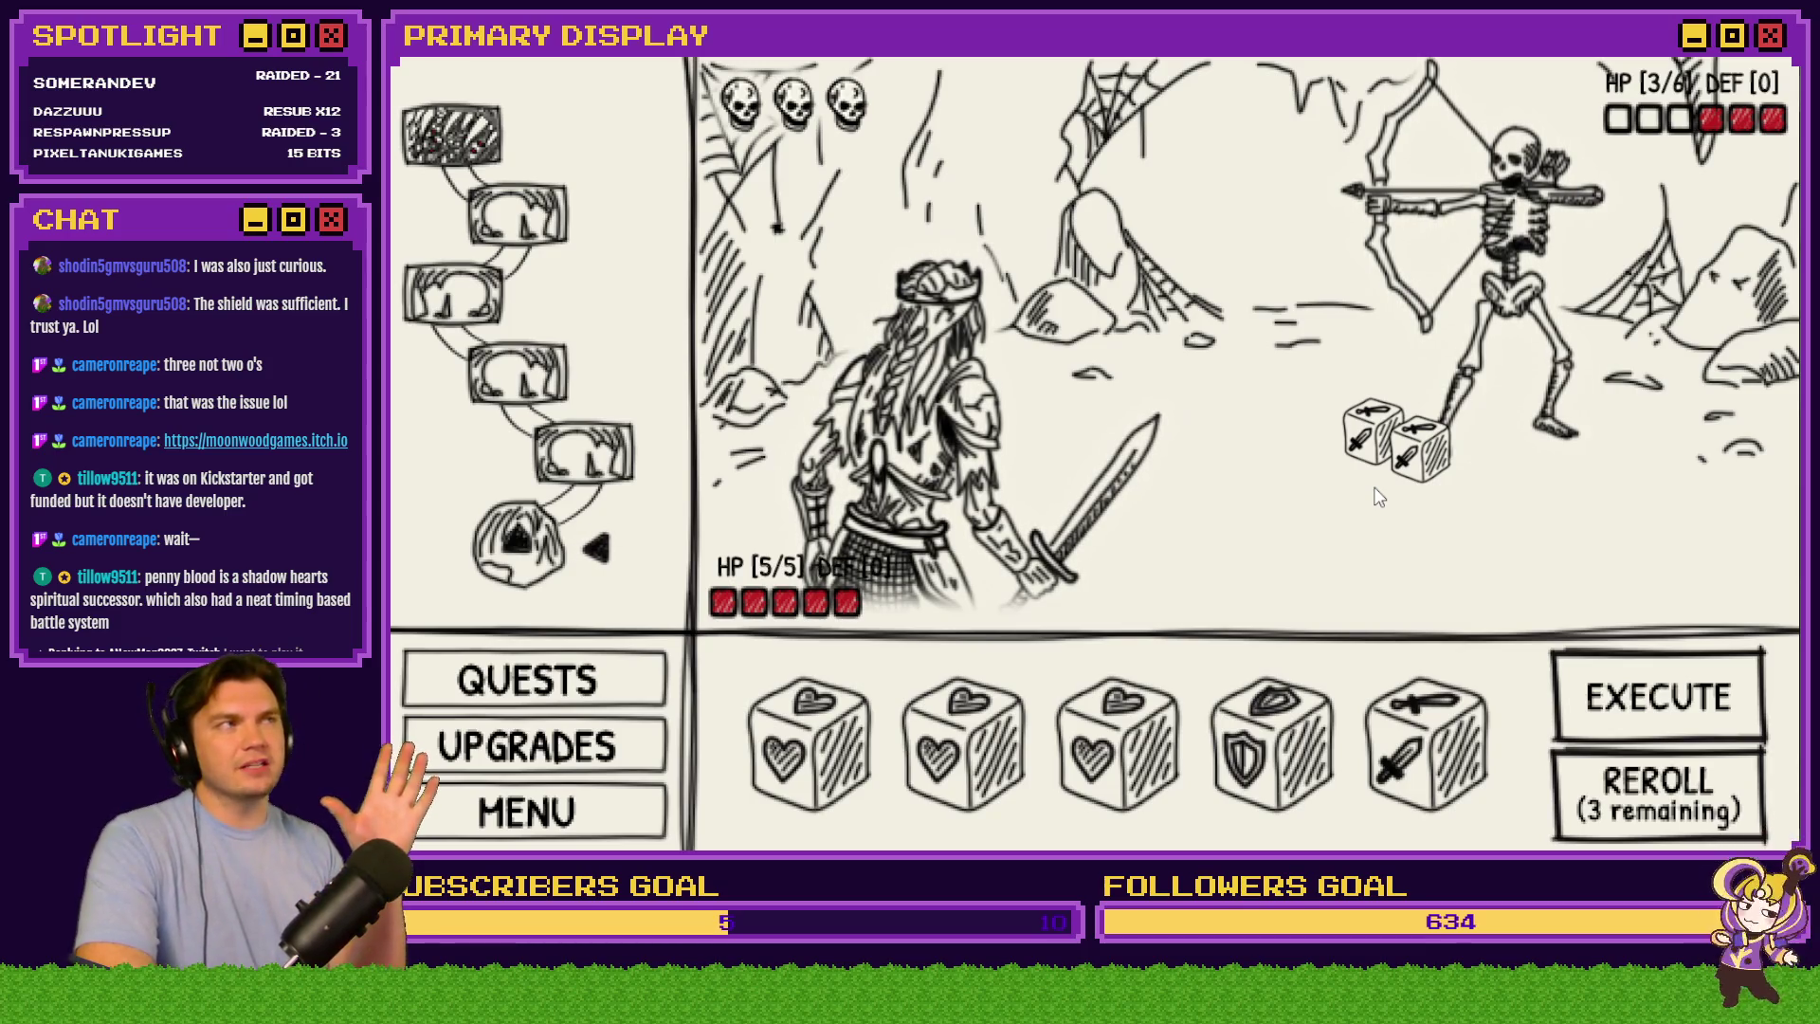
Resolve the next roll's three heart dice and one shield die using the space key
click(1657, 696)
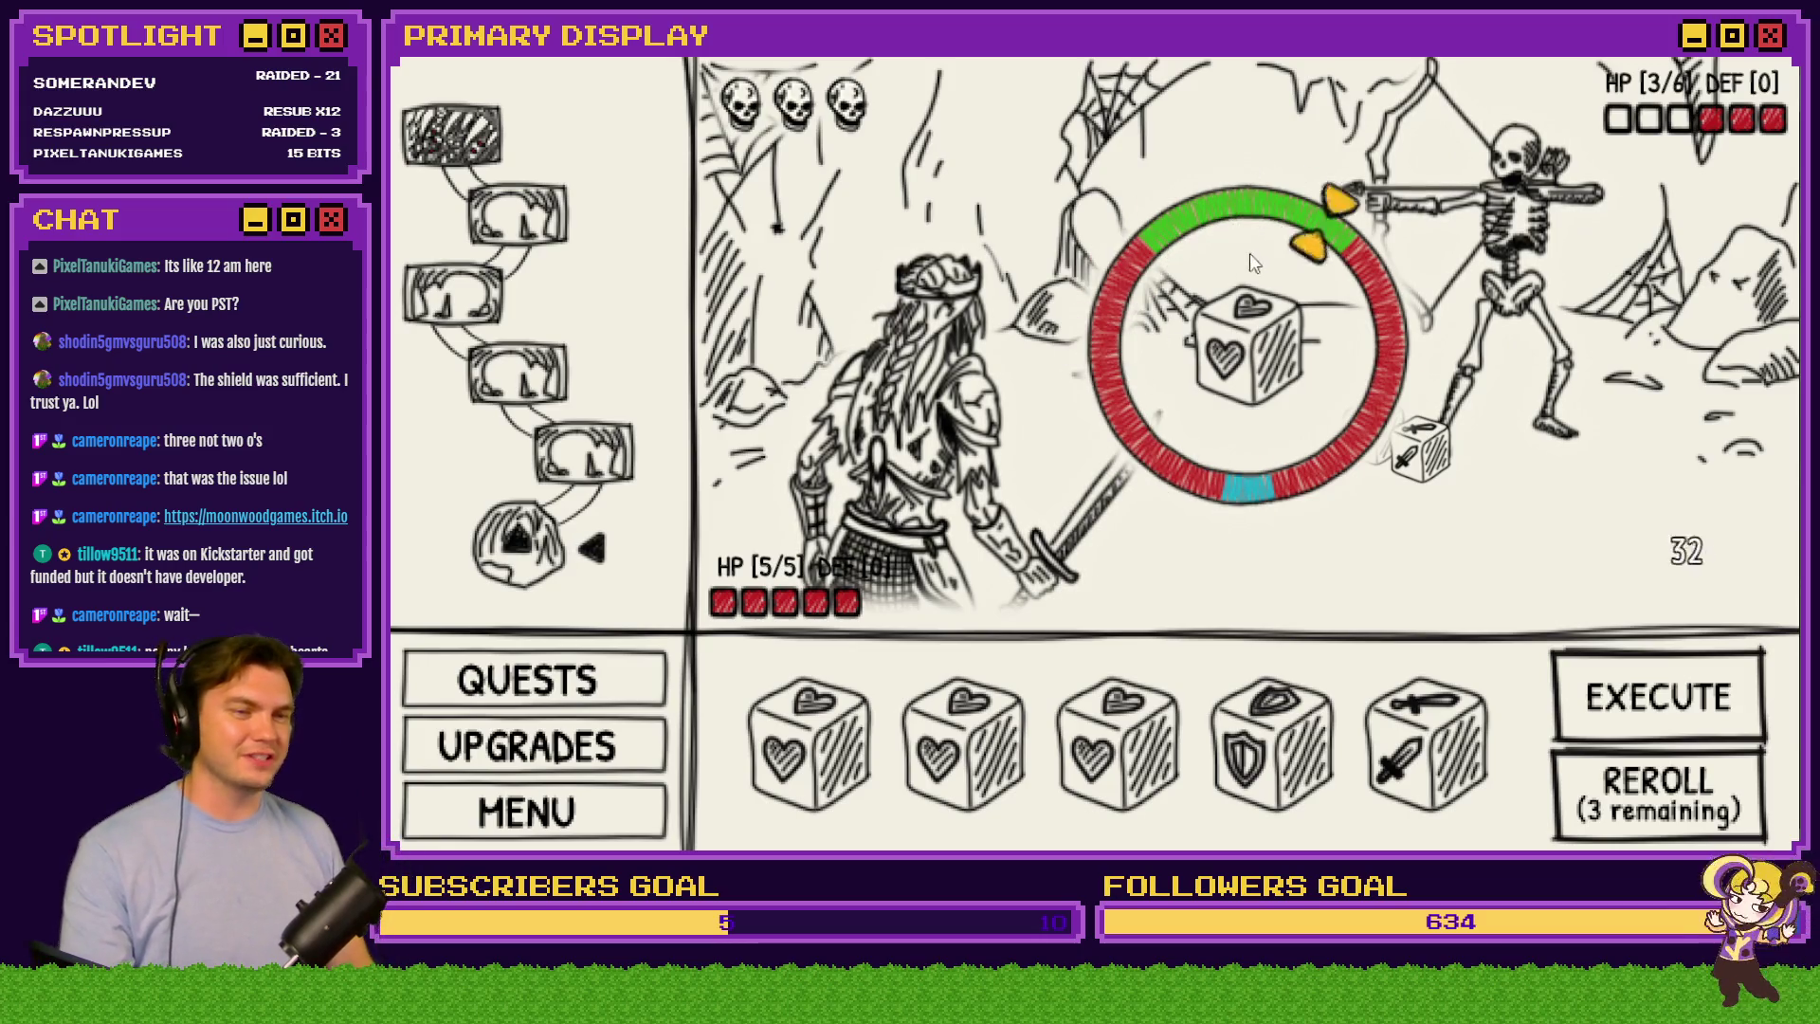
key(space)
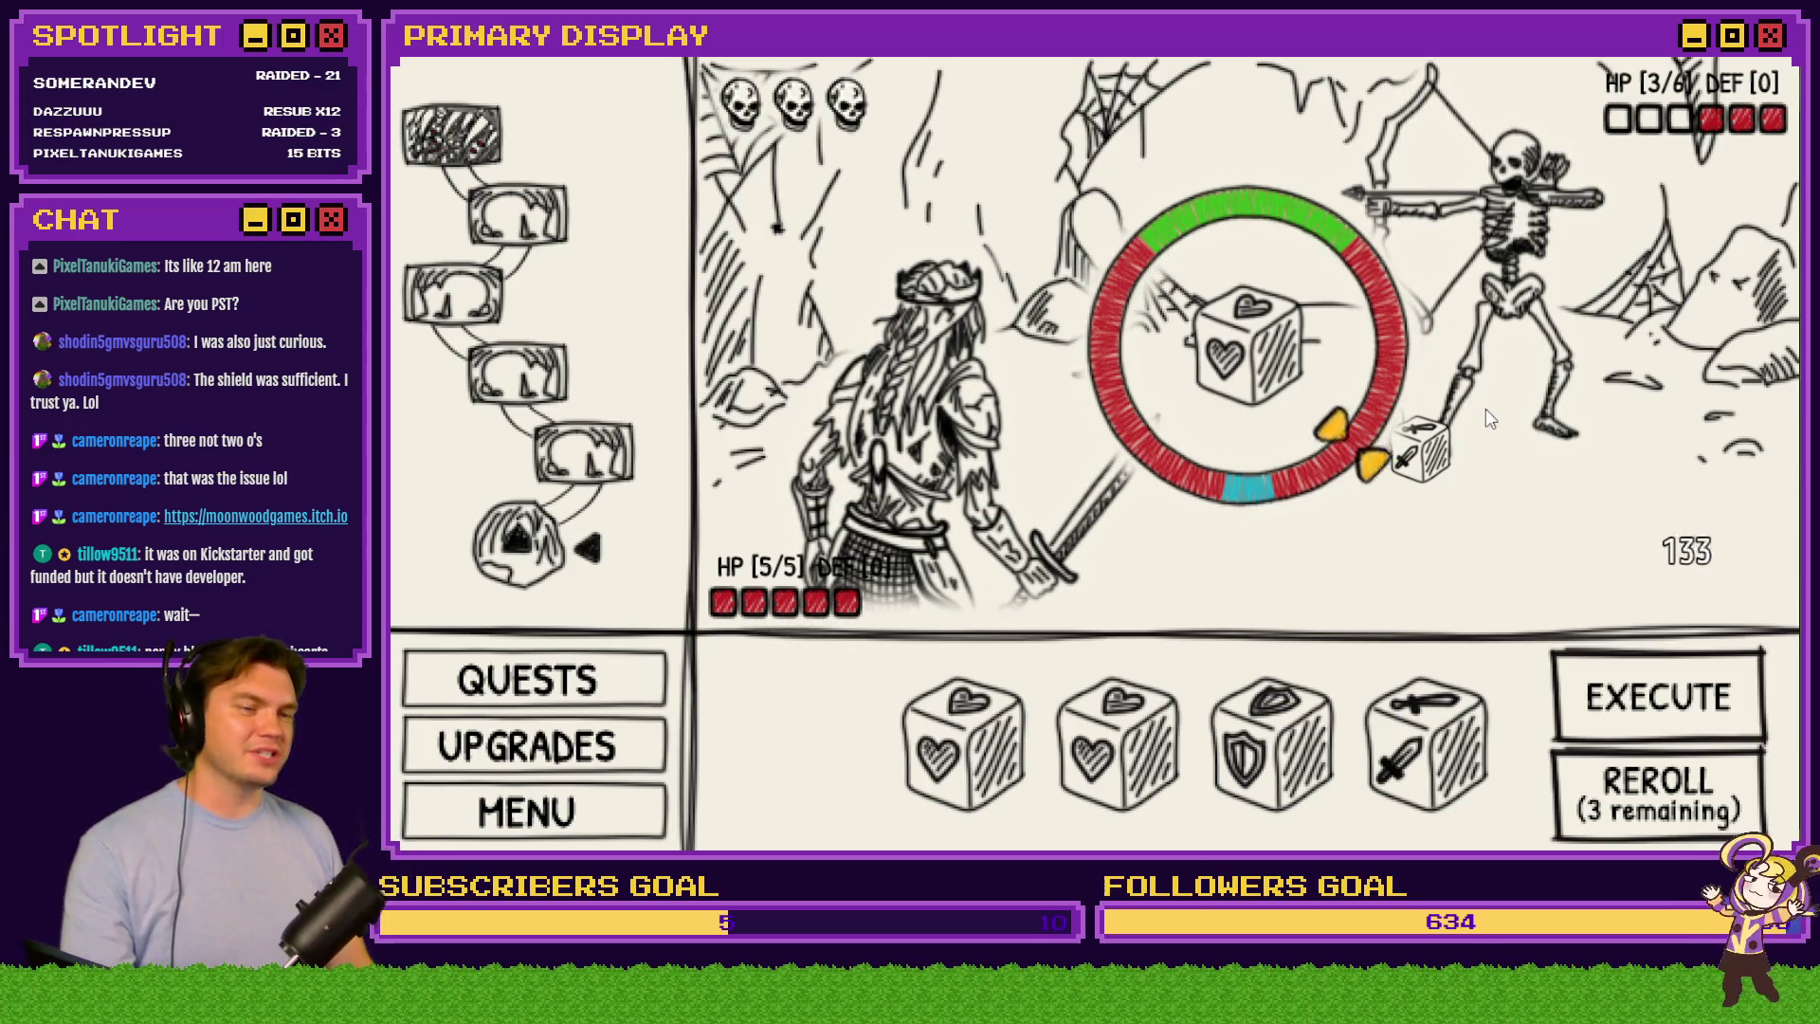
key(space)
key(space)
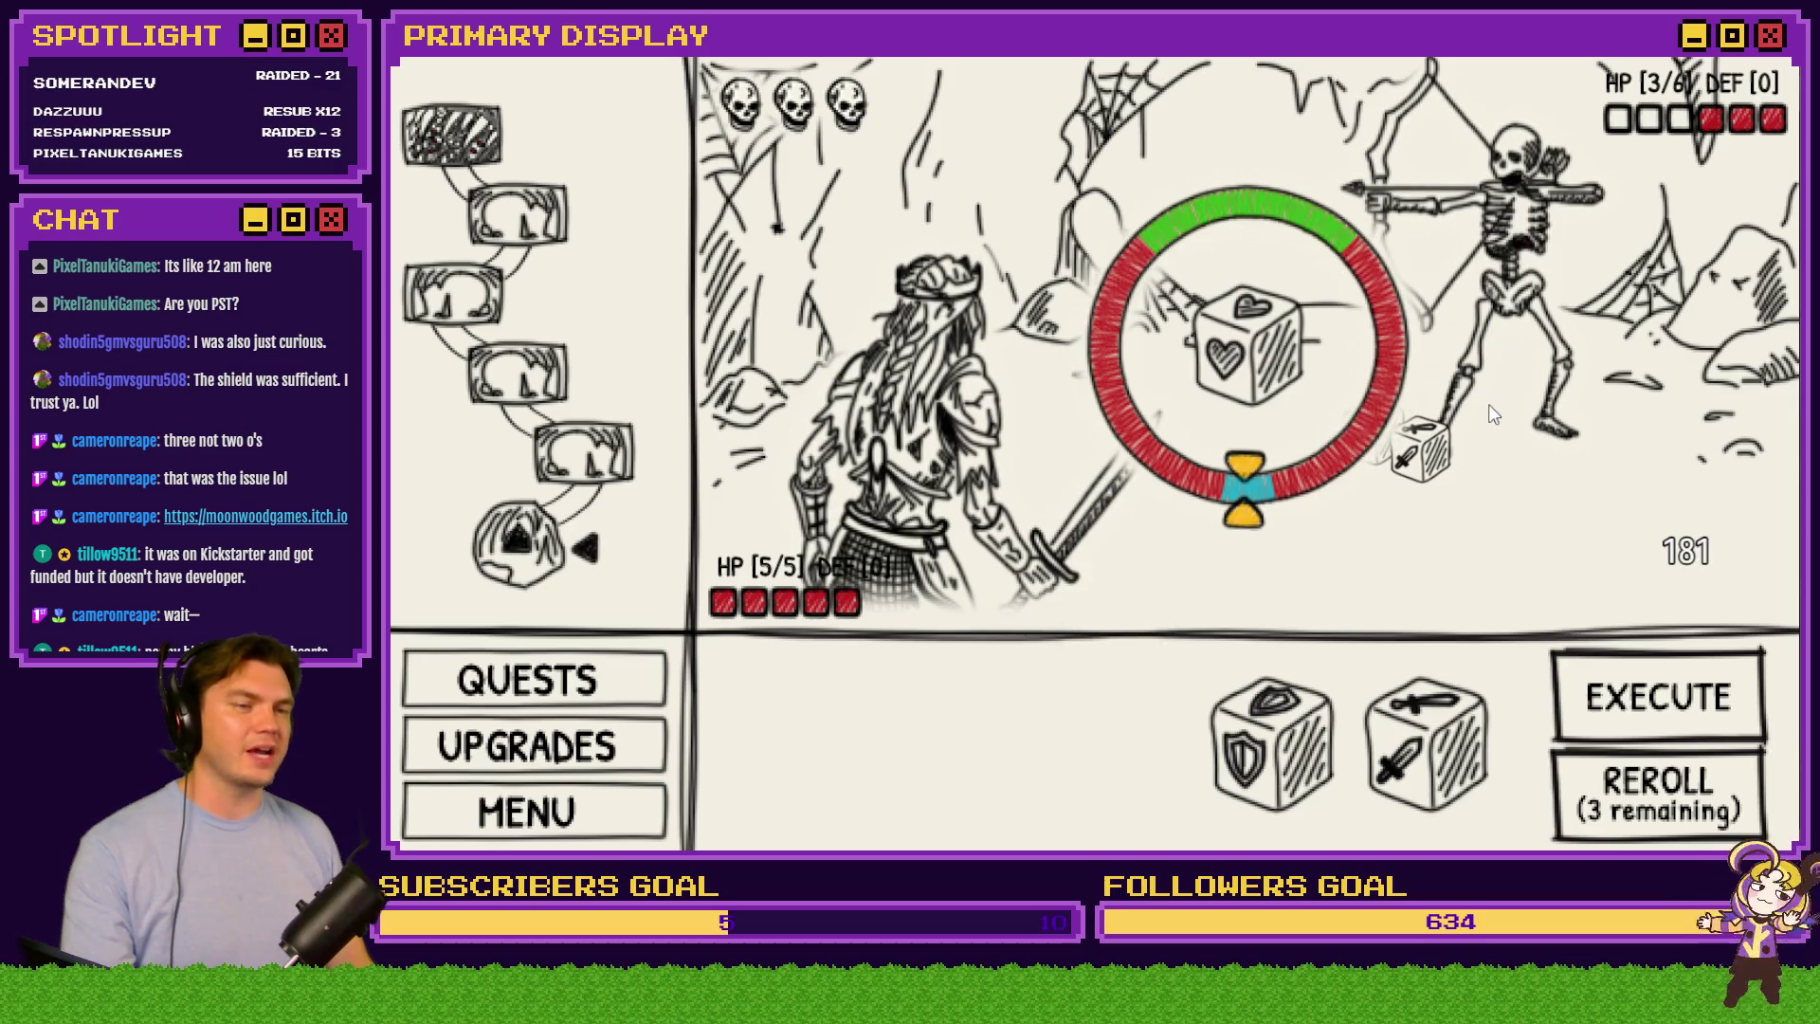
key(space)
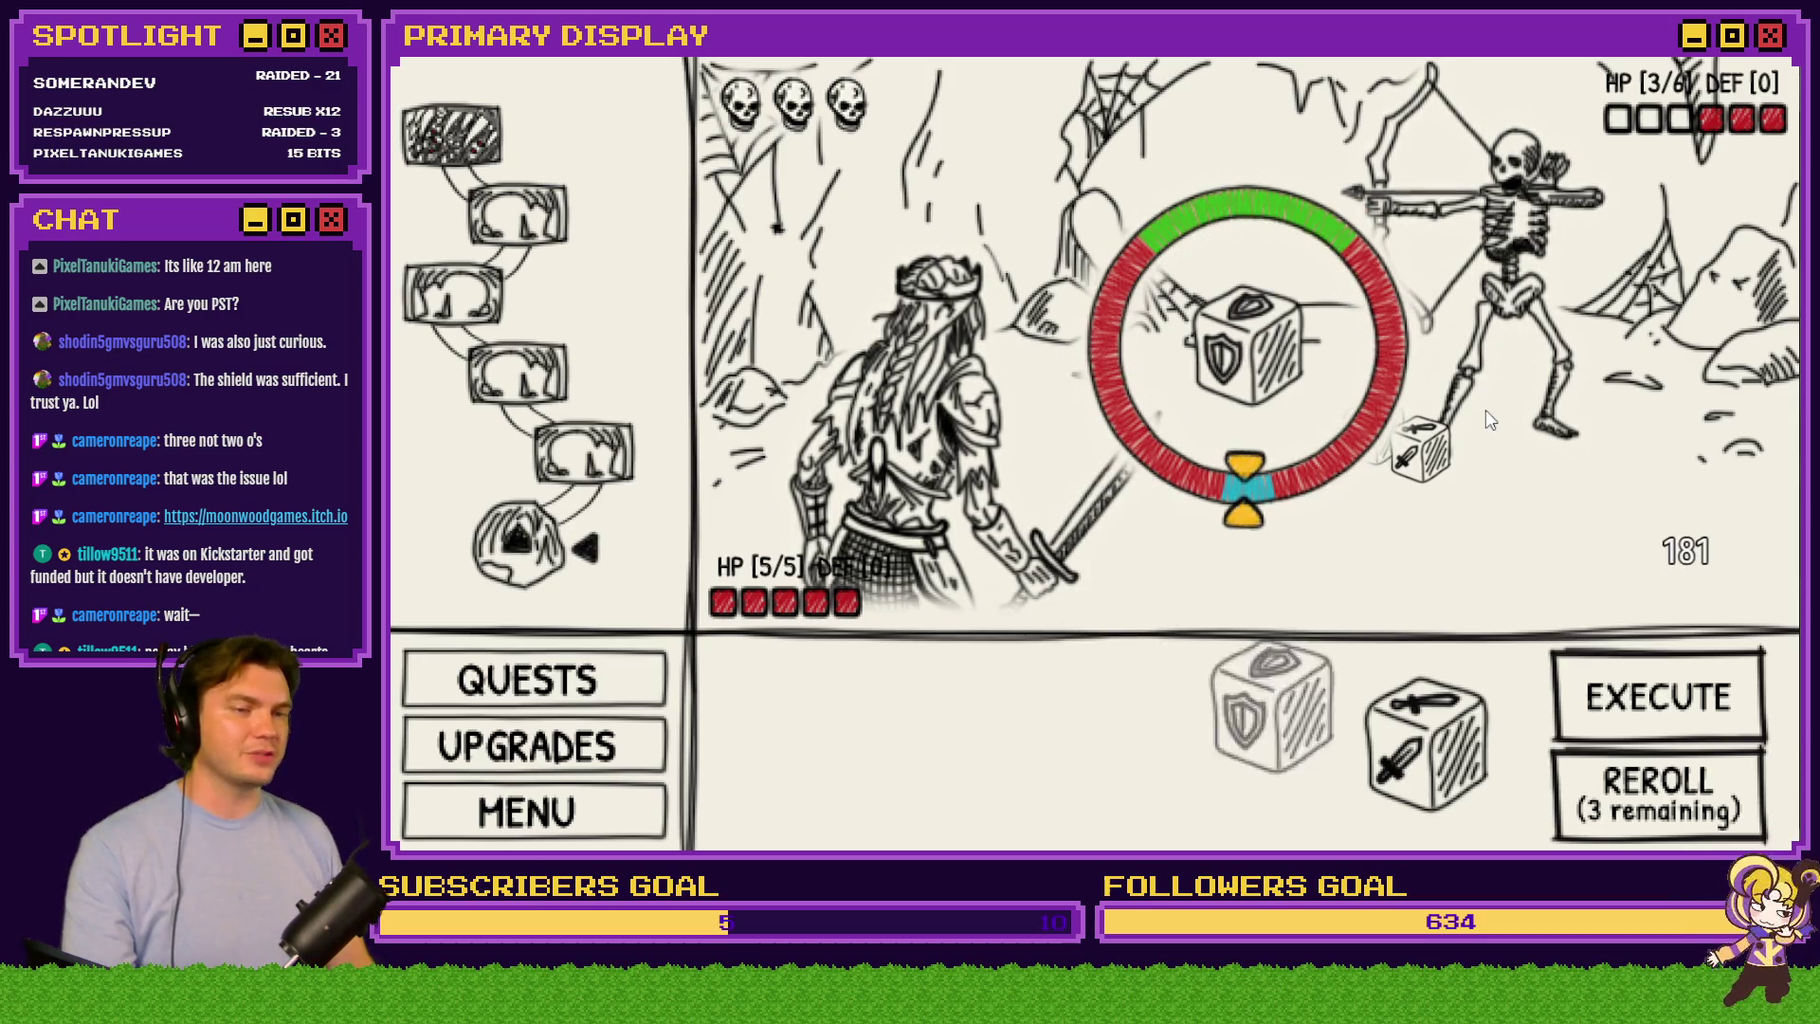
key(space)
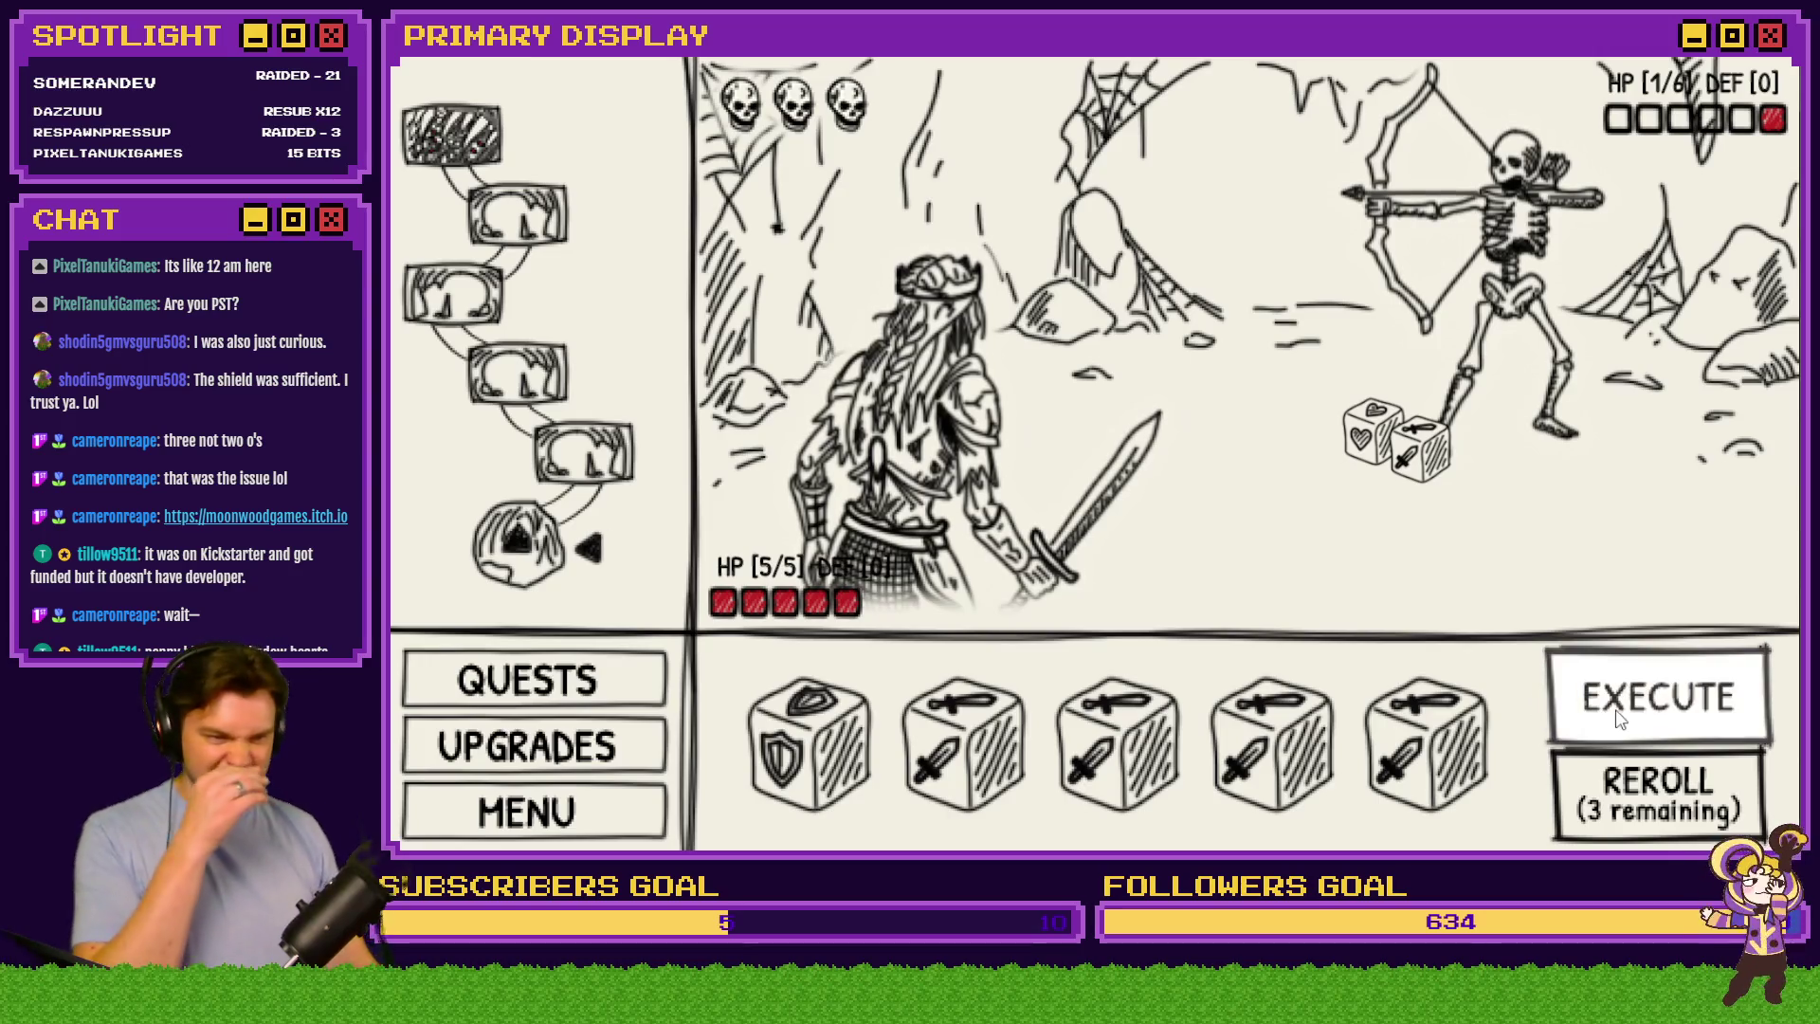
Defeat the skeleton archer, review the quest progress list, then quit to the game's main menu
click(1634, 725)
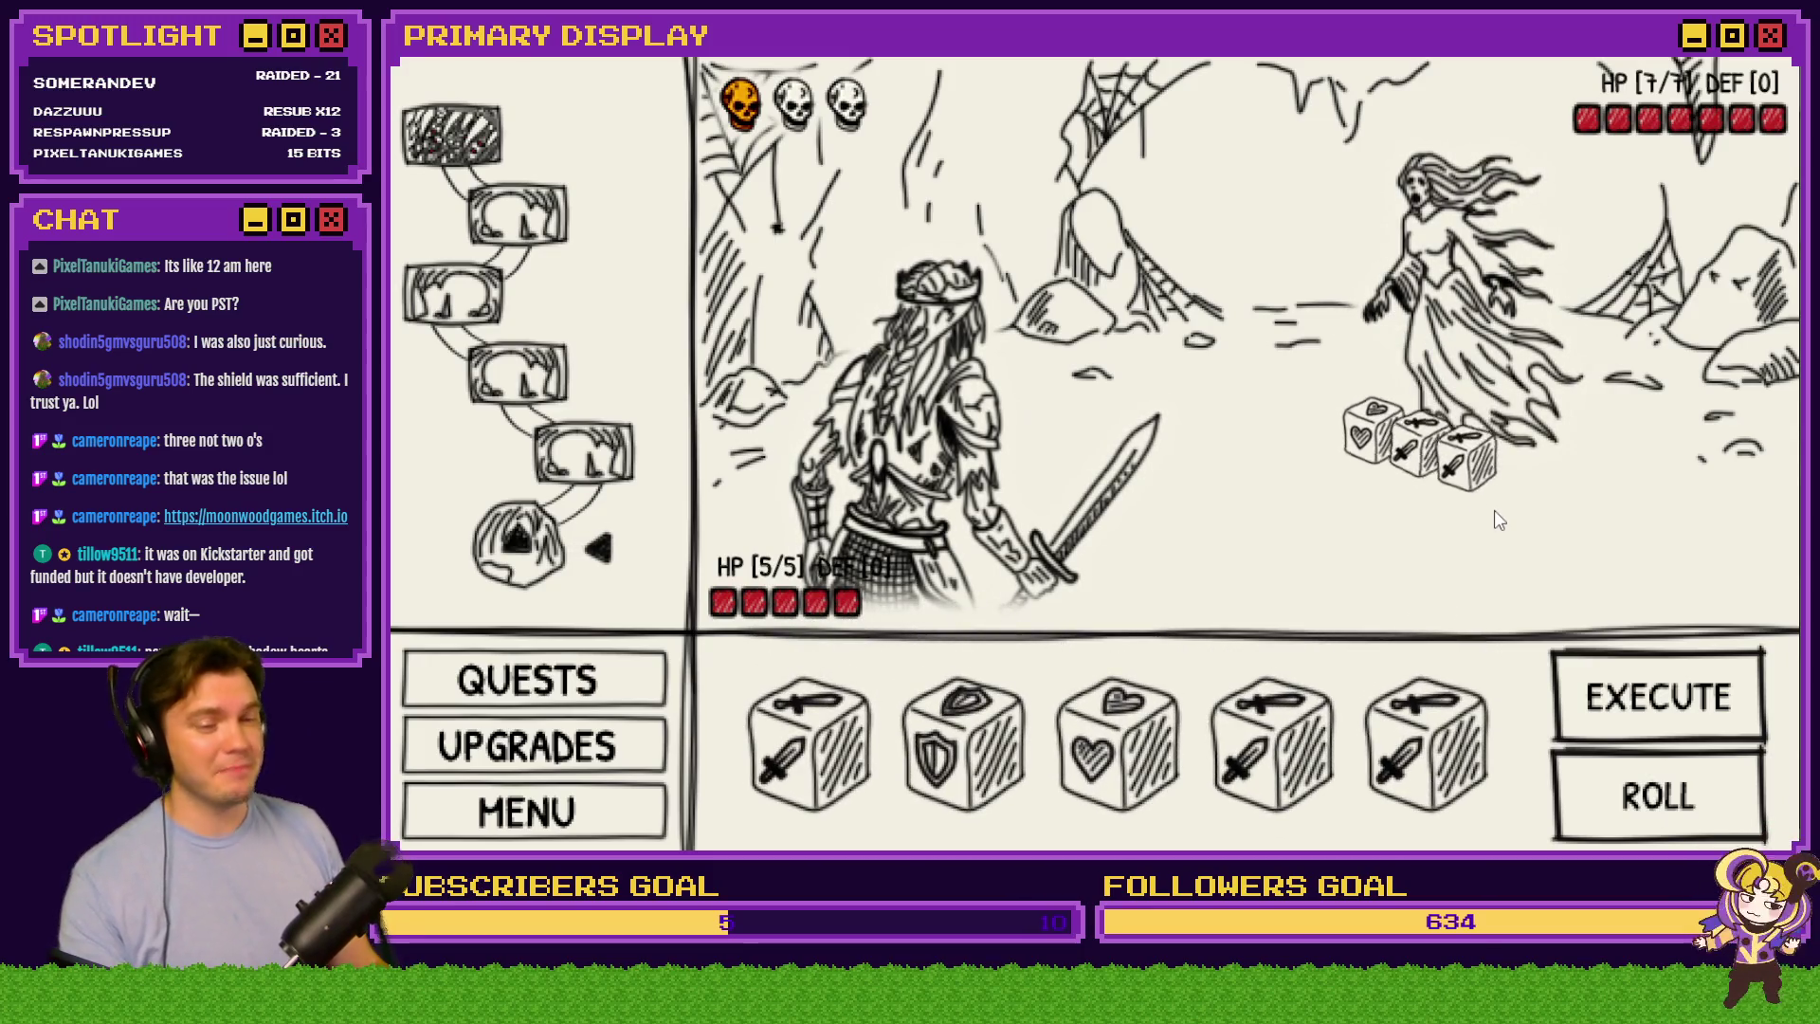
click(644, 679)
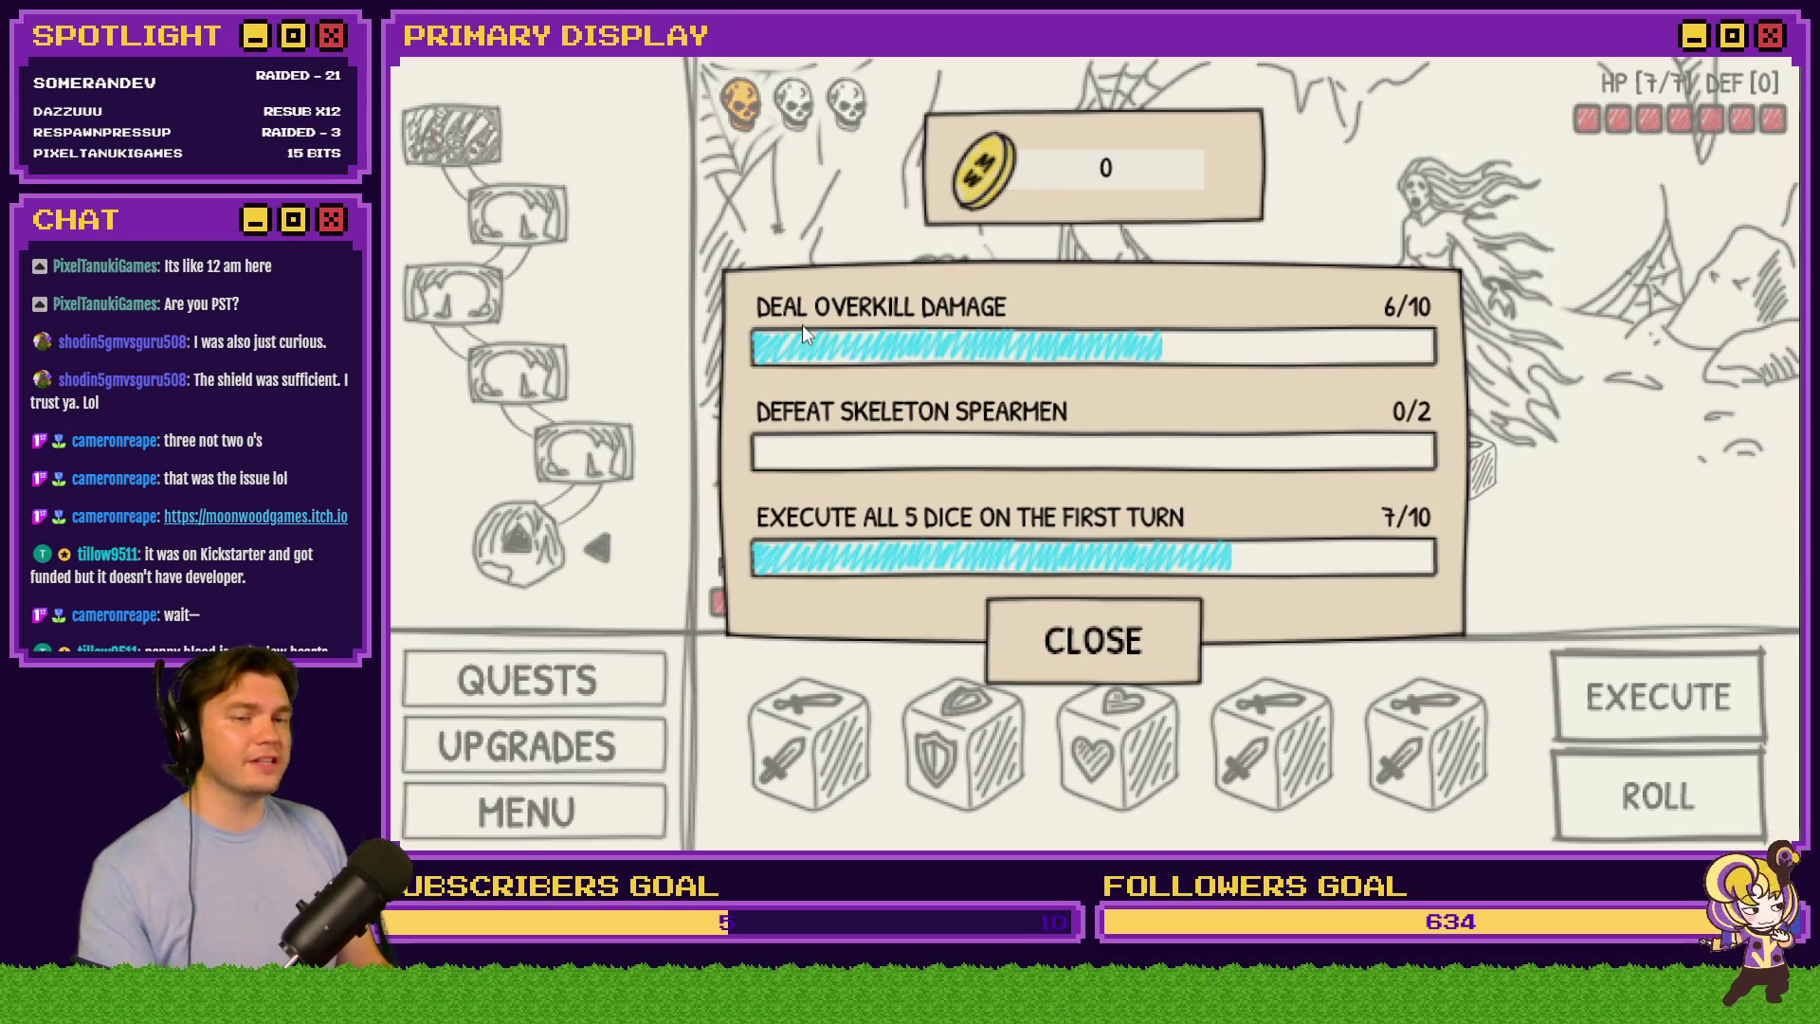
click(1099, 663)
click(601, 812)
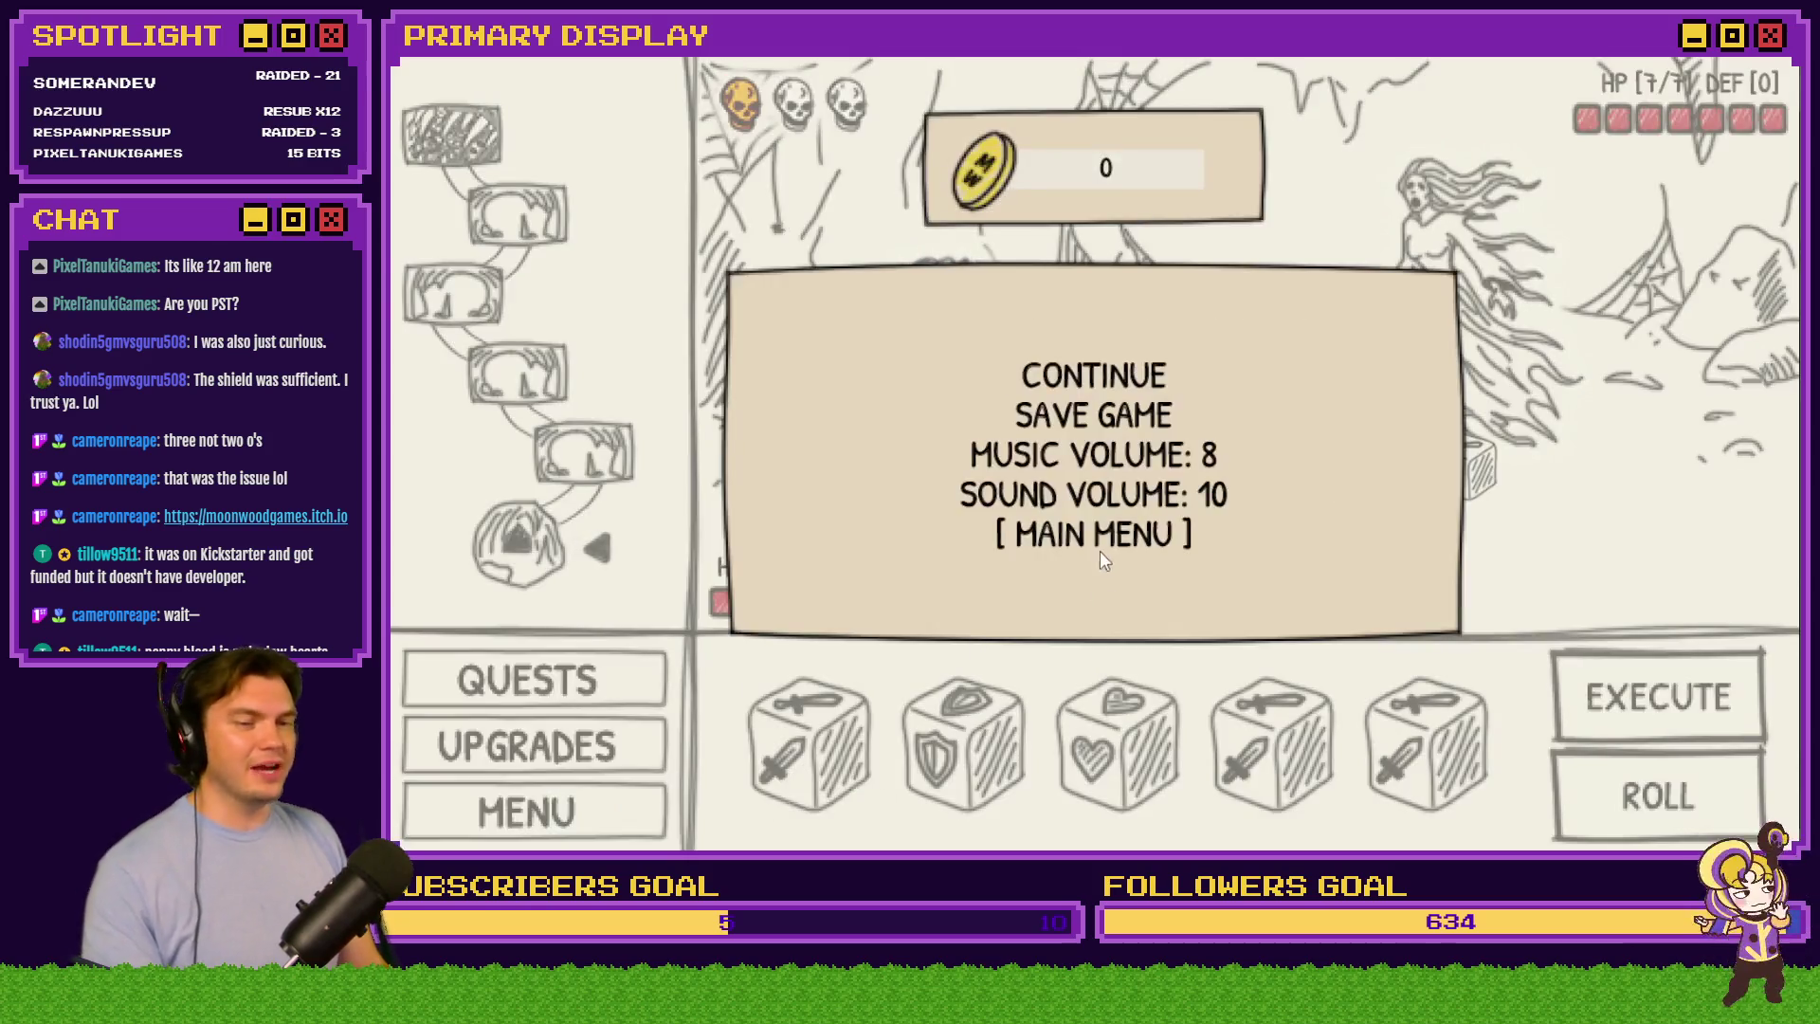
click(1094, 538)
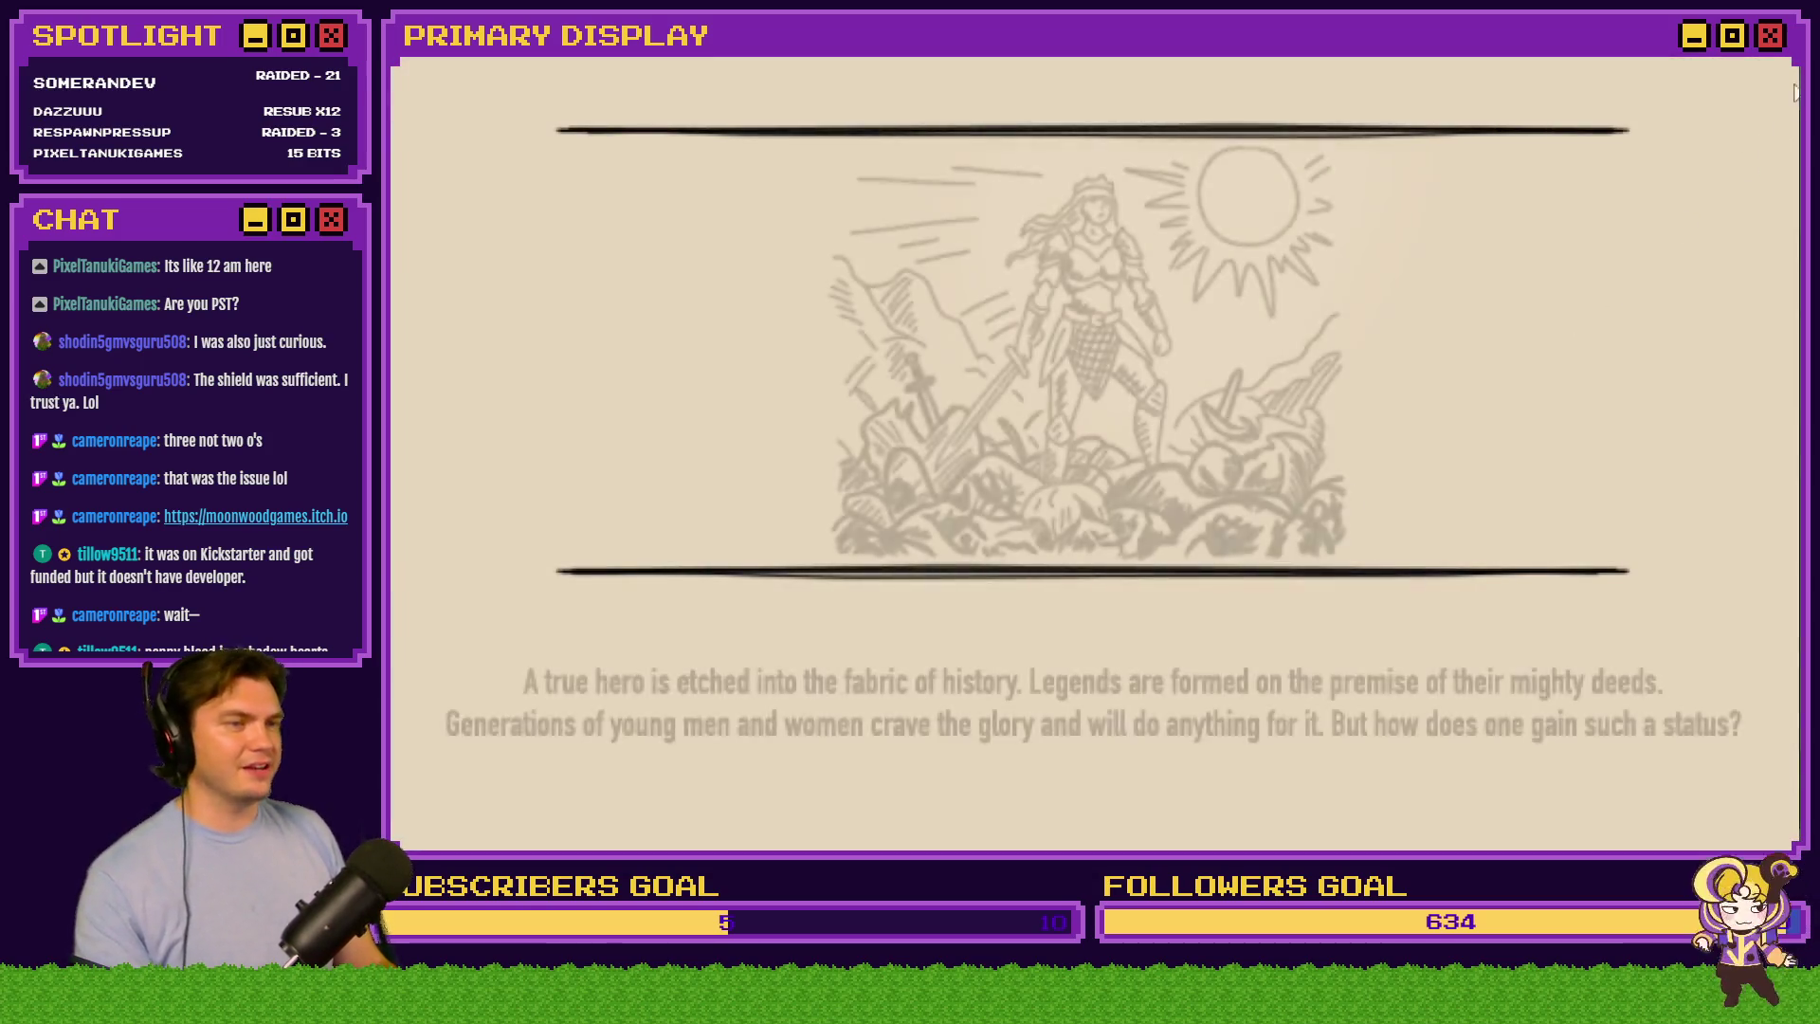
Leave the game's intro story screen to end the playtest
click(1611, 116)
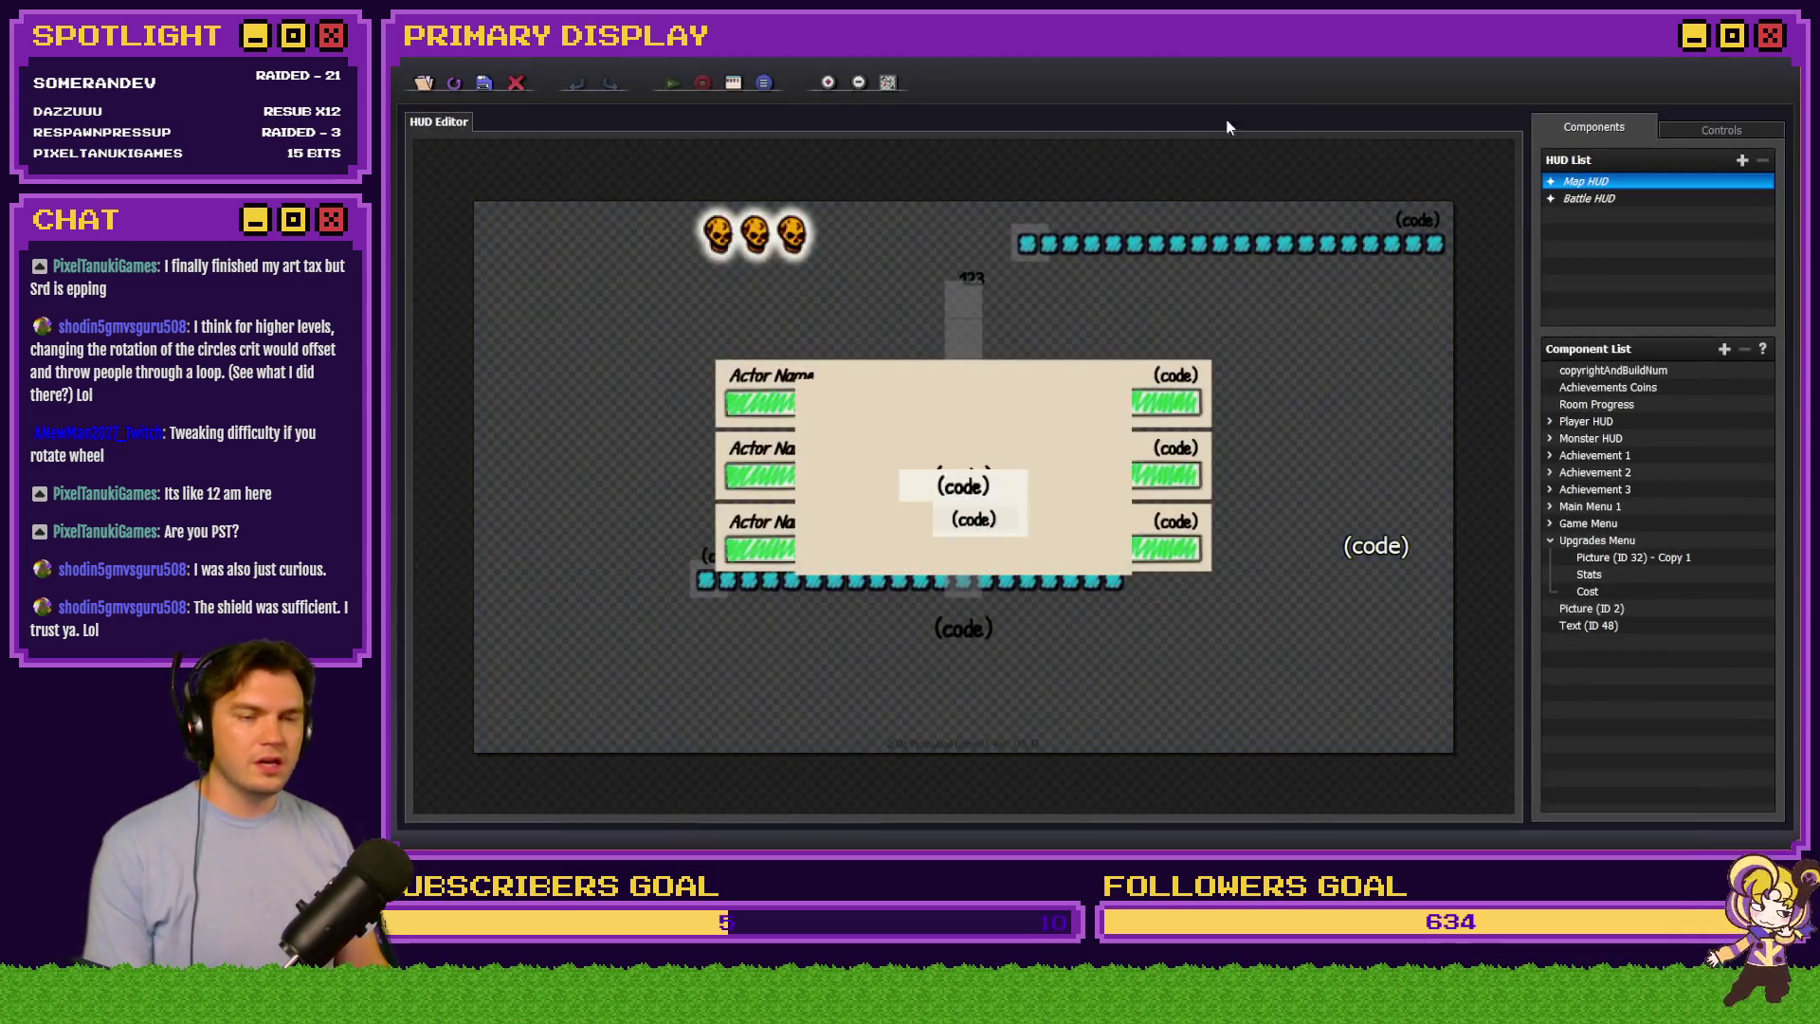
Delete the stray '(code)' Text (ID 48) from the Map HUD and collapse the Upgrades Menu group
click(1391, 561)
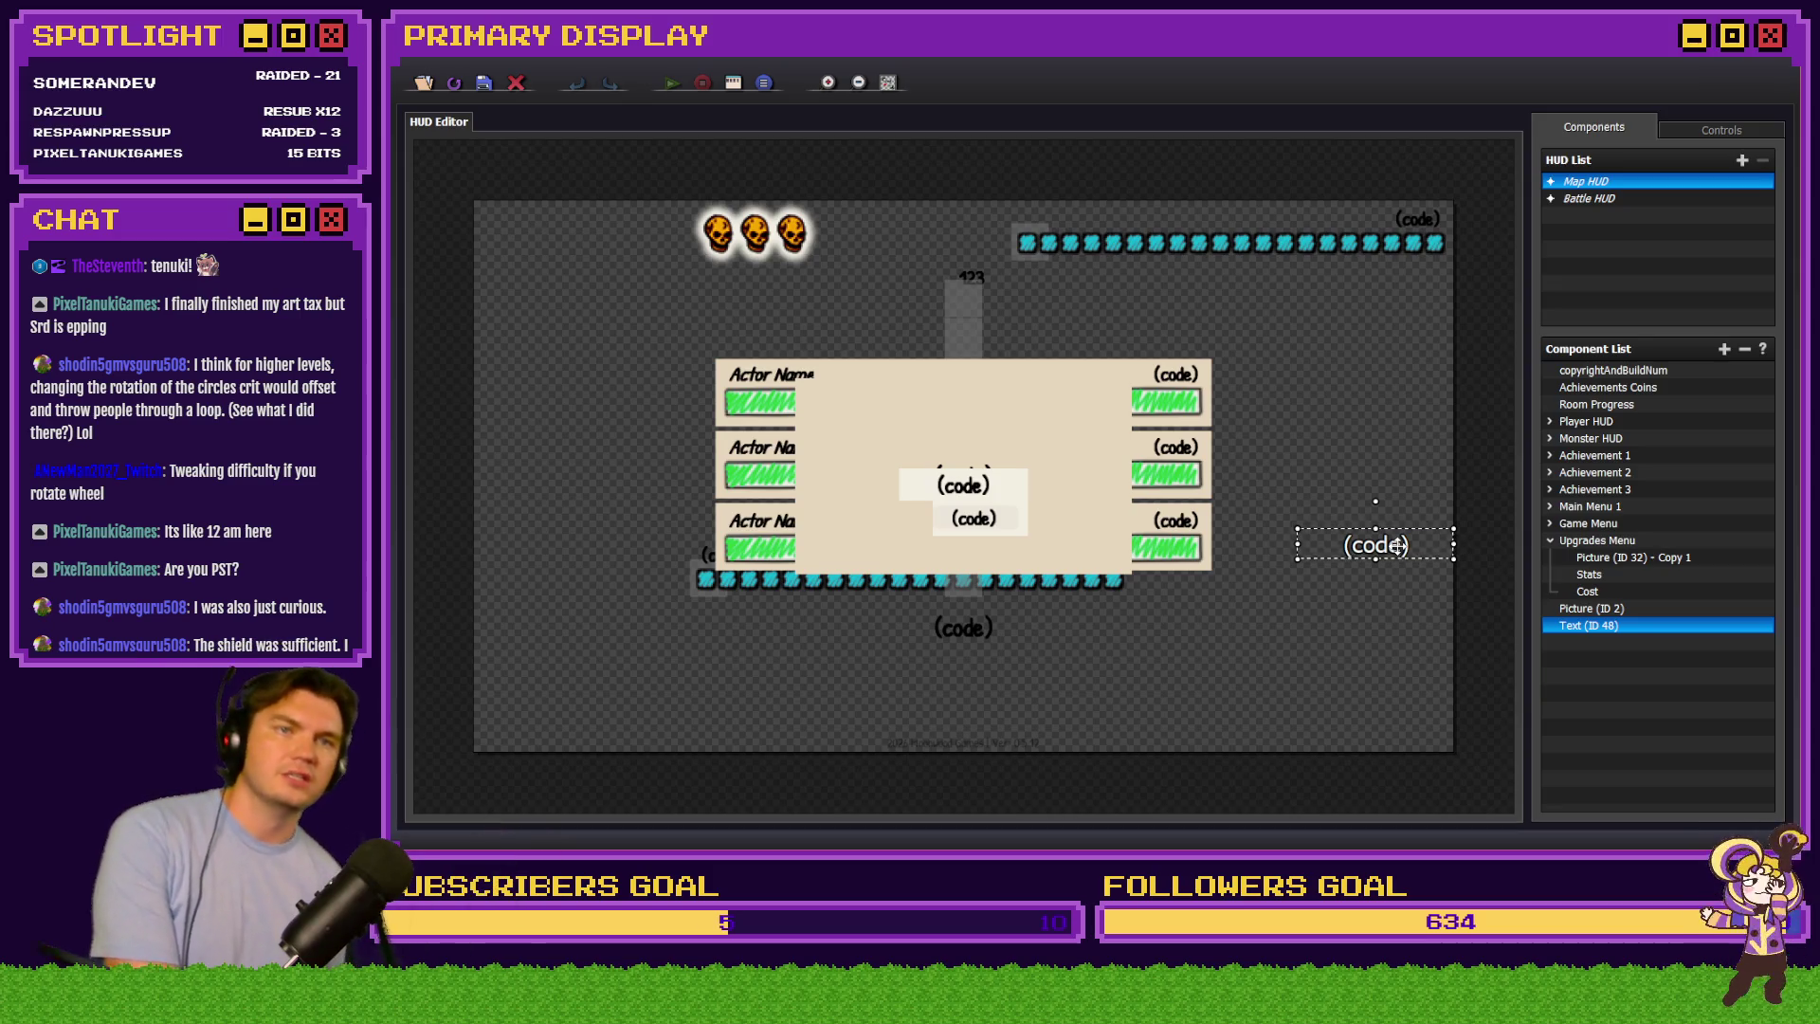
key(Delete)
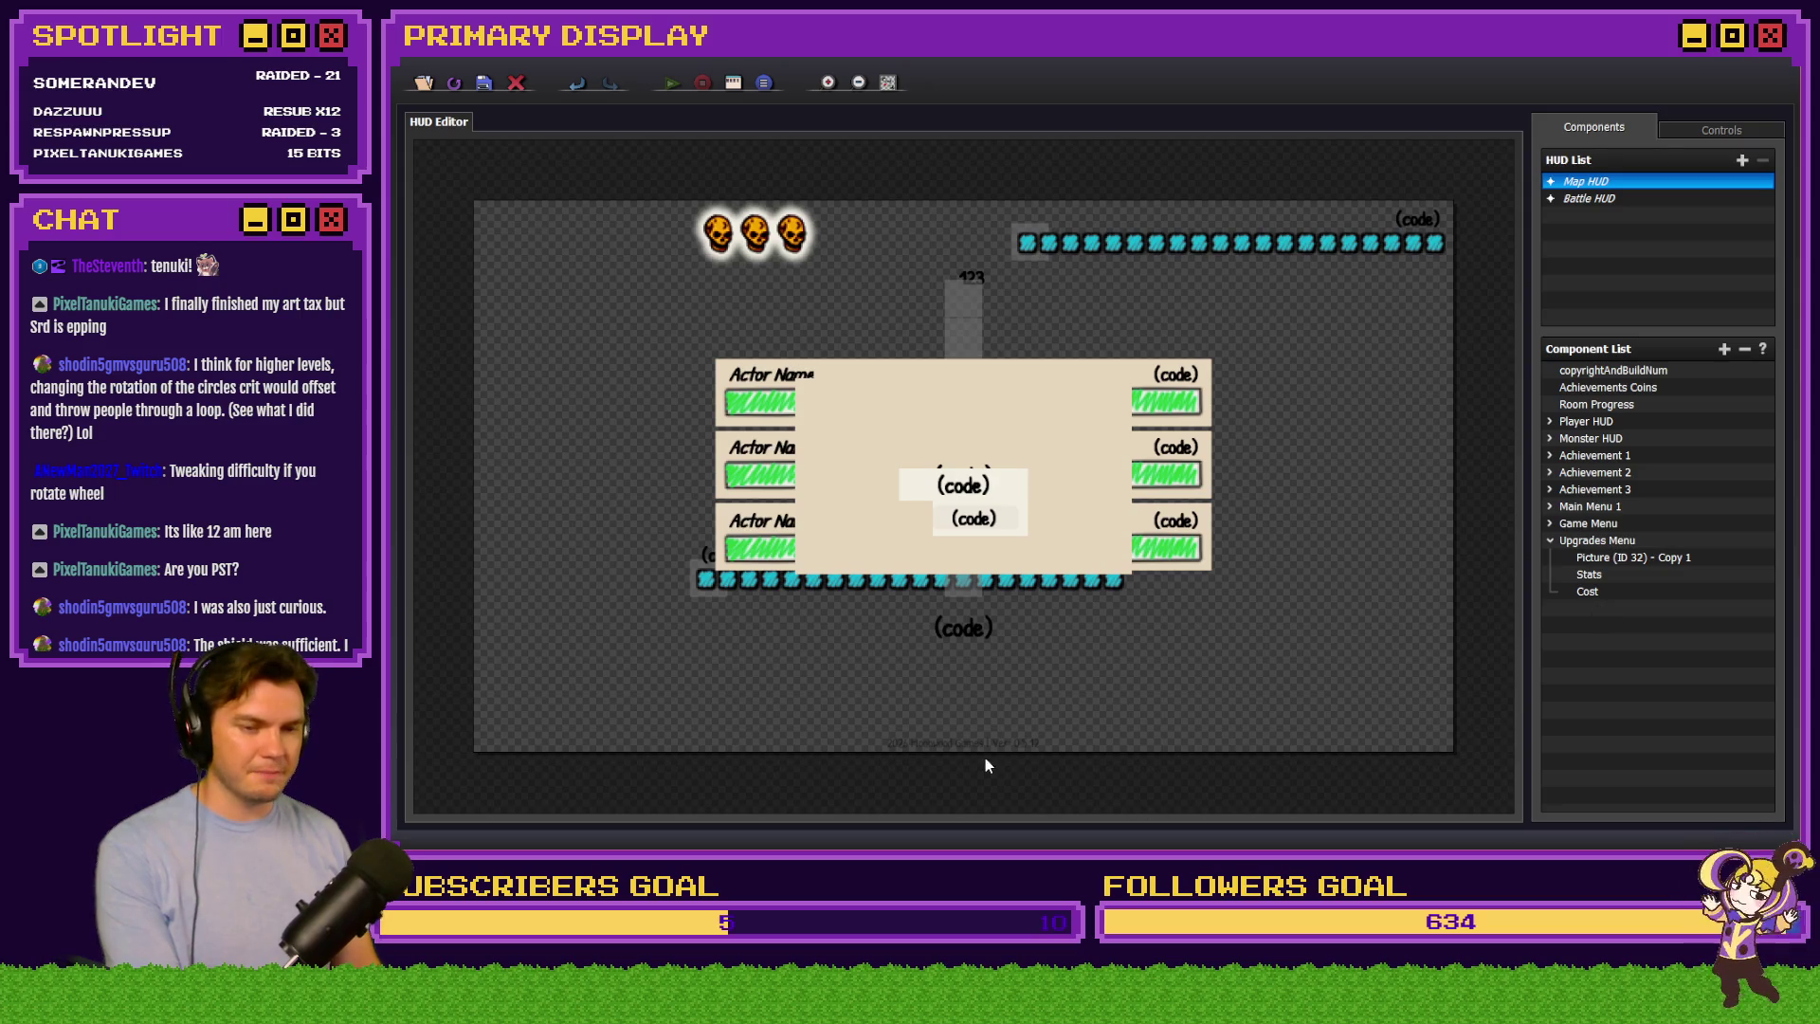
click(992, 743)
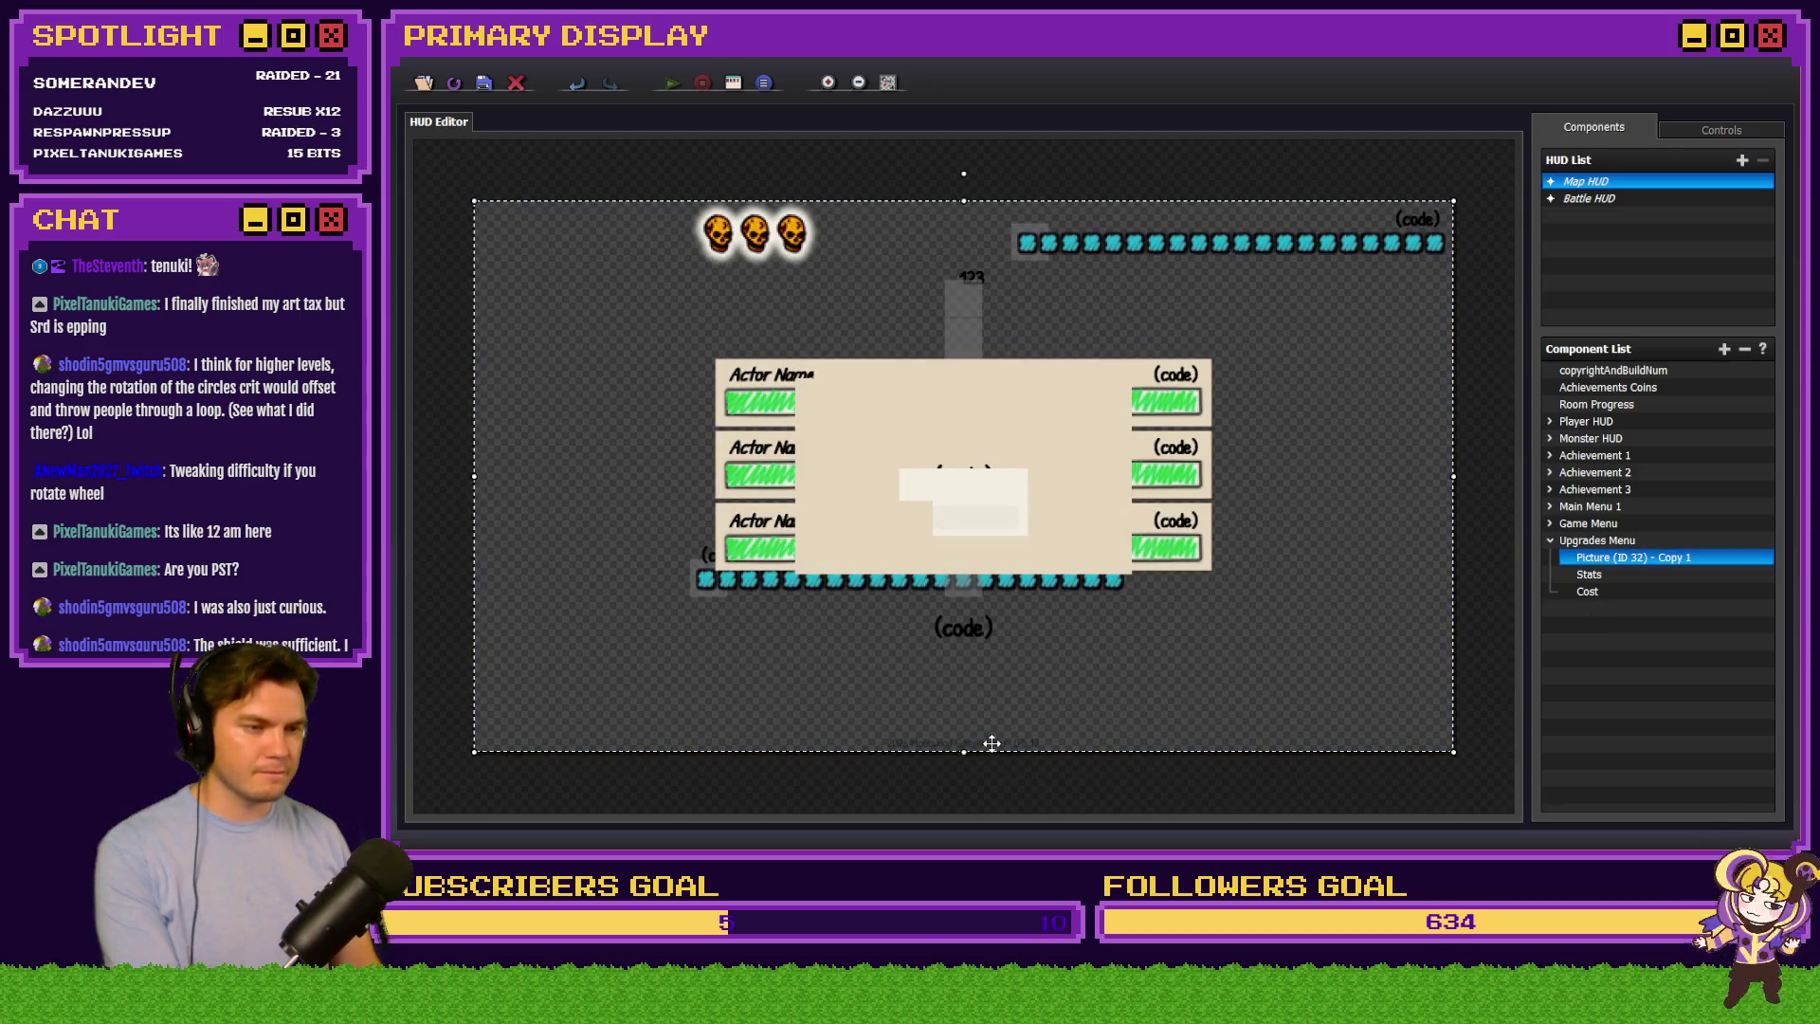
click(1551, 542)
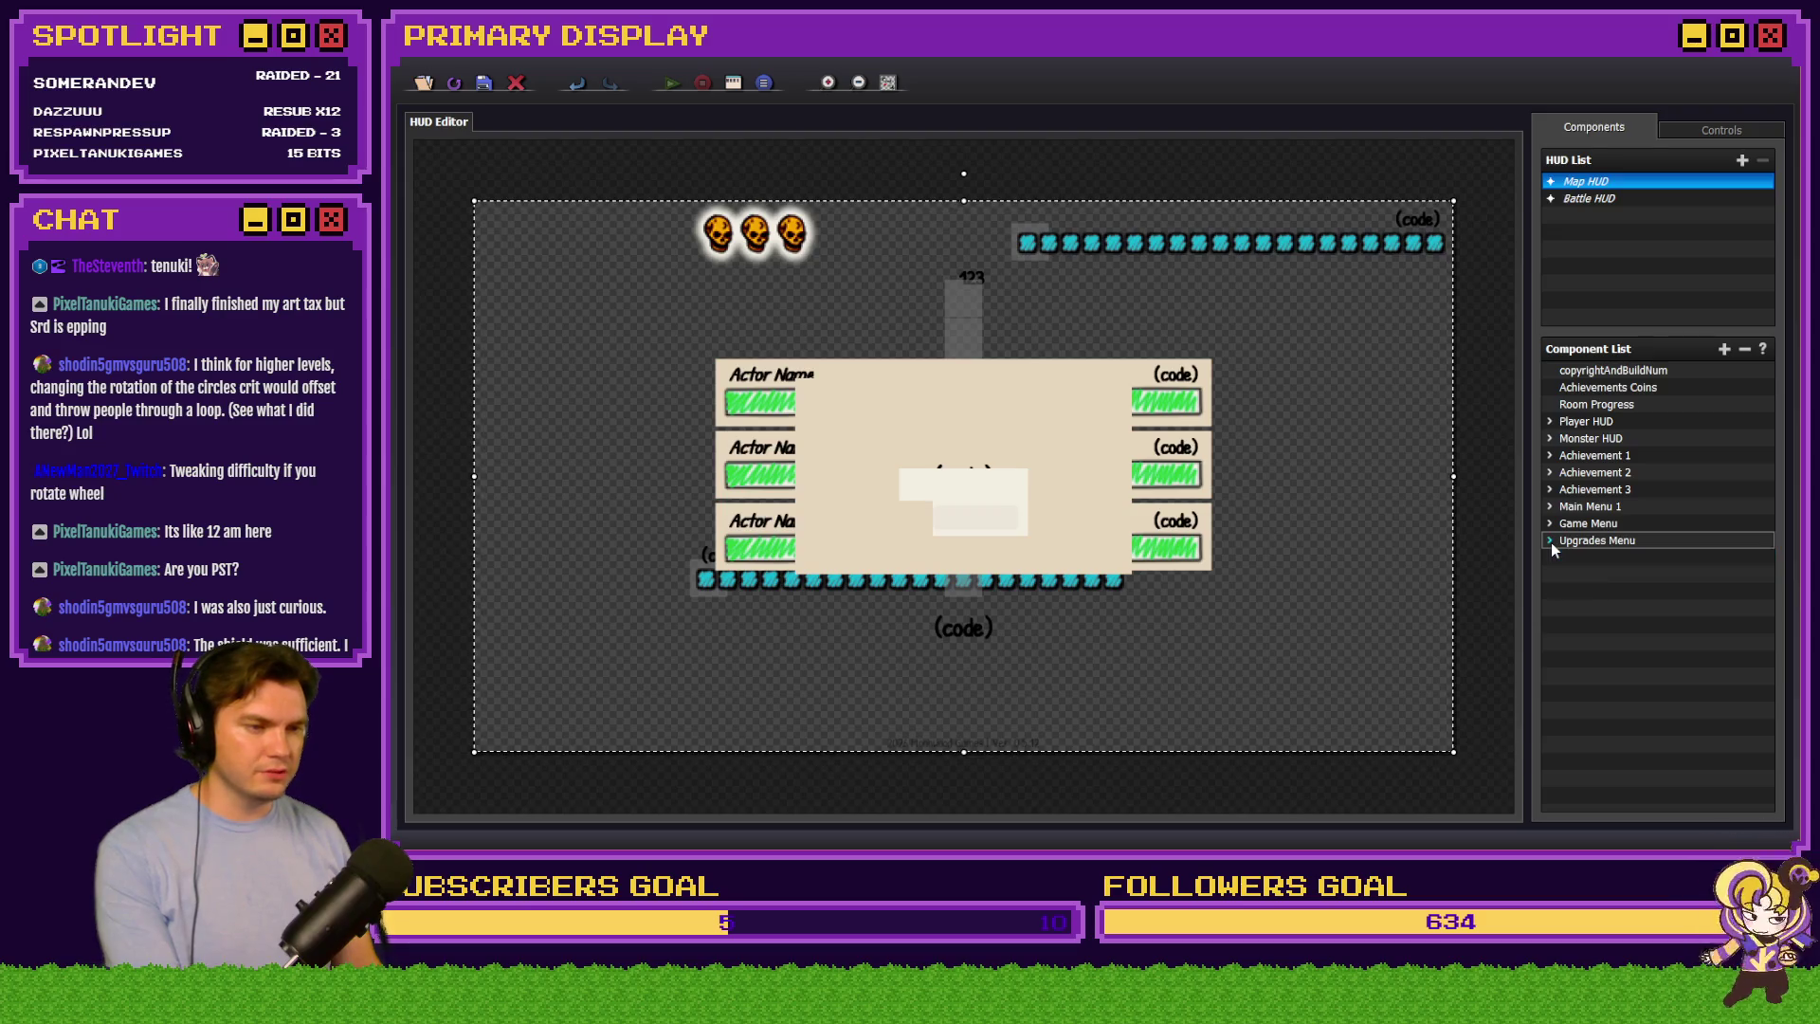
Change the copyrightAndBuildNum text to 'Ver: 0.6.0', confirm, close HUD Editor, and start a playtest
double_click(1612, 371)
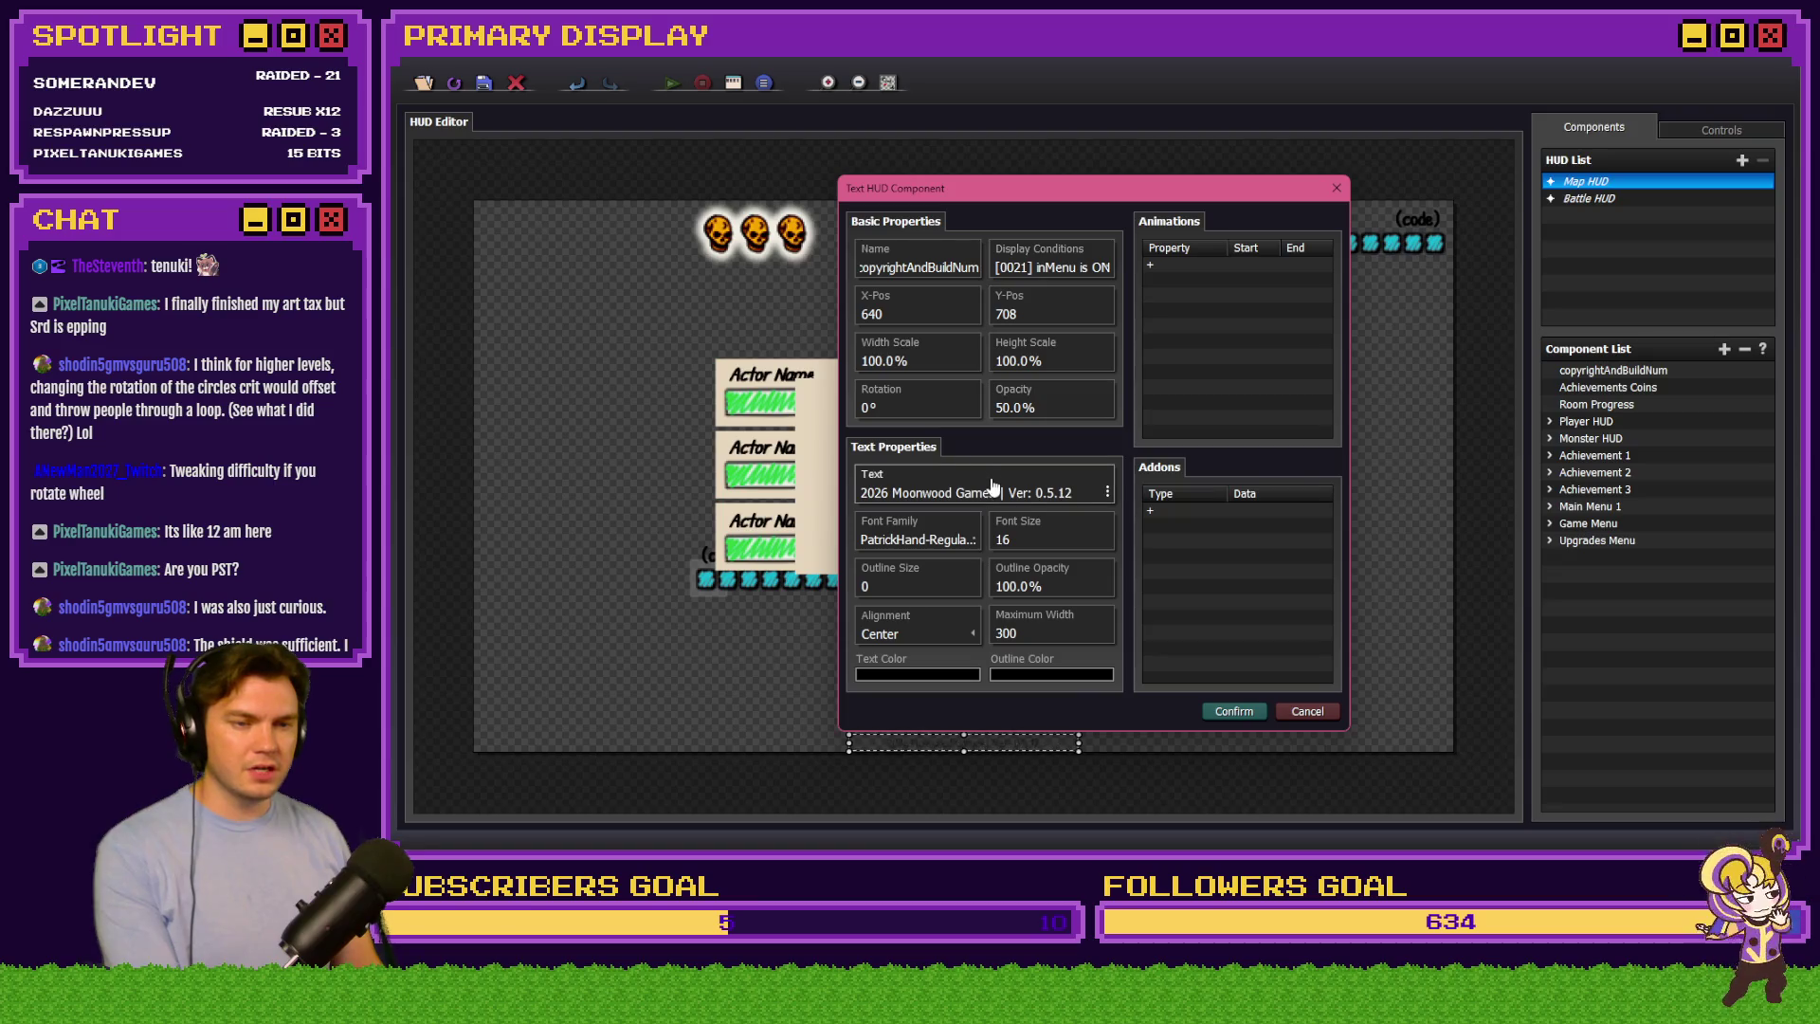
double_click(993, 479)
click(1024, 453)
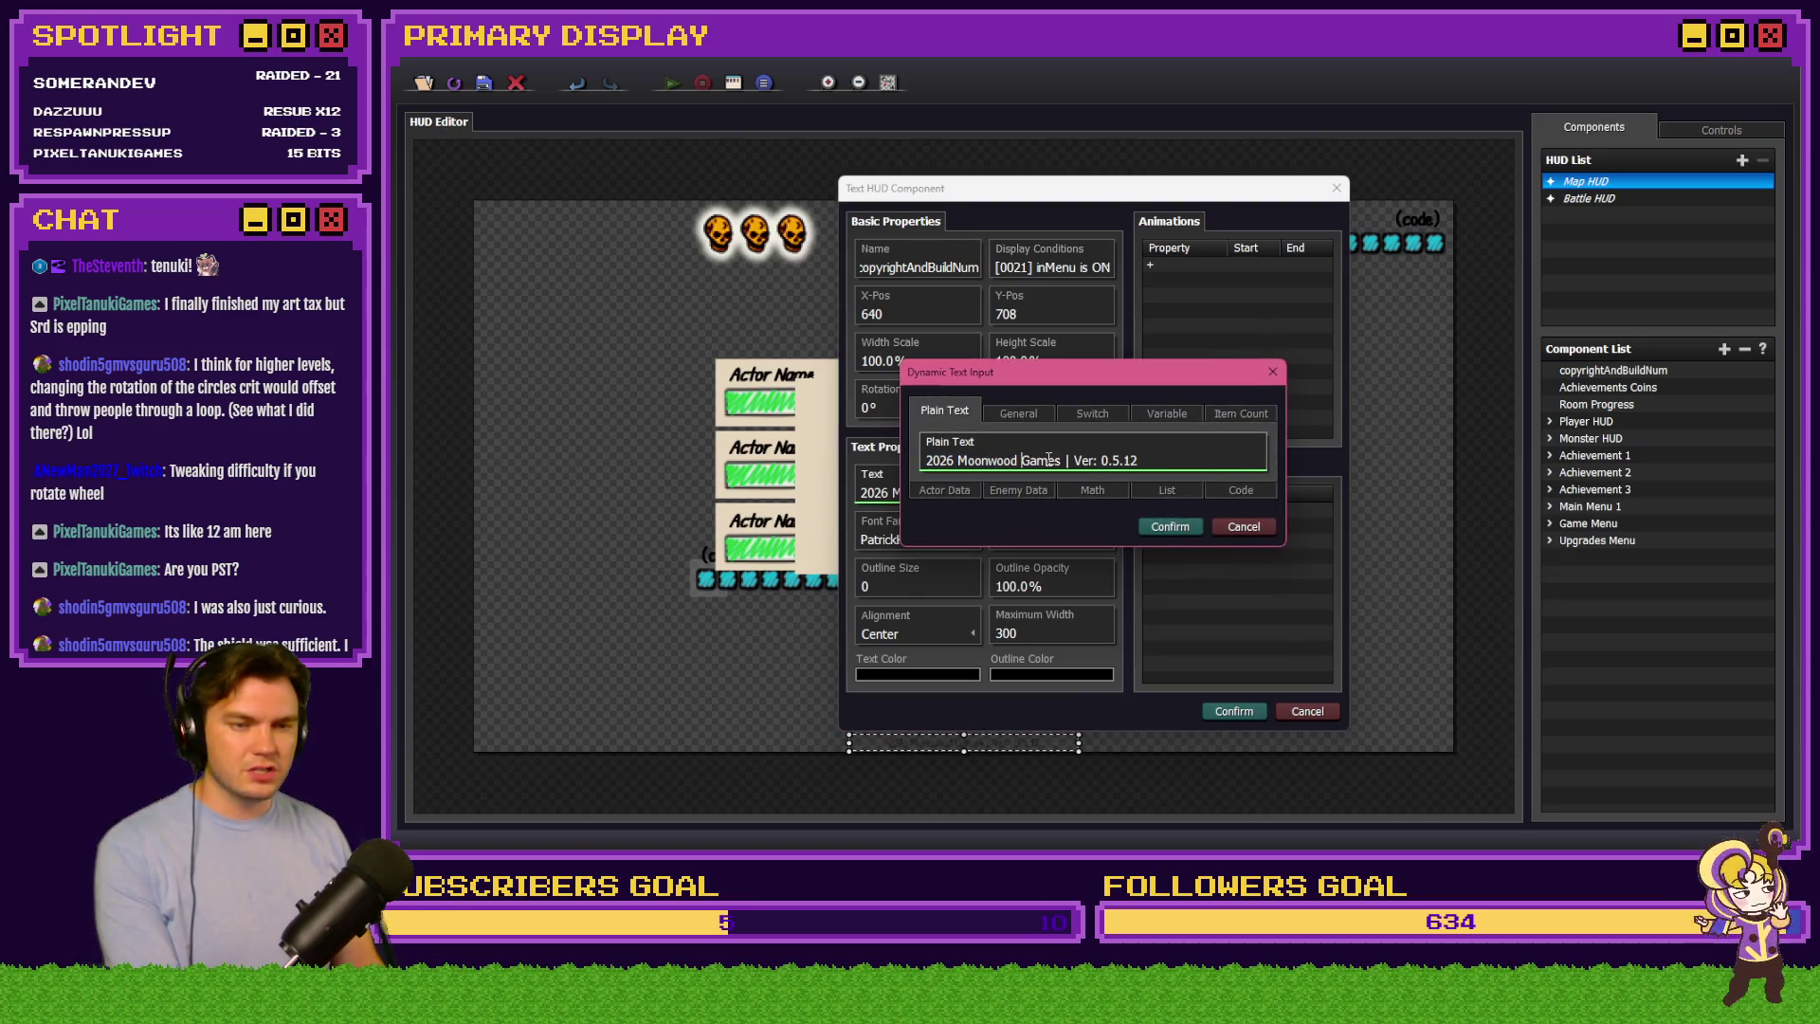
click(1120, 461)
key(BackSpace)
text(6)
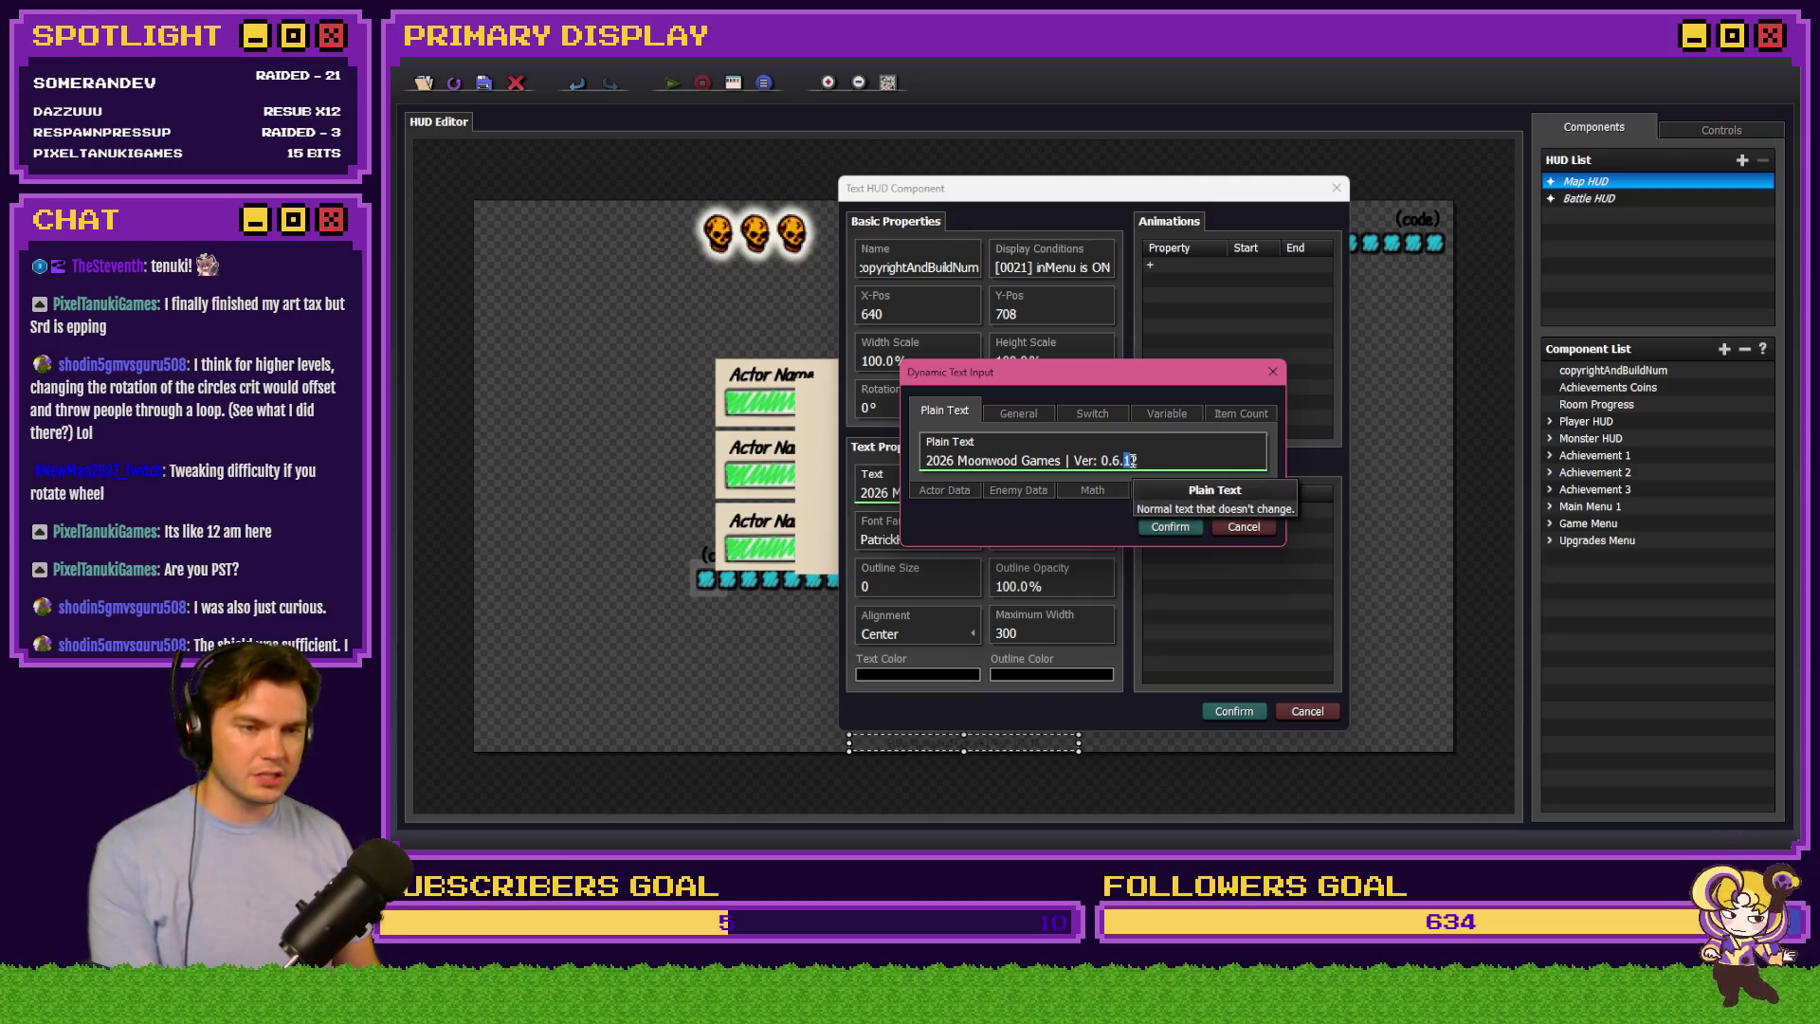
key(shift+Right)
key(shift+Right)
text(0)
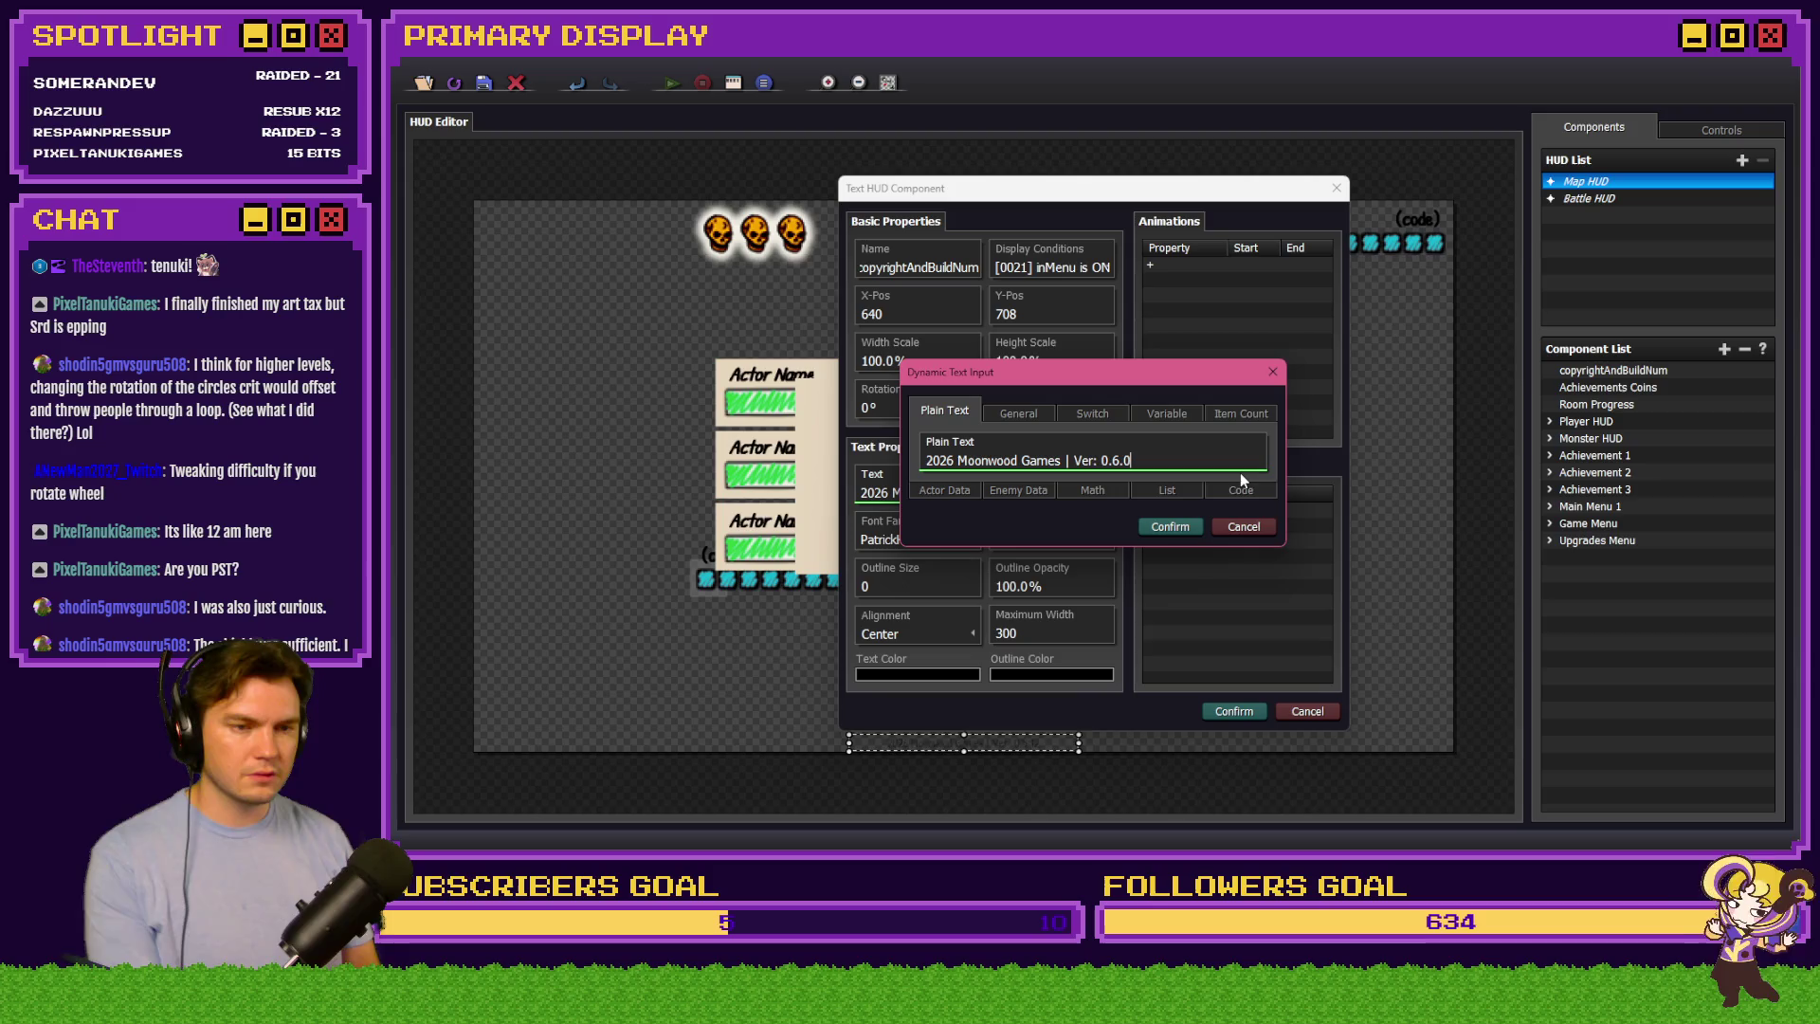
click(1170, 528)
click(1249, 710)
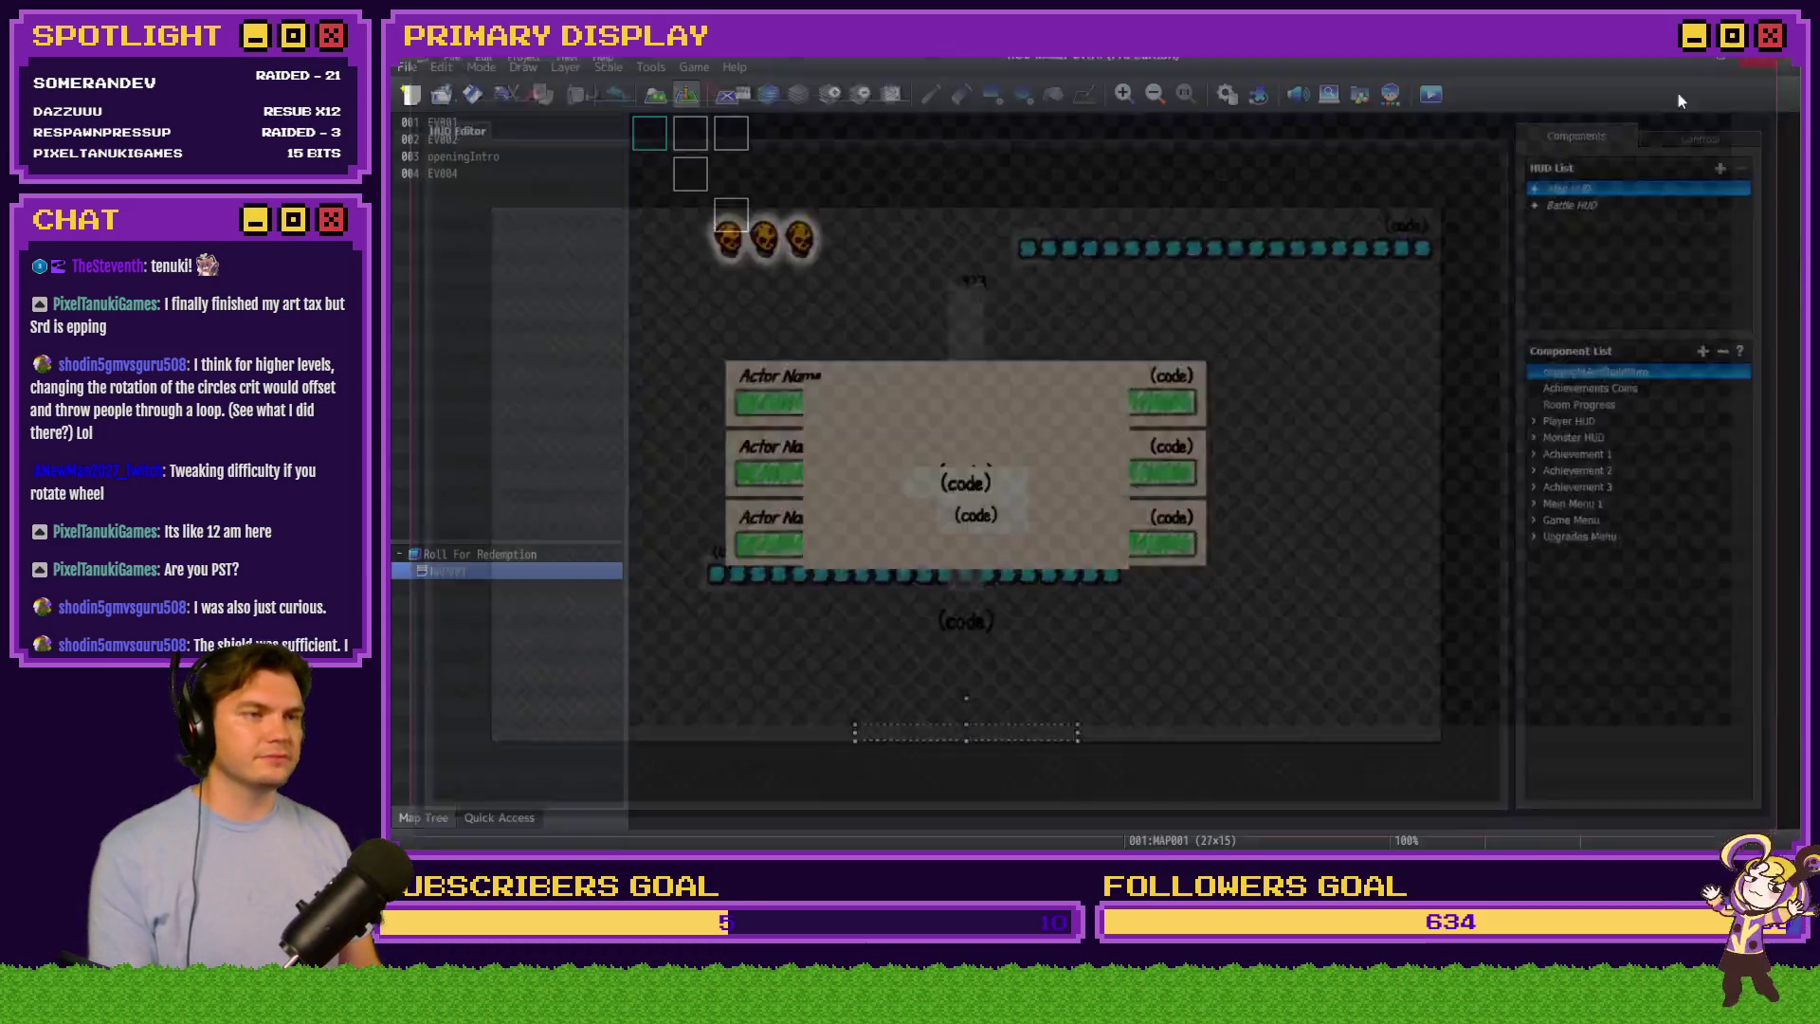
click(1678, 93)
click(1430, 94)
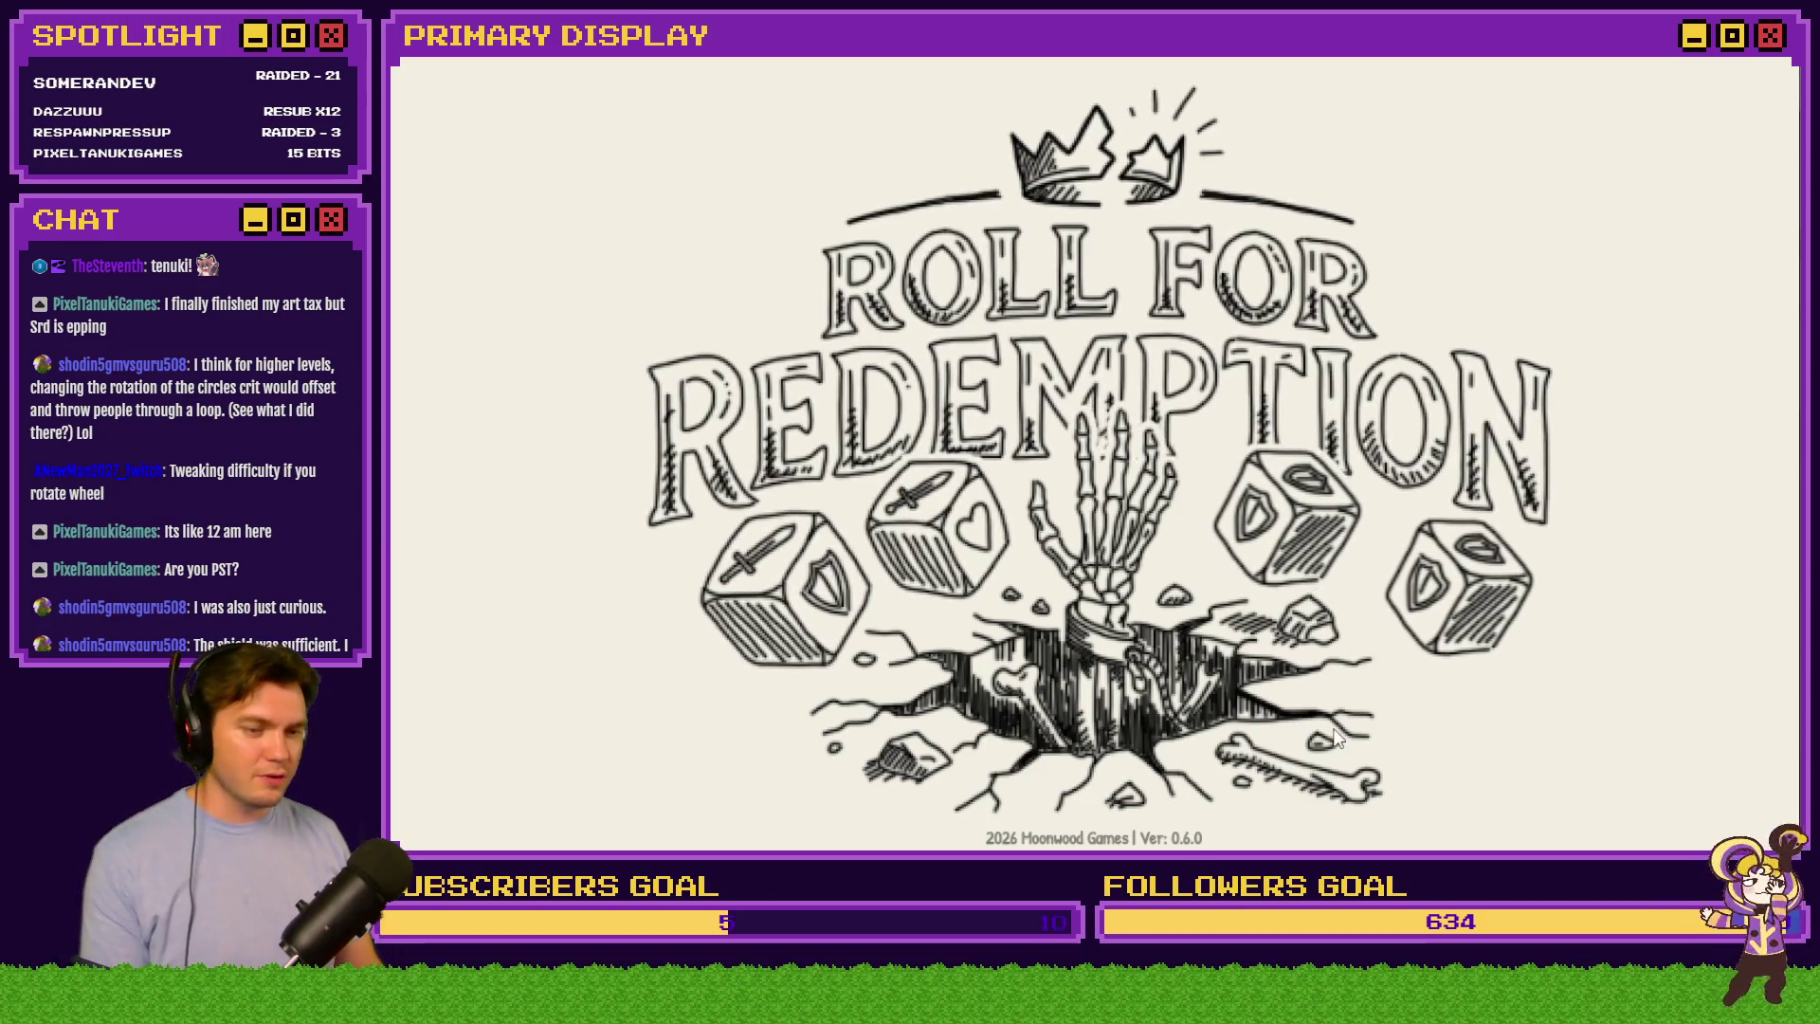
Close the playtest window after checking the Ver: 0.6.0 footer on the title screen
click(1772, 43)
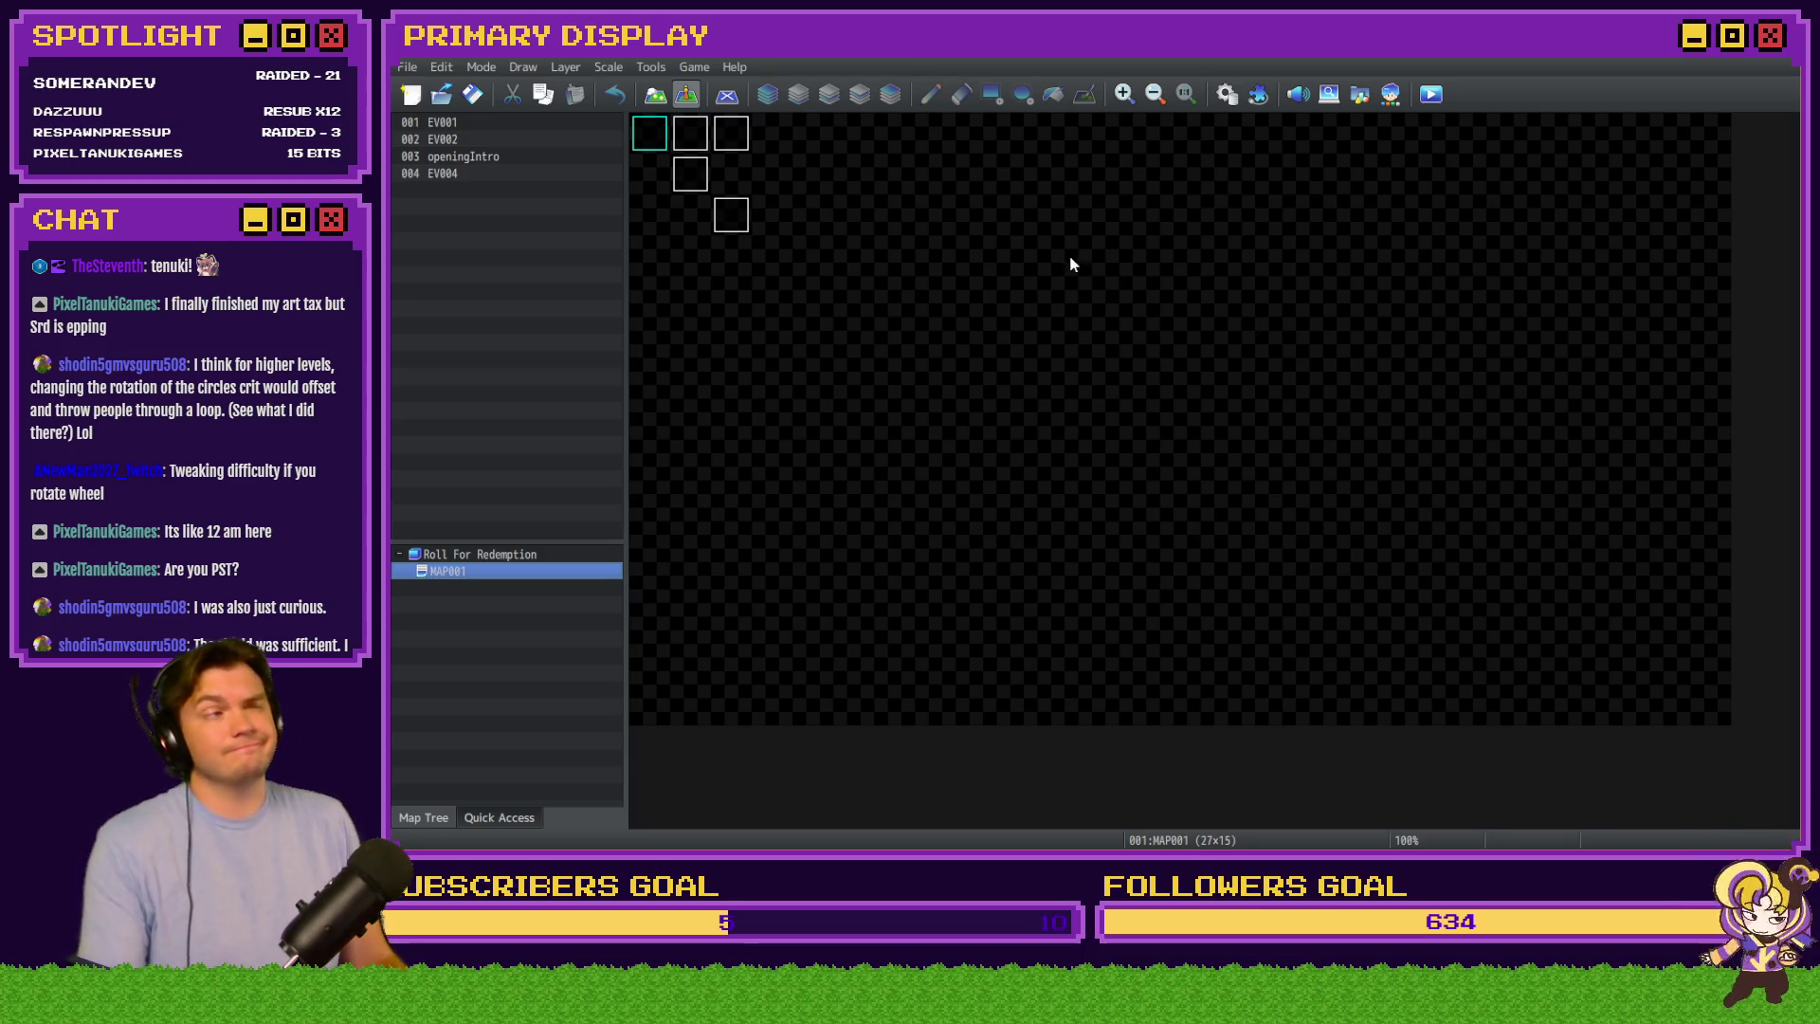
Deploy a Web browsers / Android / iOS build into the Roll for Redemption Browser folder
click(406, 67)
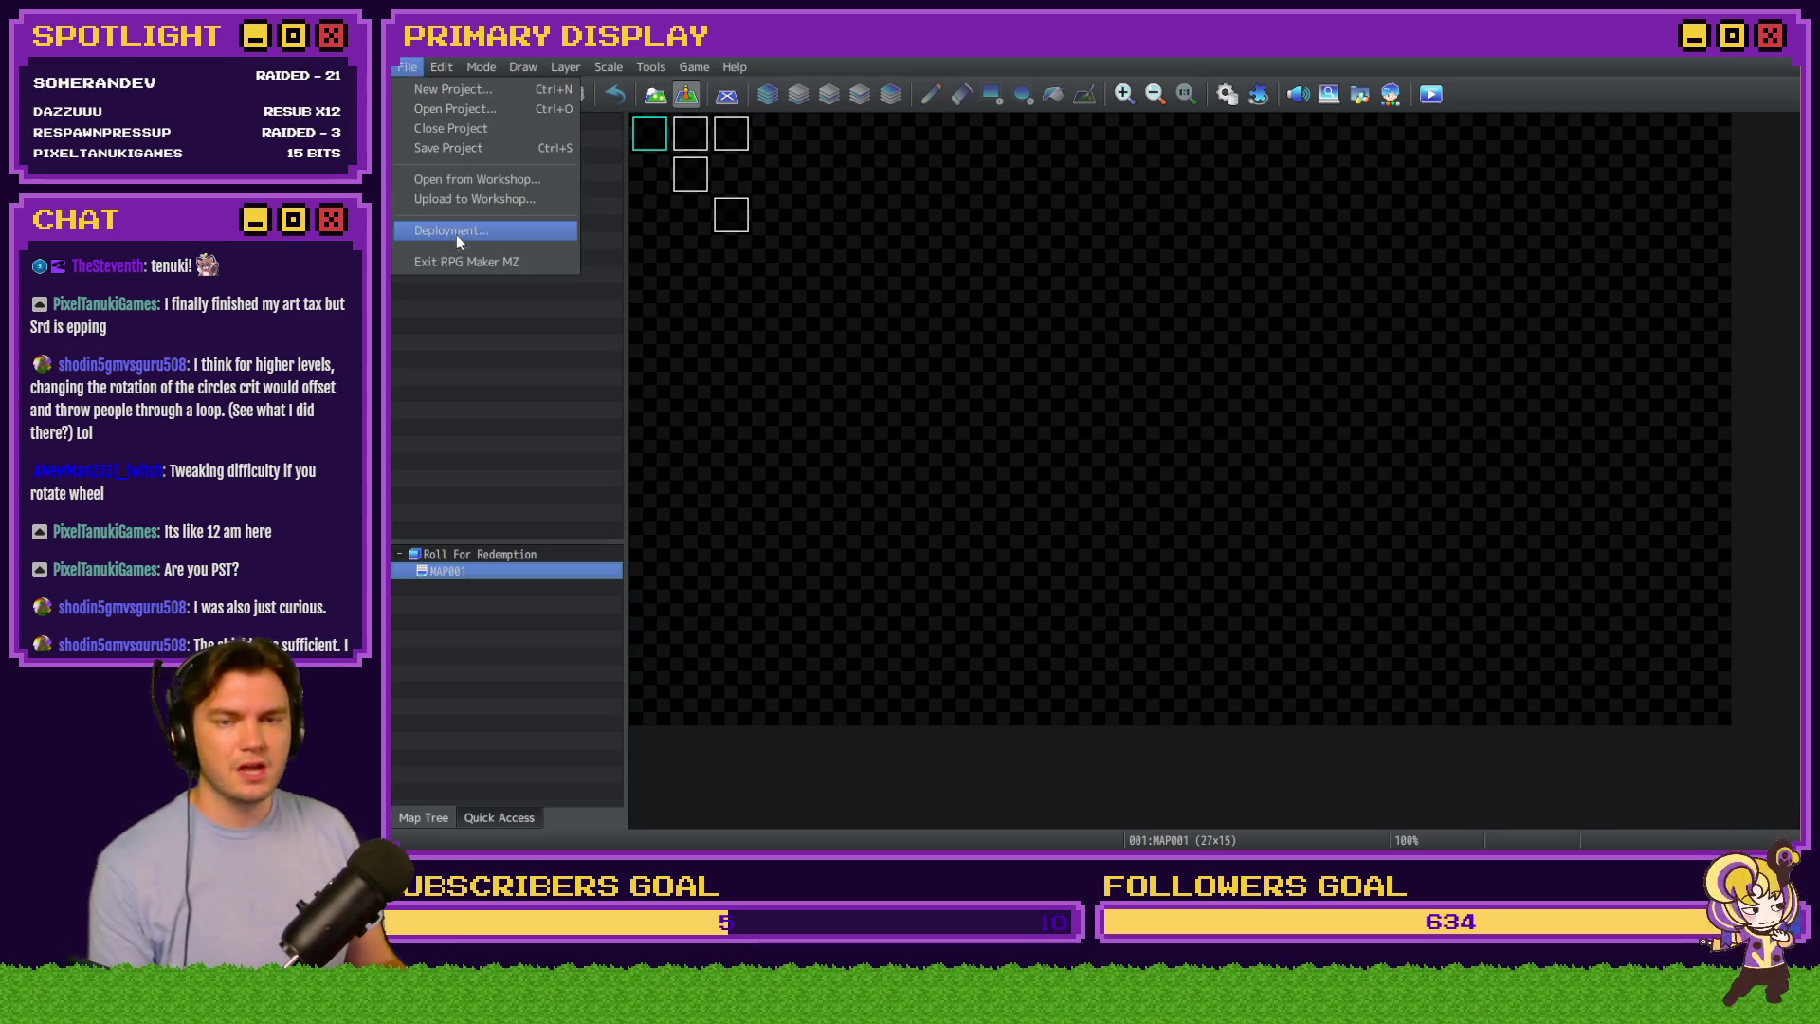
click(456, 233)
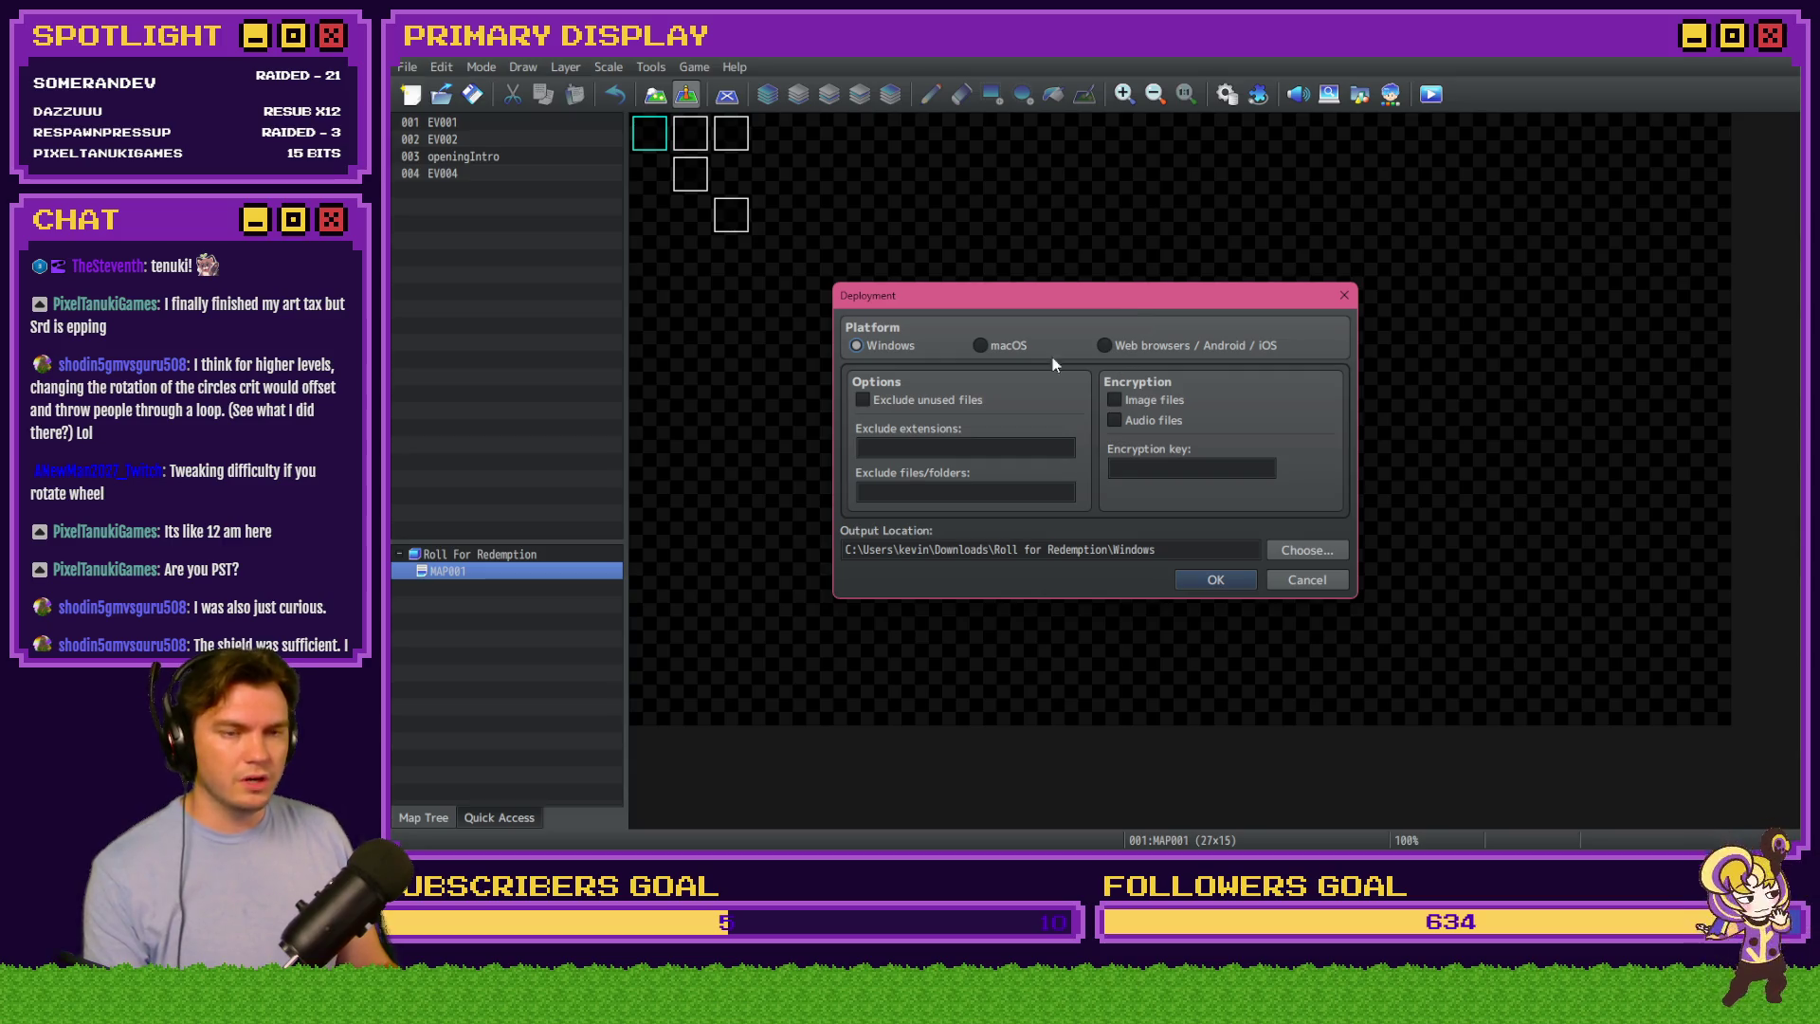
click(1105, 346)
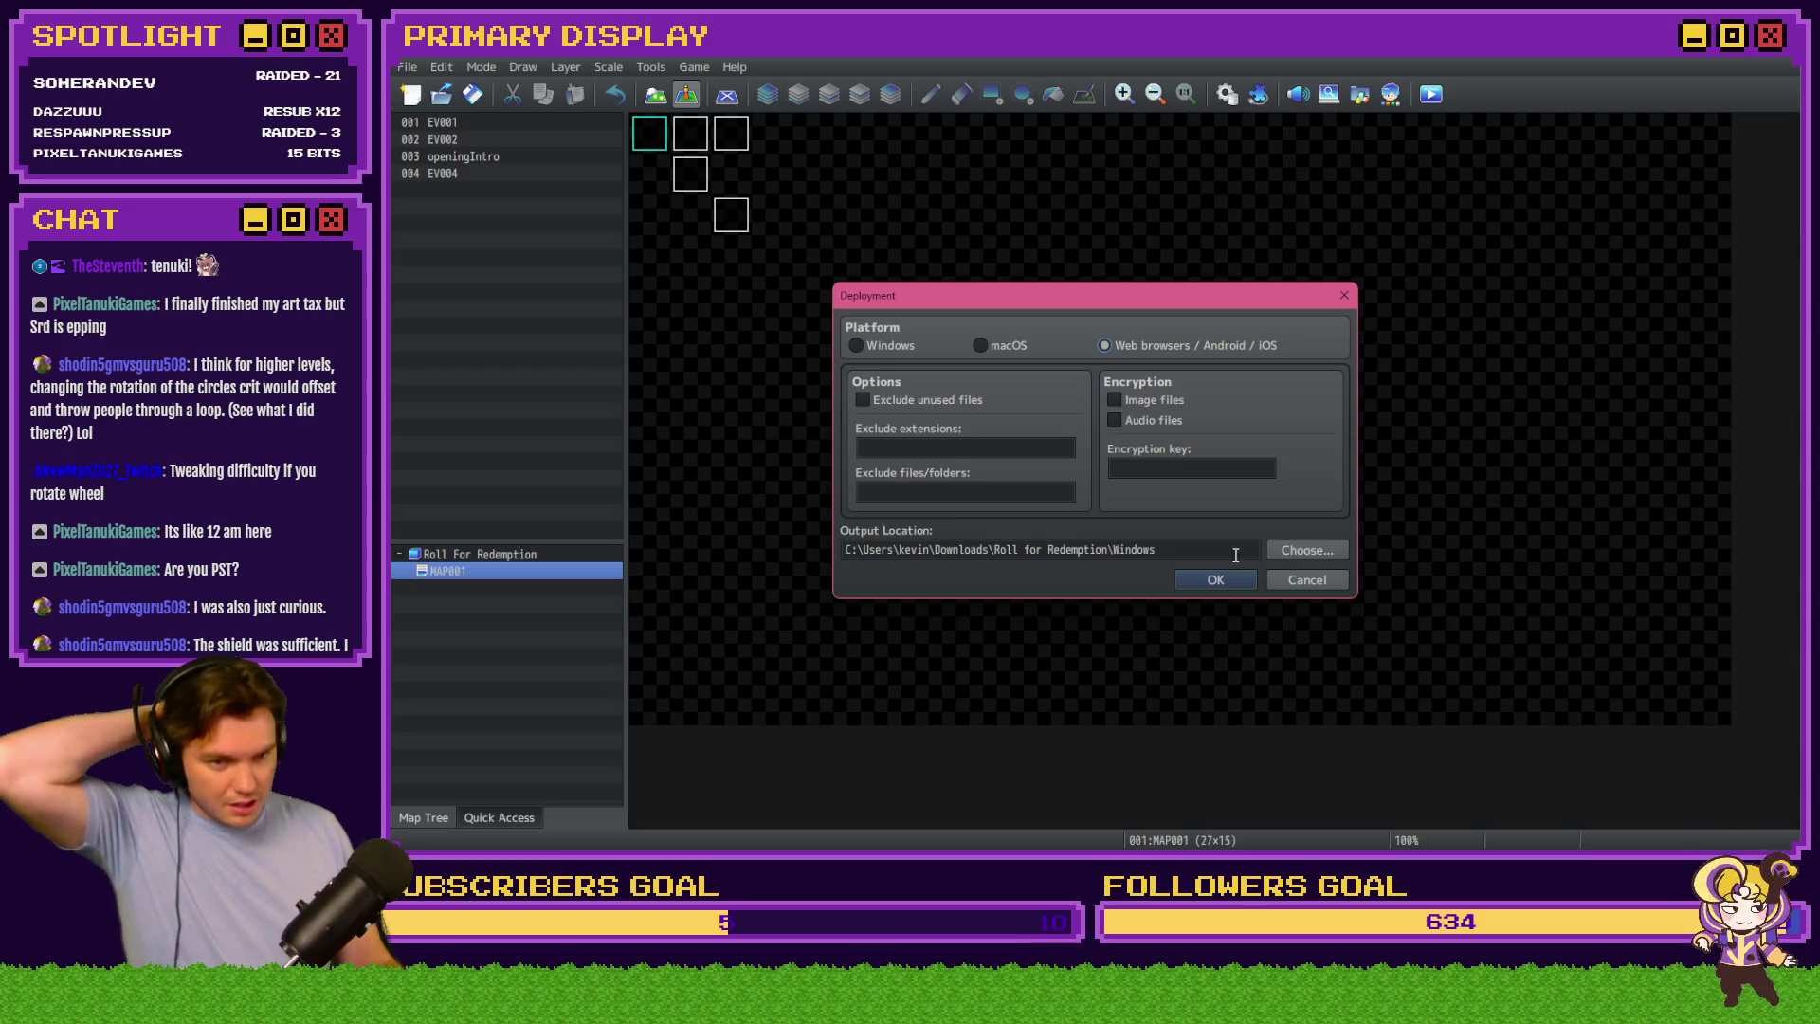
click(1303, 557)
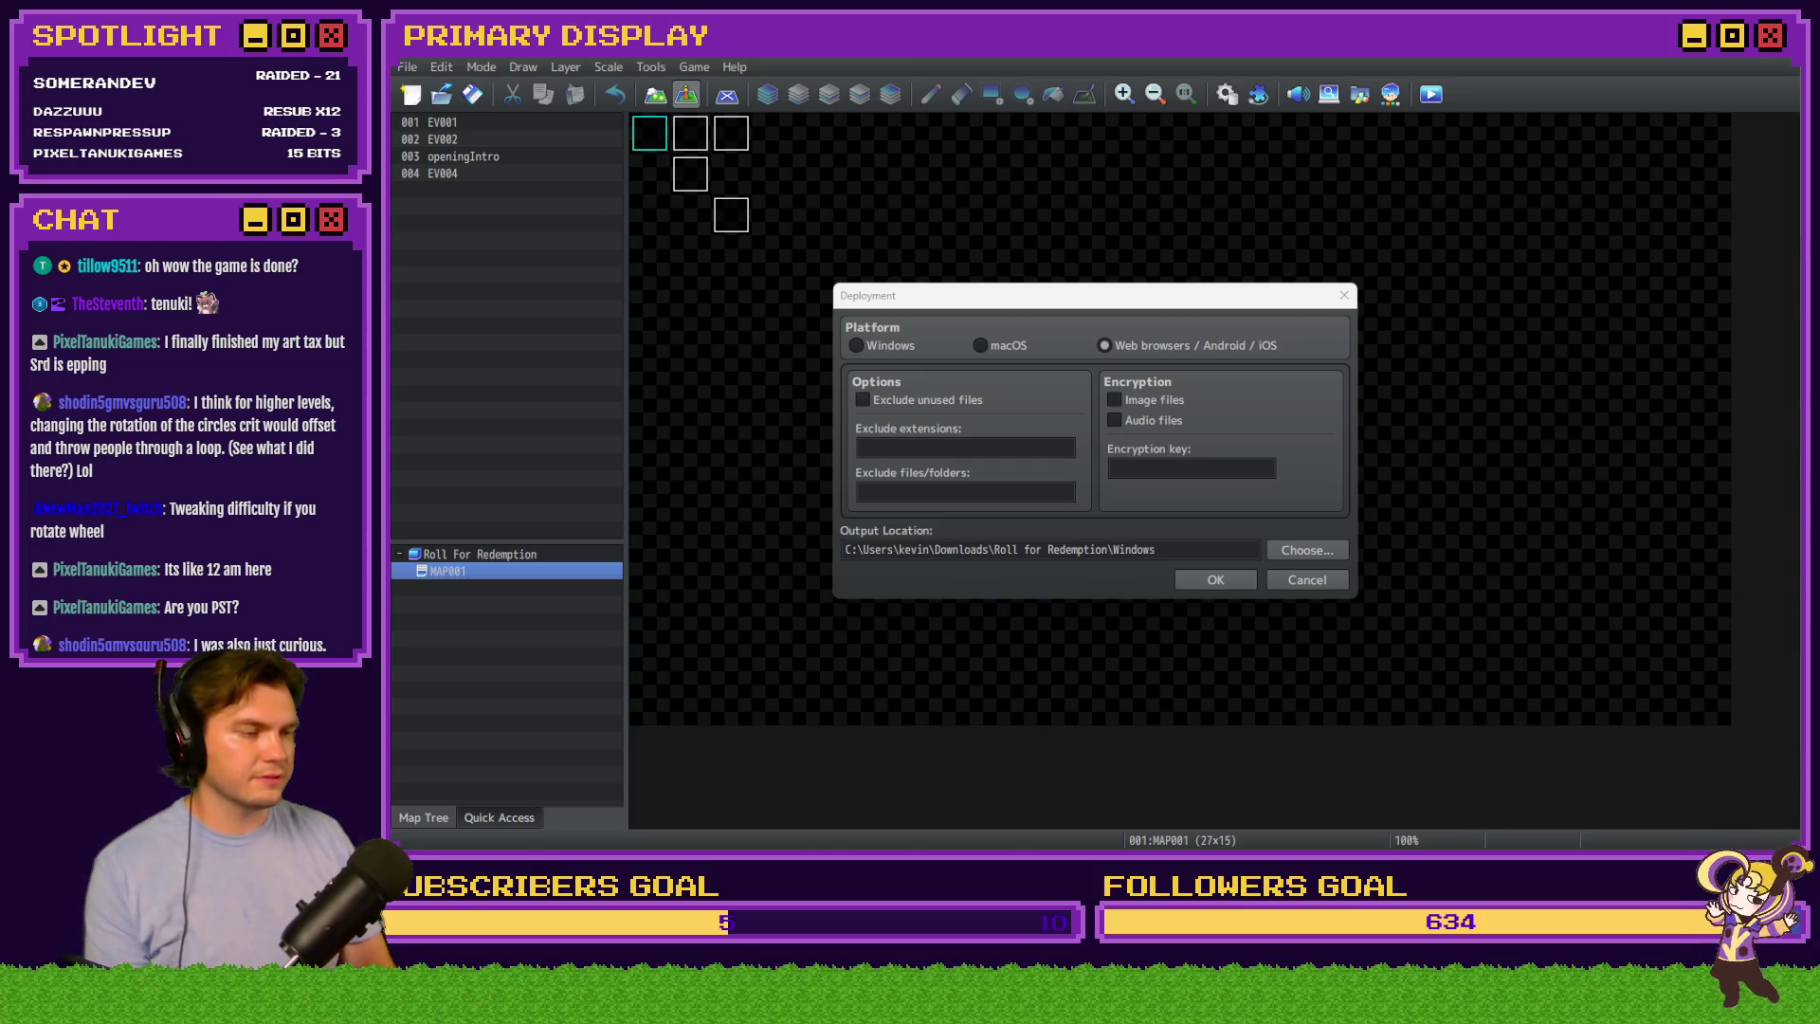
key(Return)
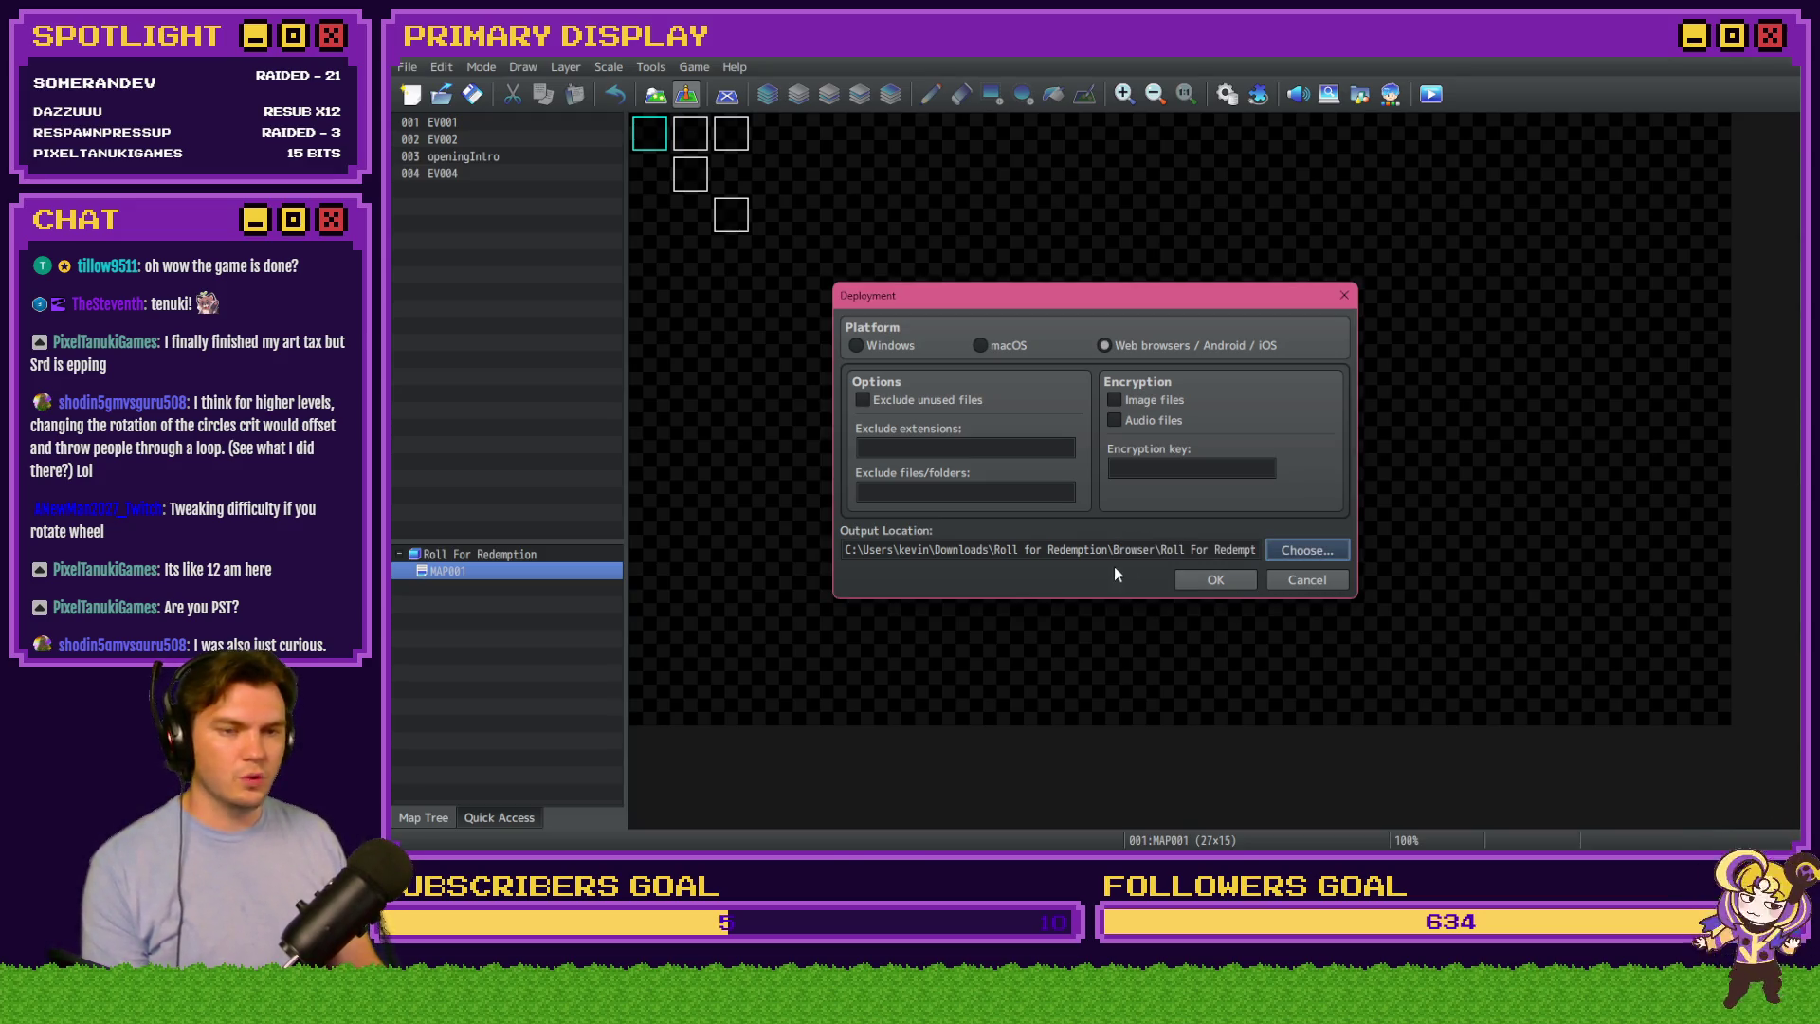
click(1213, 580)
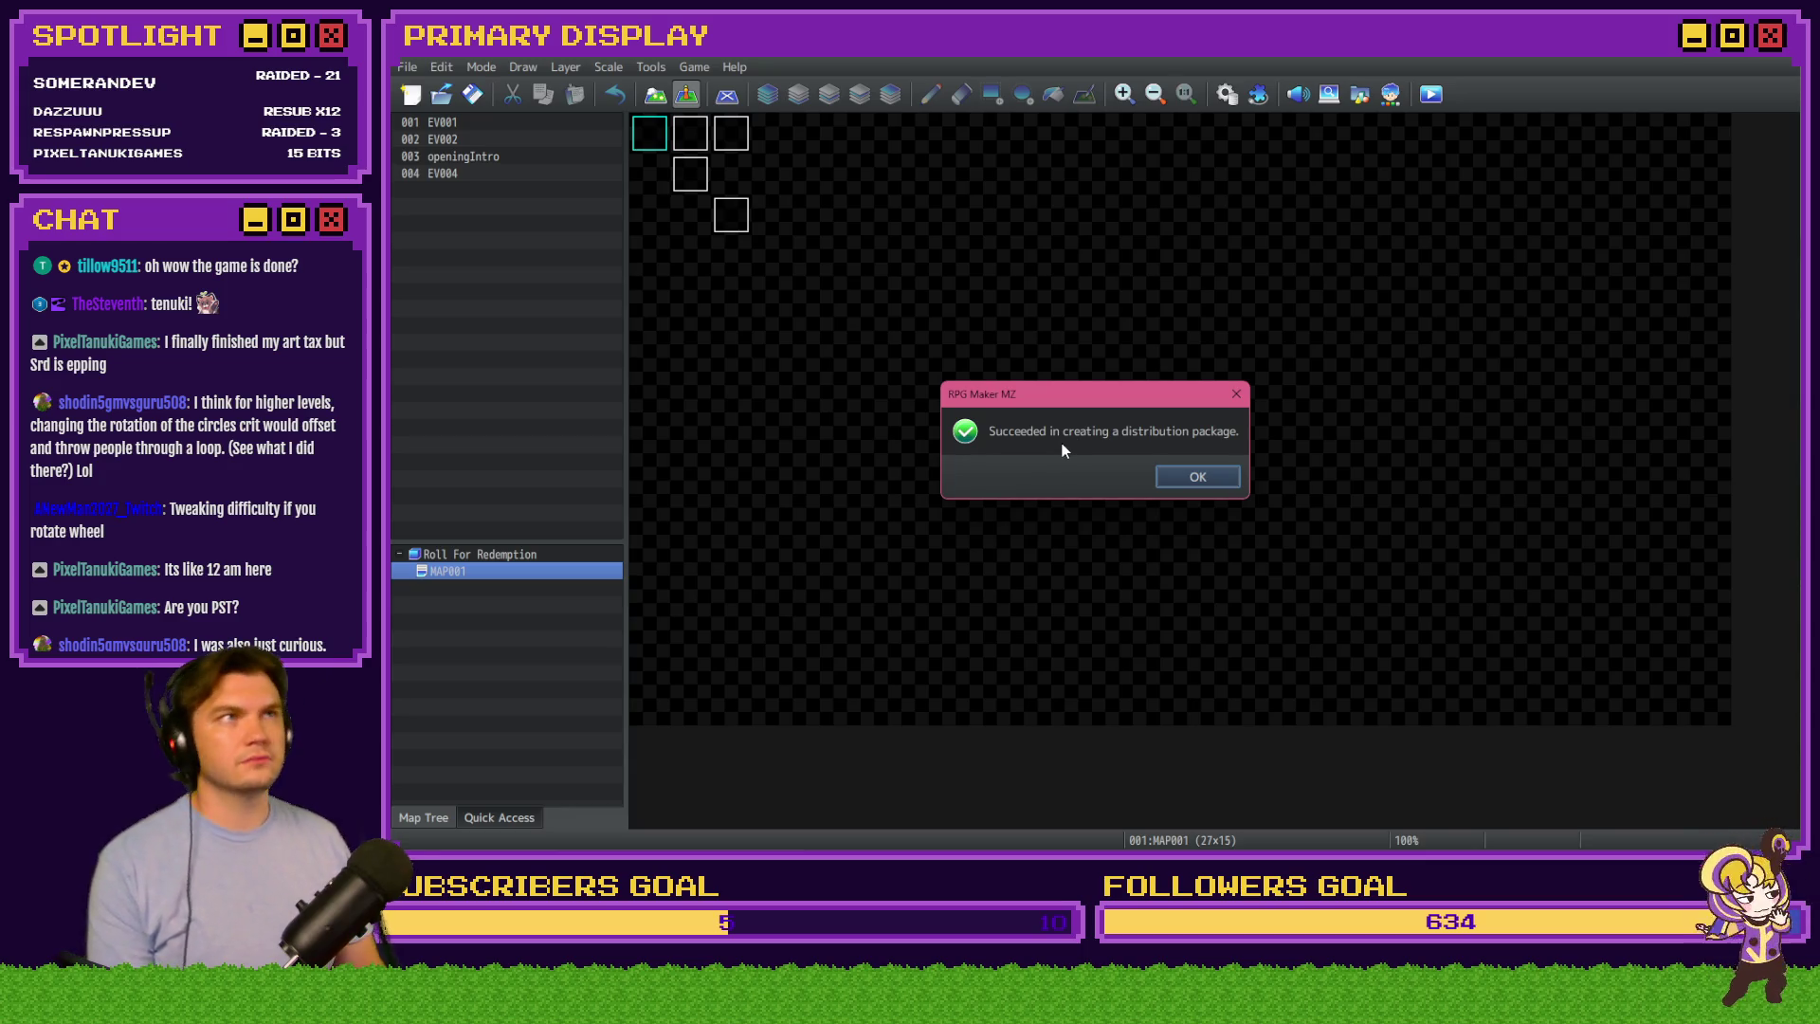
Deploy a Windows distribution package of the game to a chosen output folder
click(1189, 474)
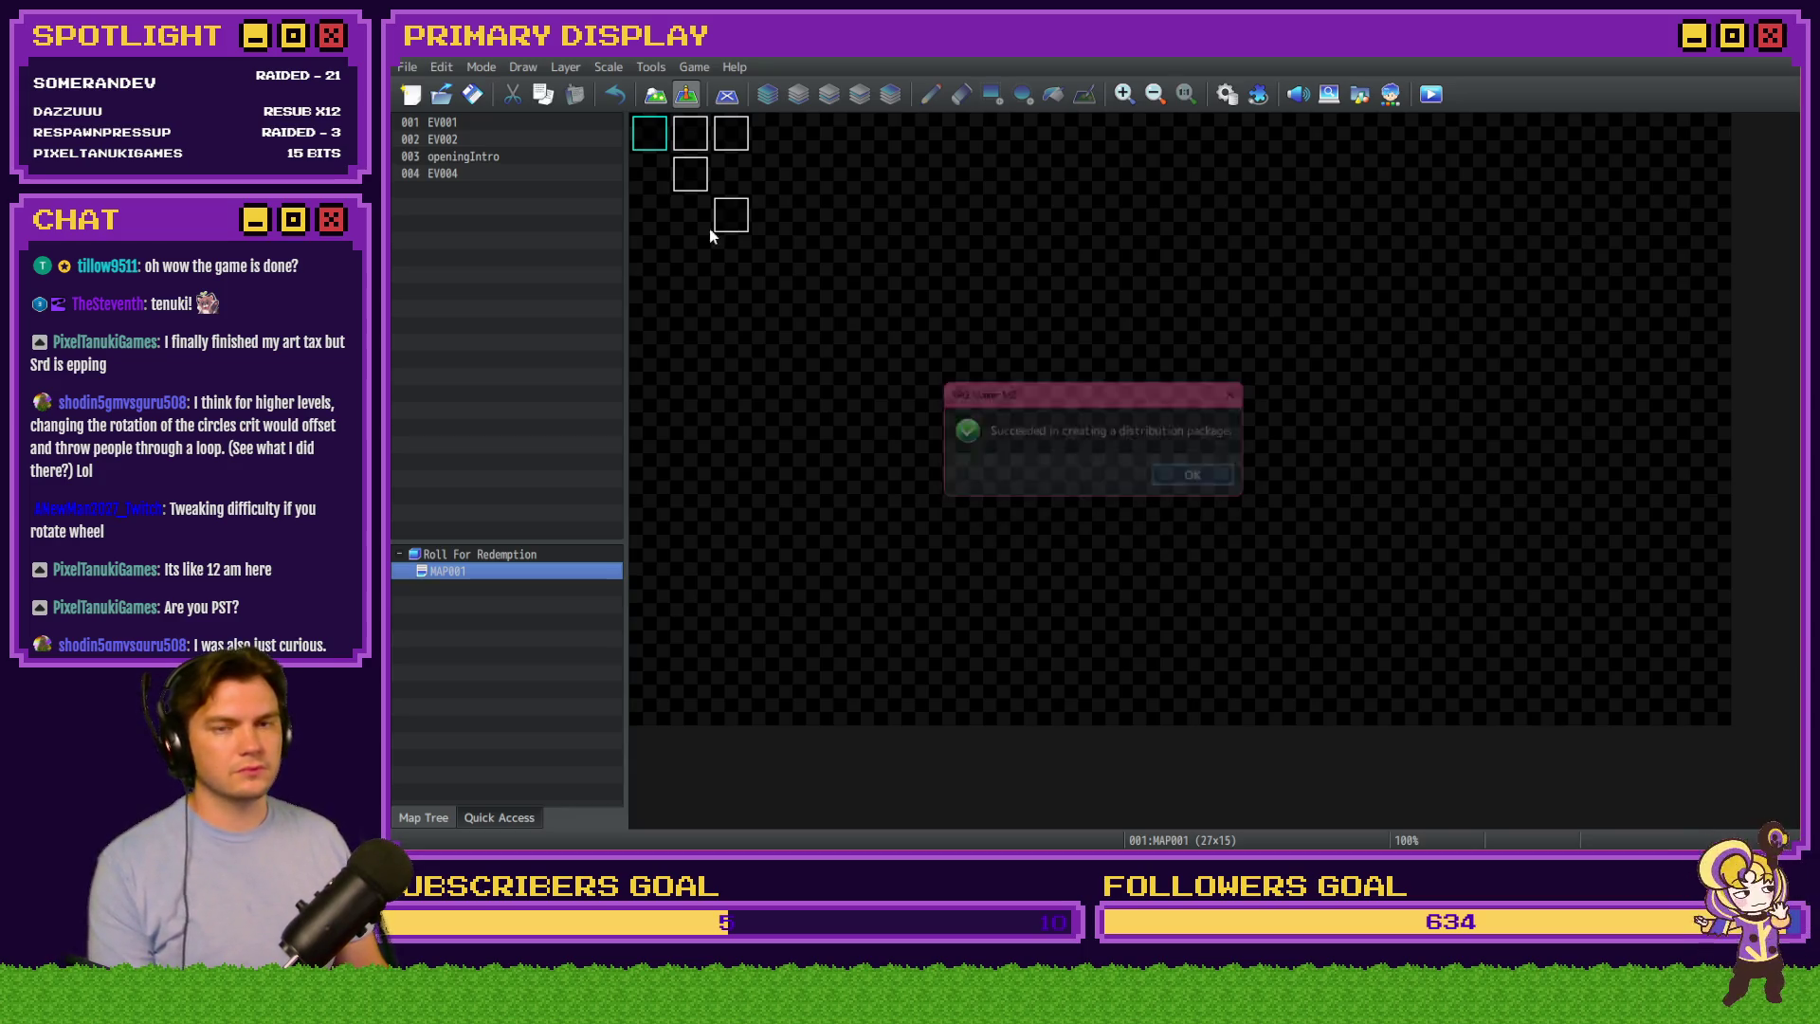
click(408, 66)
click(456, 235)
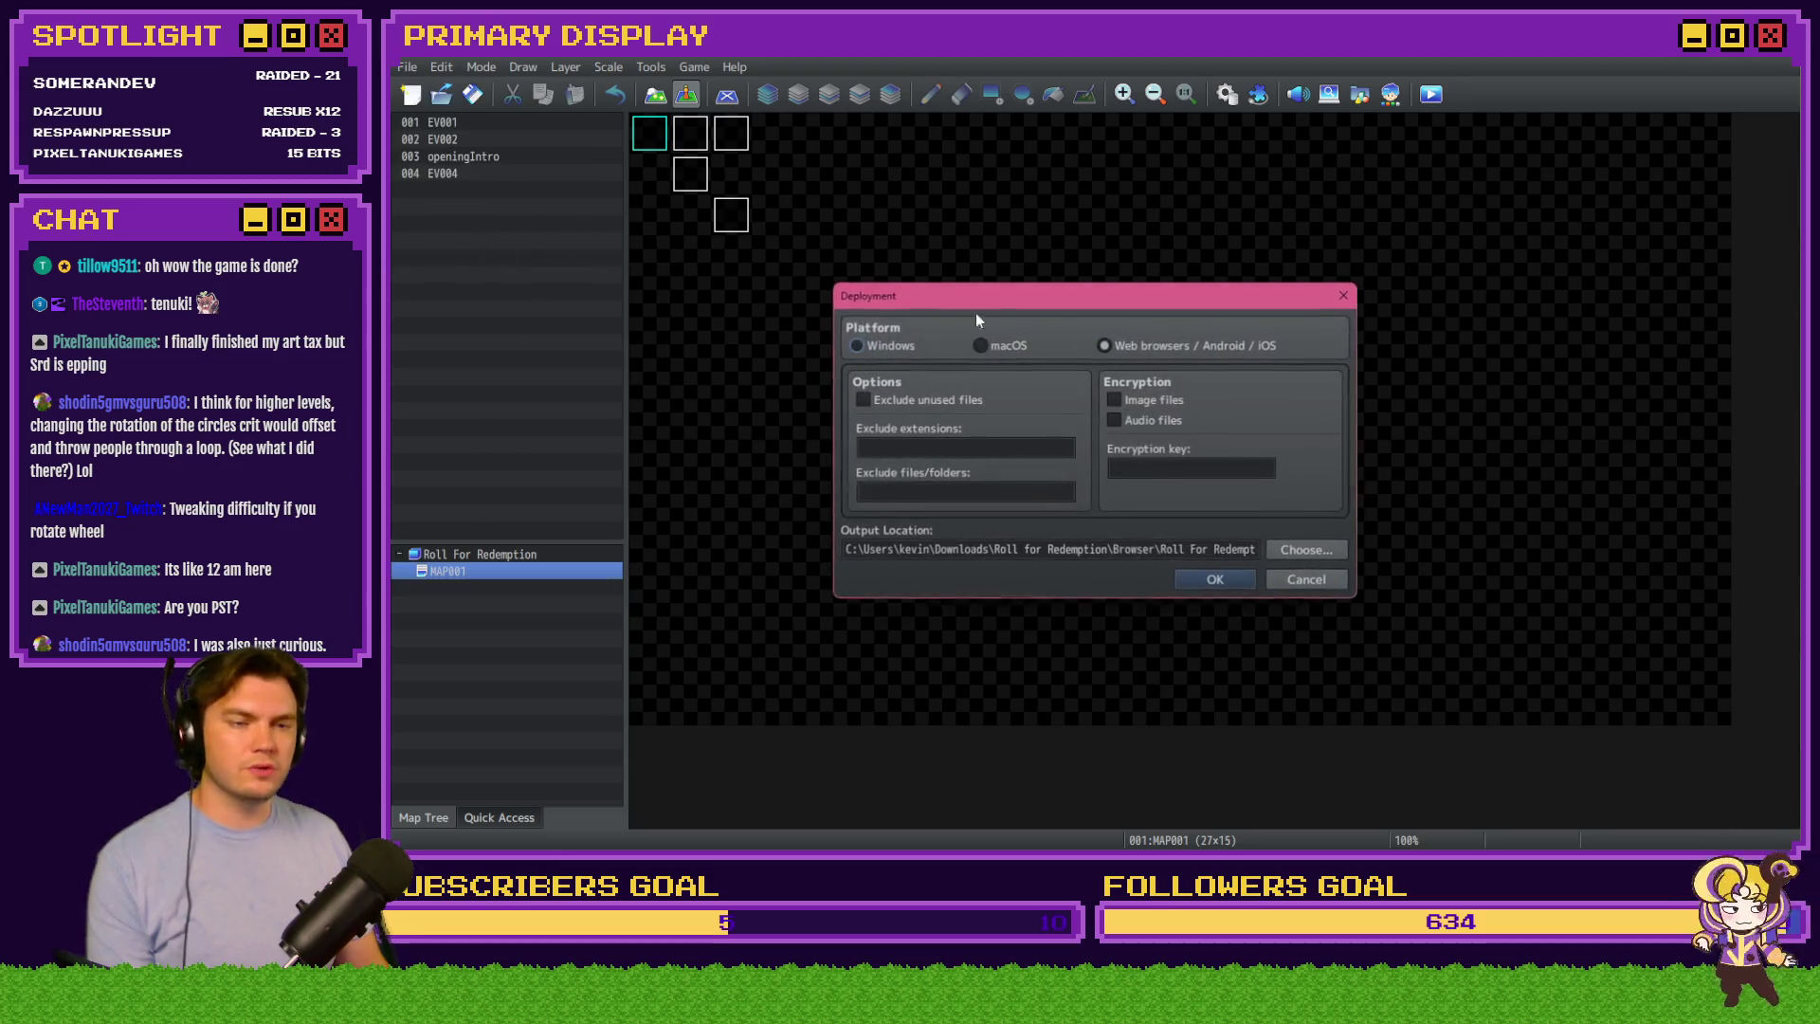
click(858, 345)
click(1327, 555)
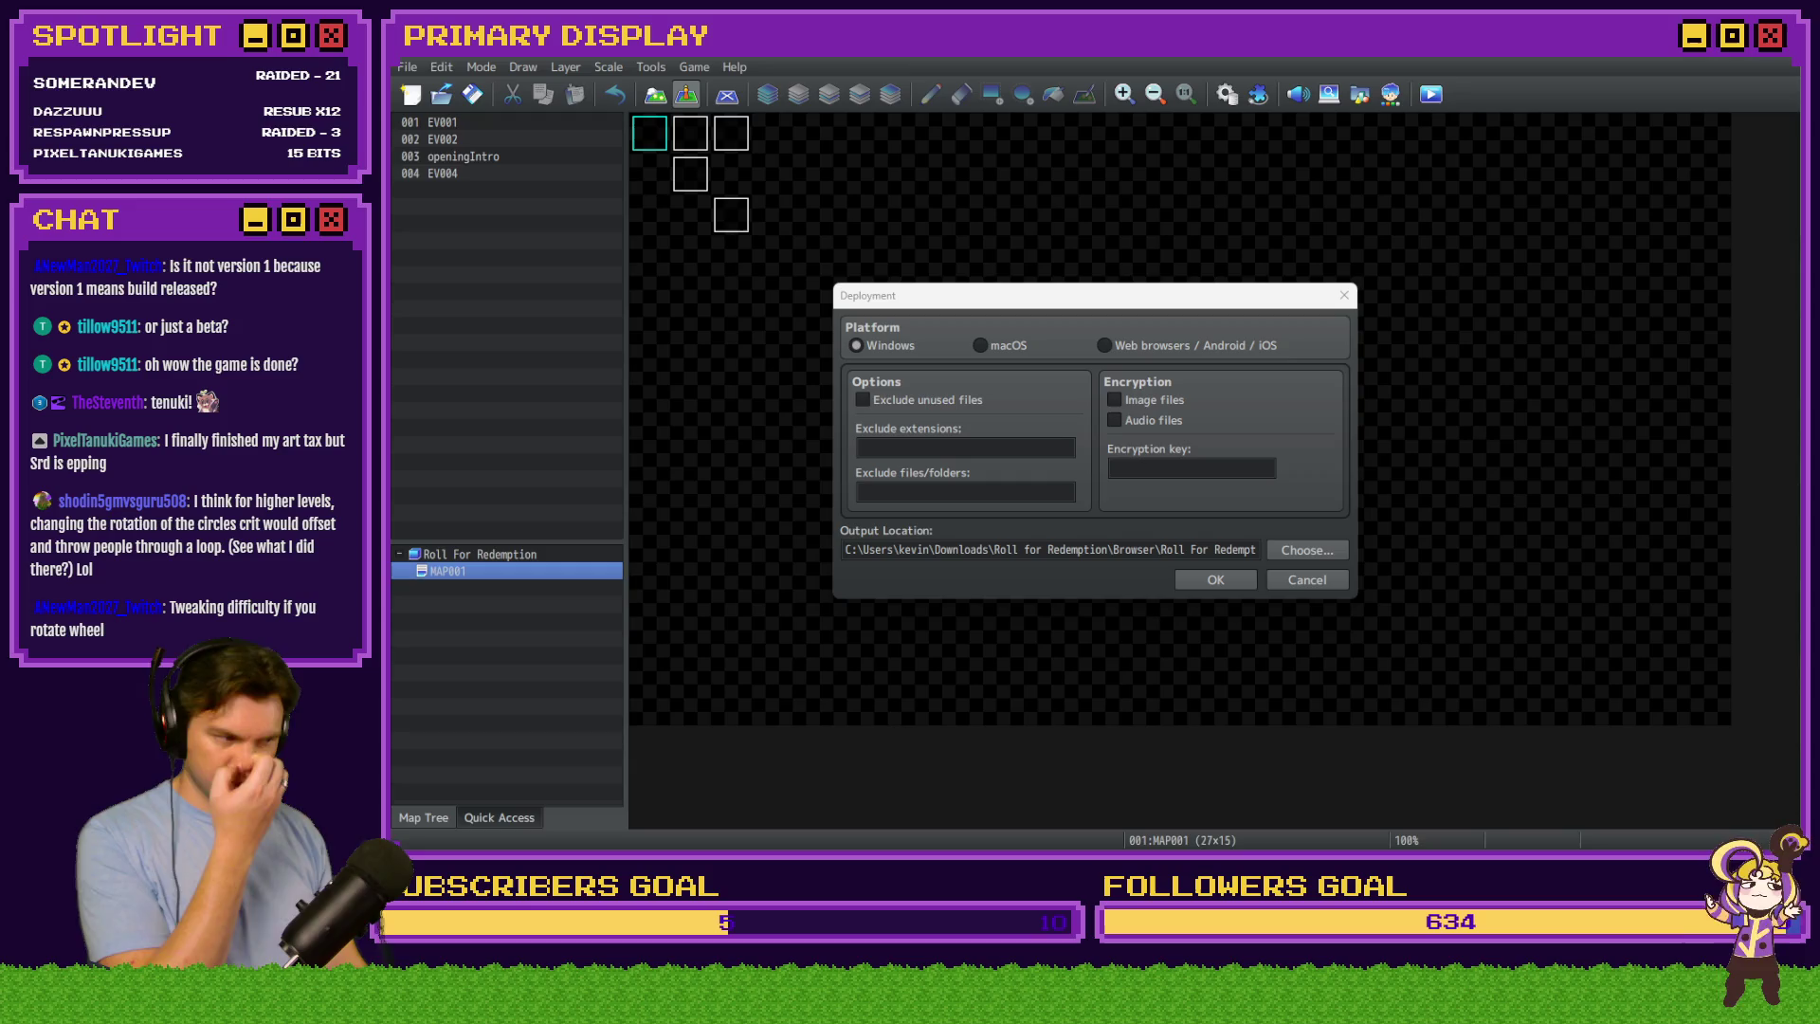
click(1231, 580)
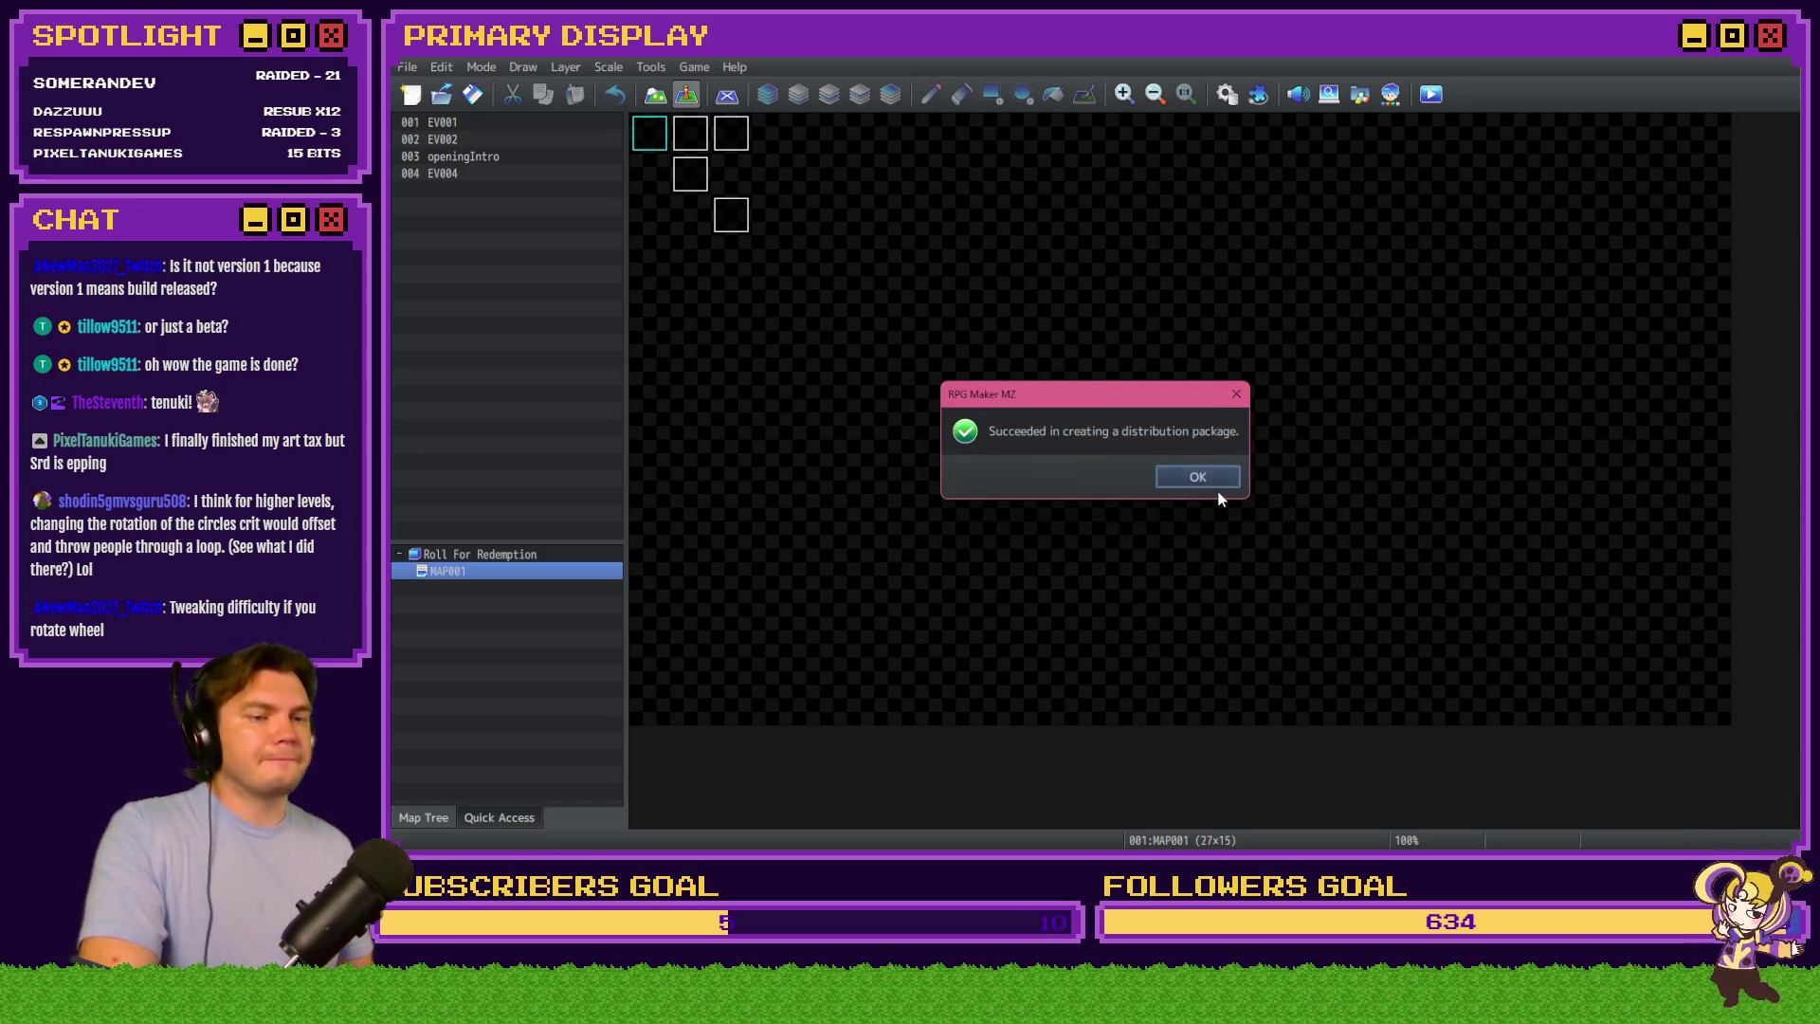
click(1217, 472)
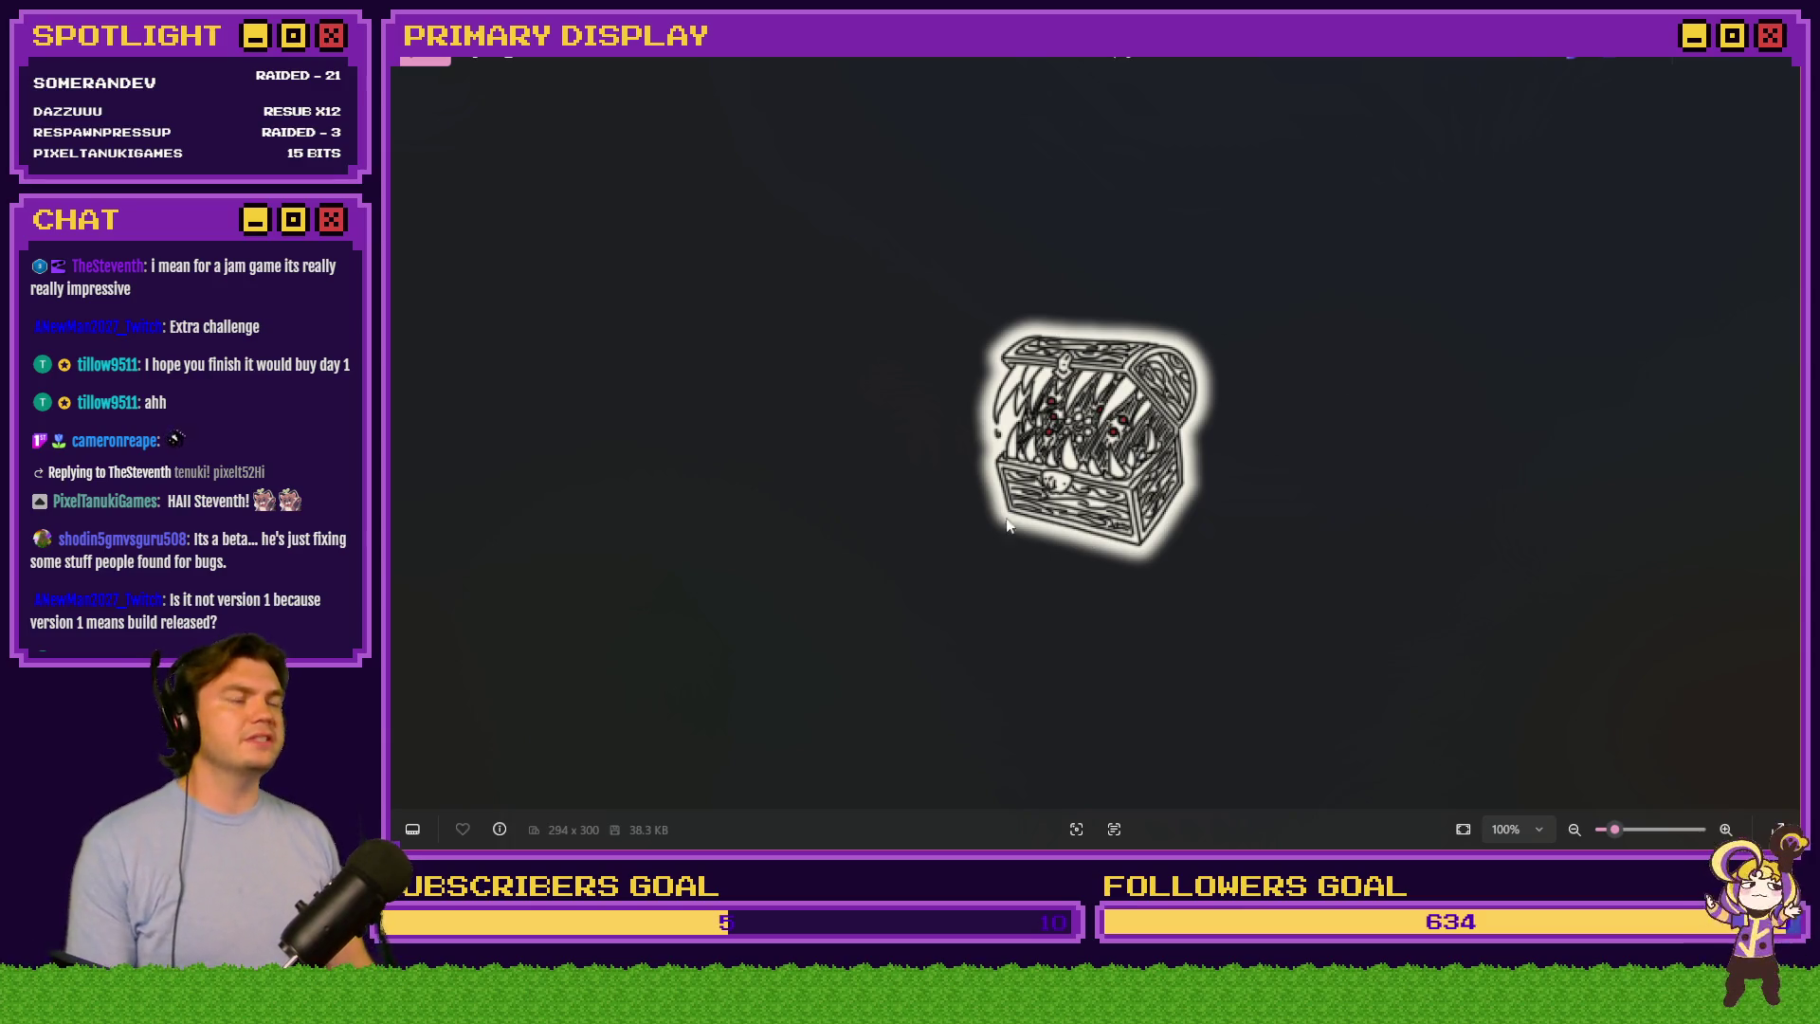
Browse the artwork images back to the Medusa drawing, close Photos, and switch to the browser
scroll(1090, 474, up, 5)
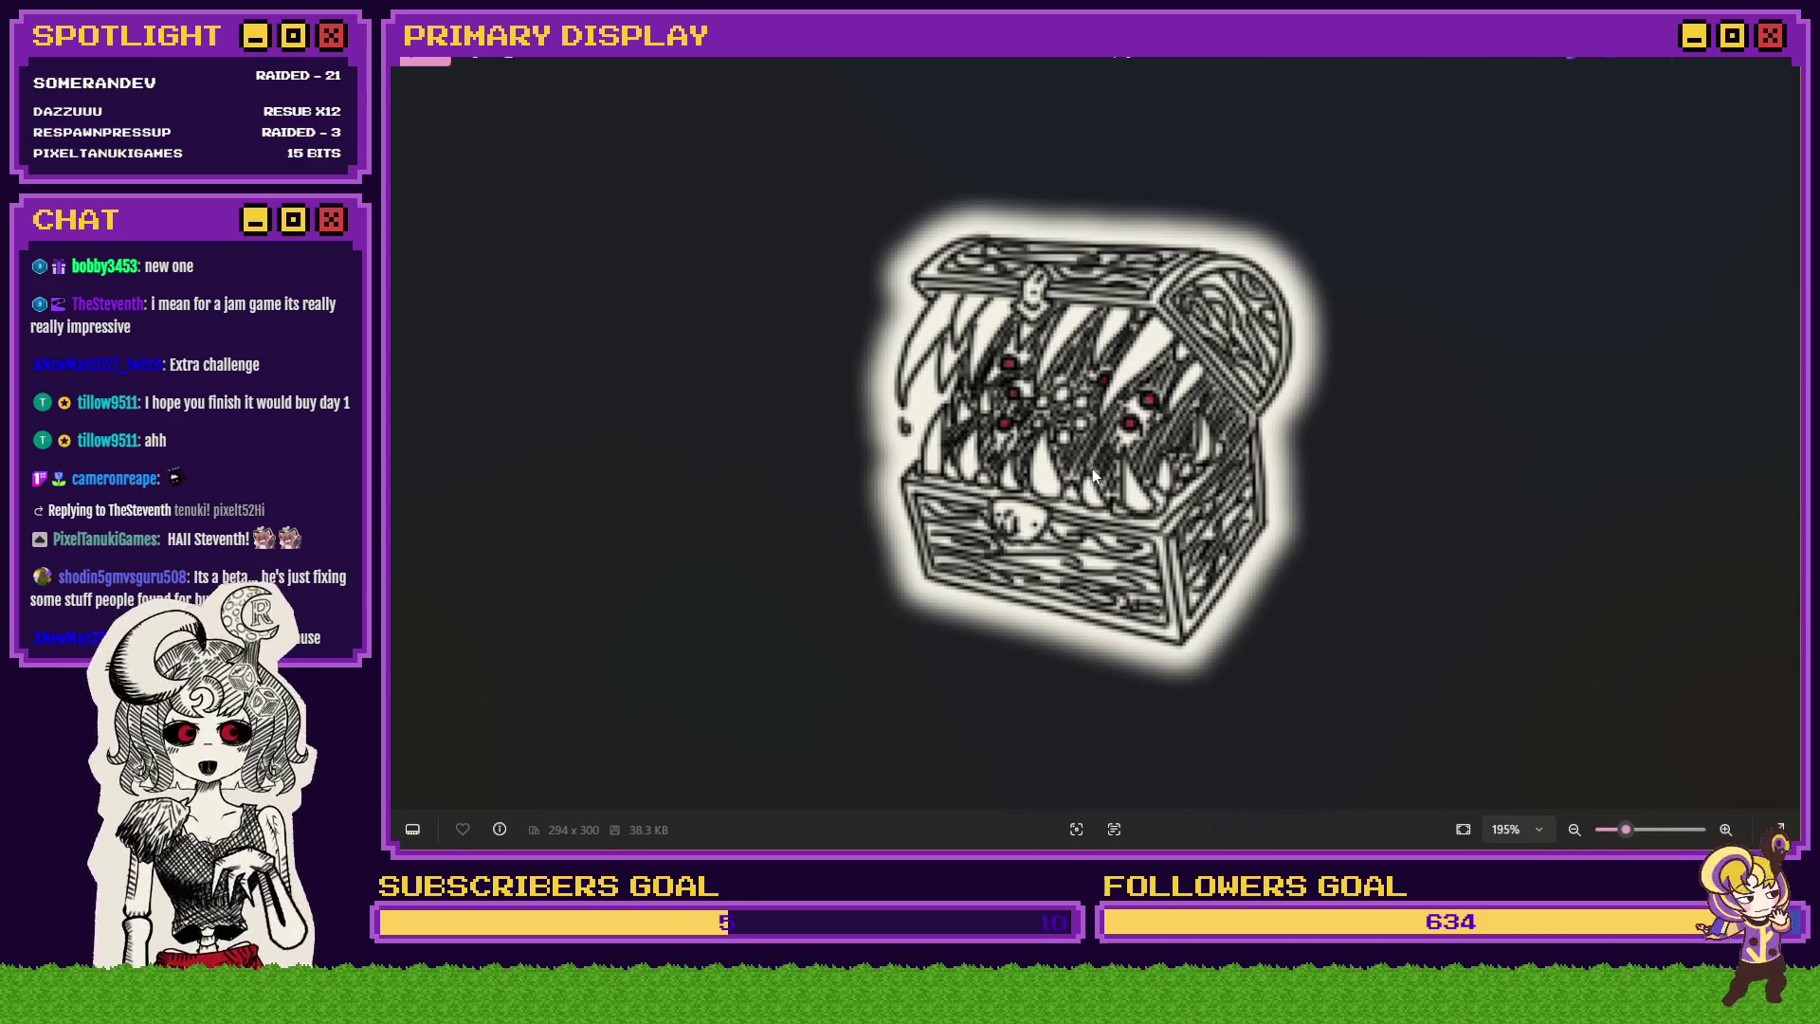
scroll(1099, 455, down, 3)
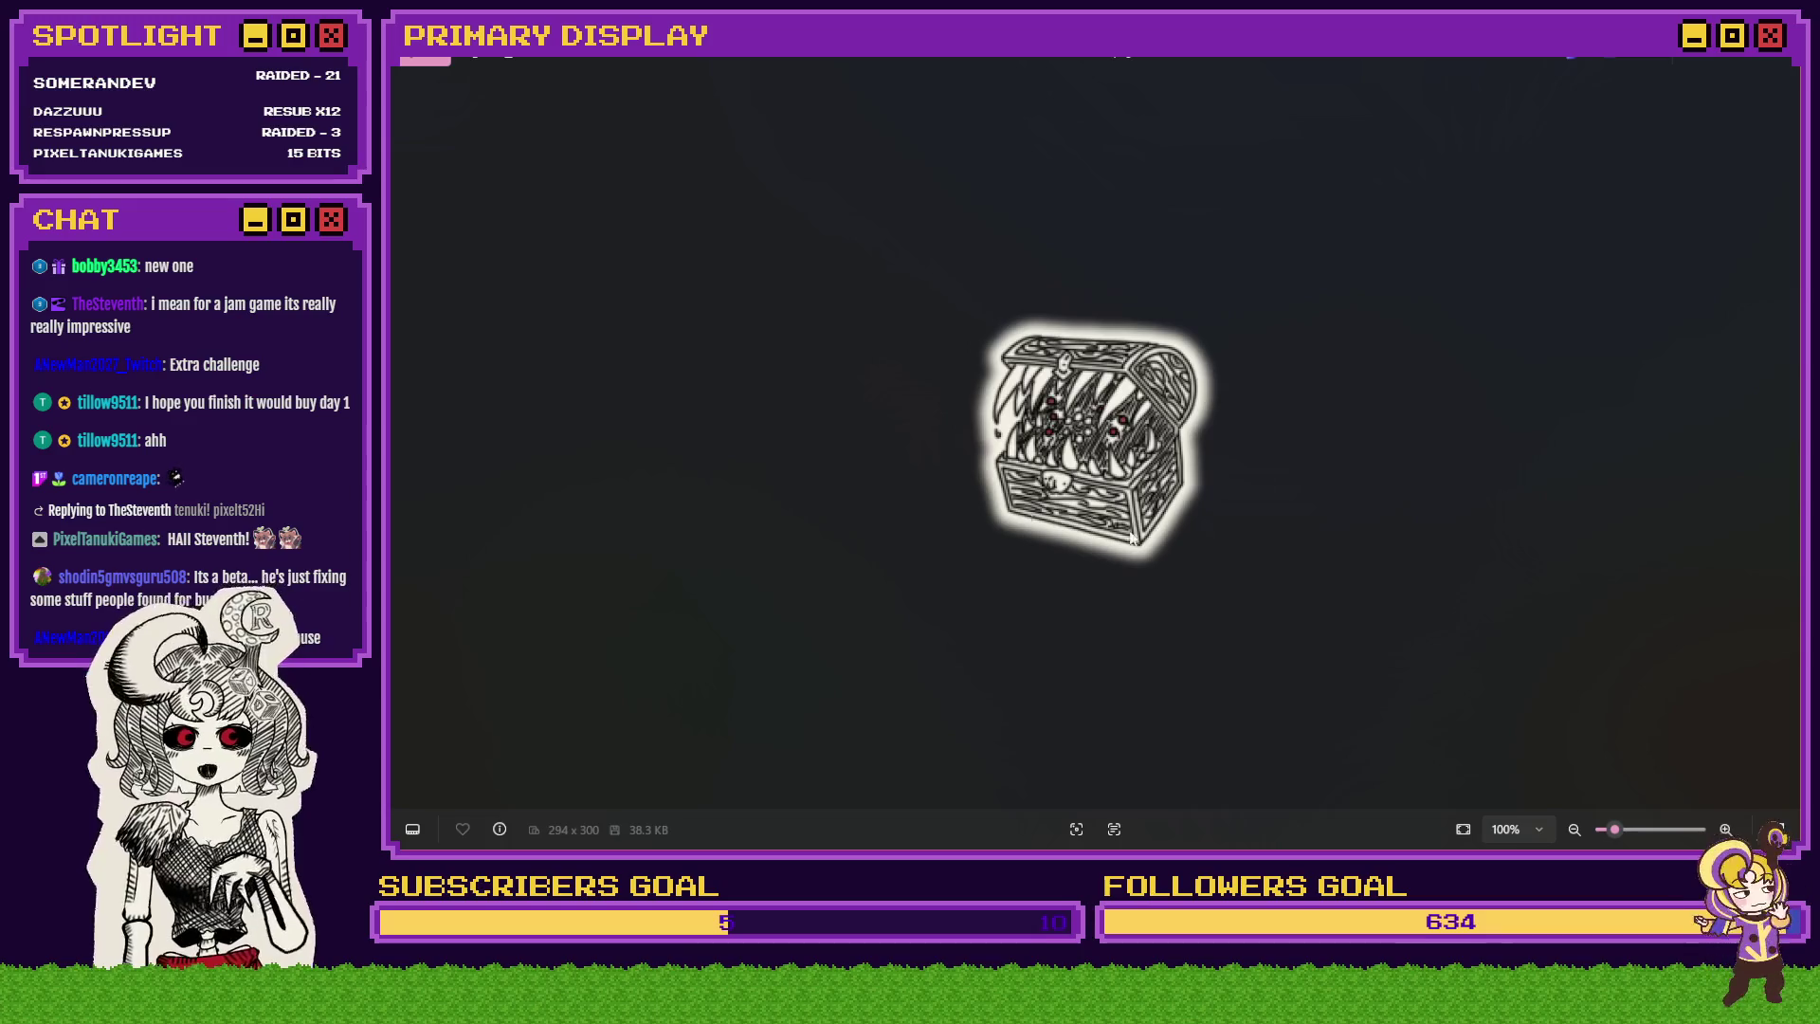
key(Right)
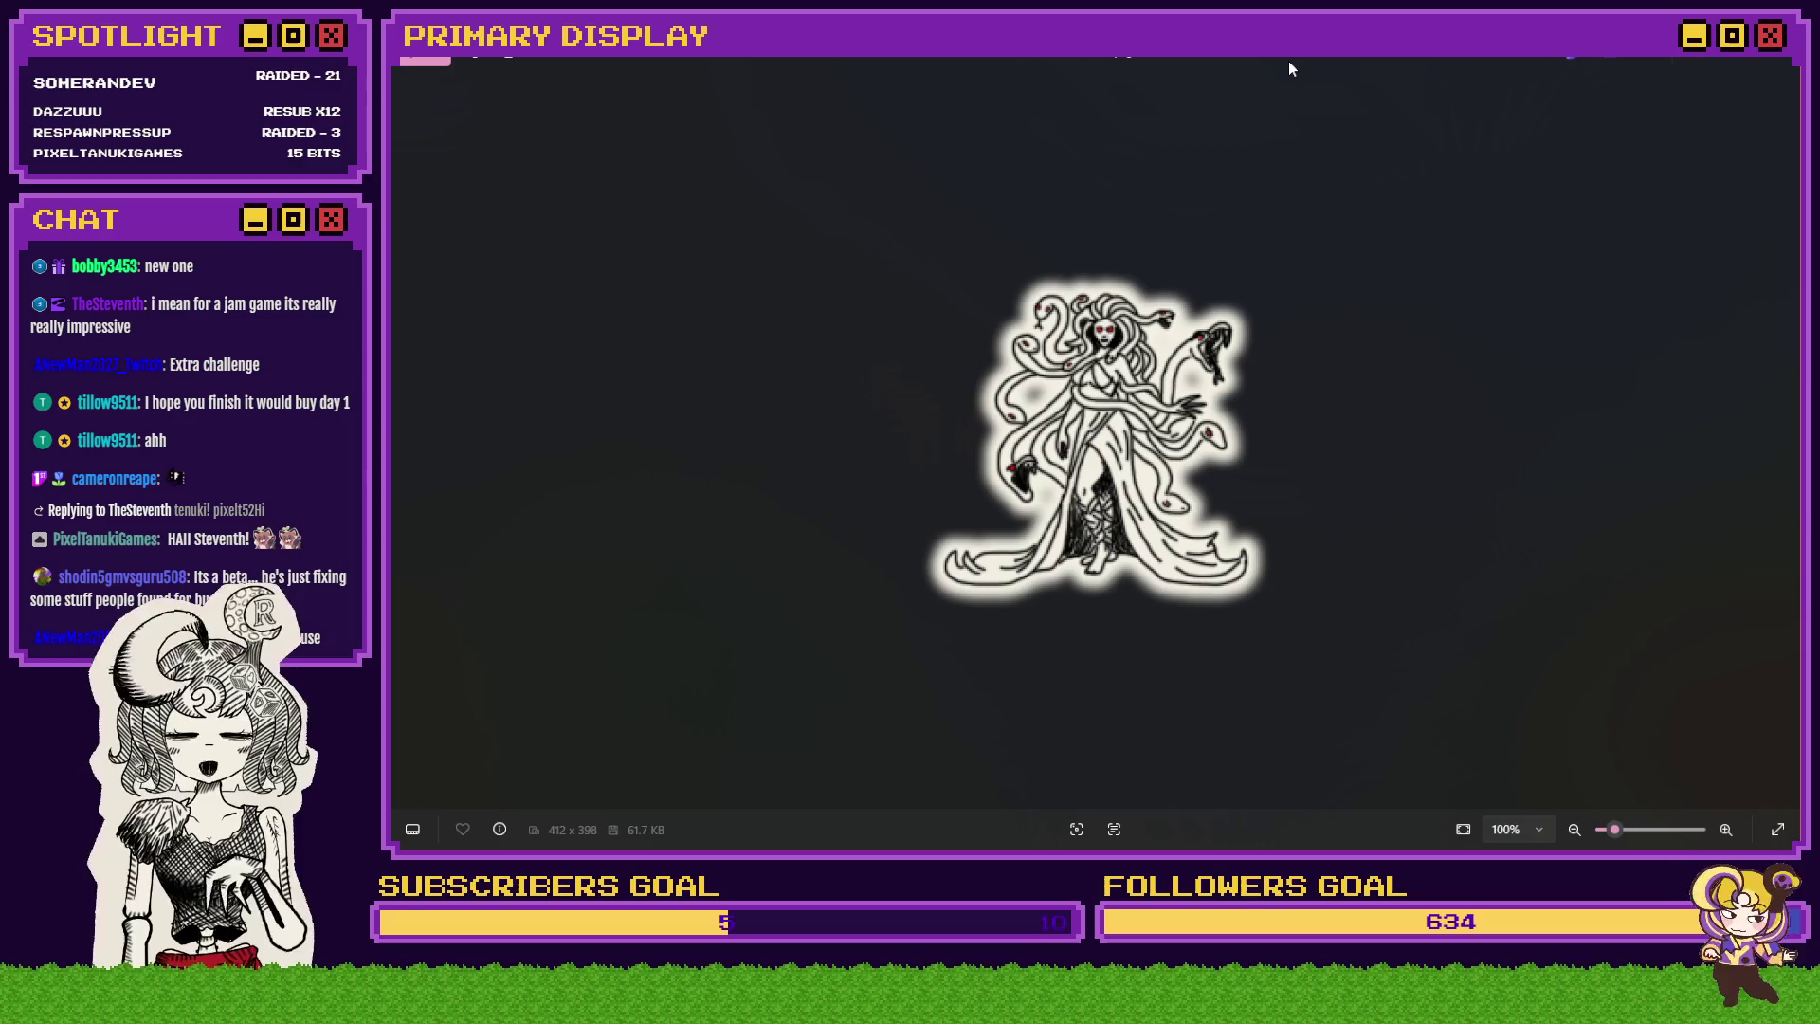
key(Right)
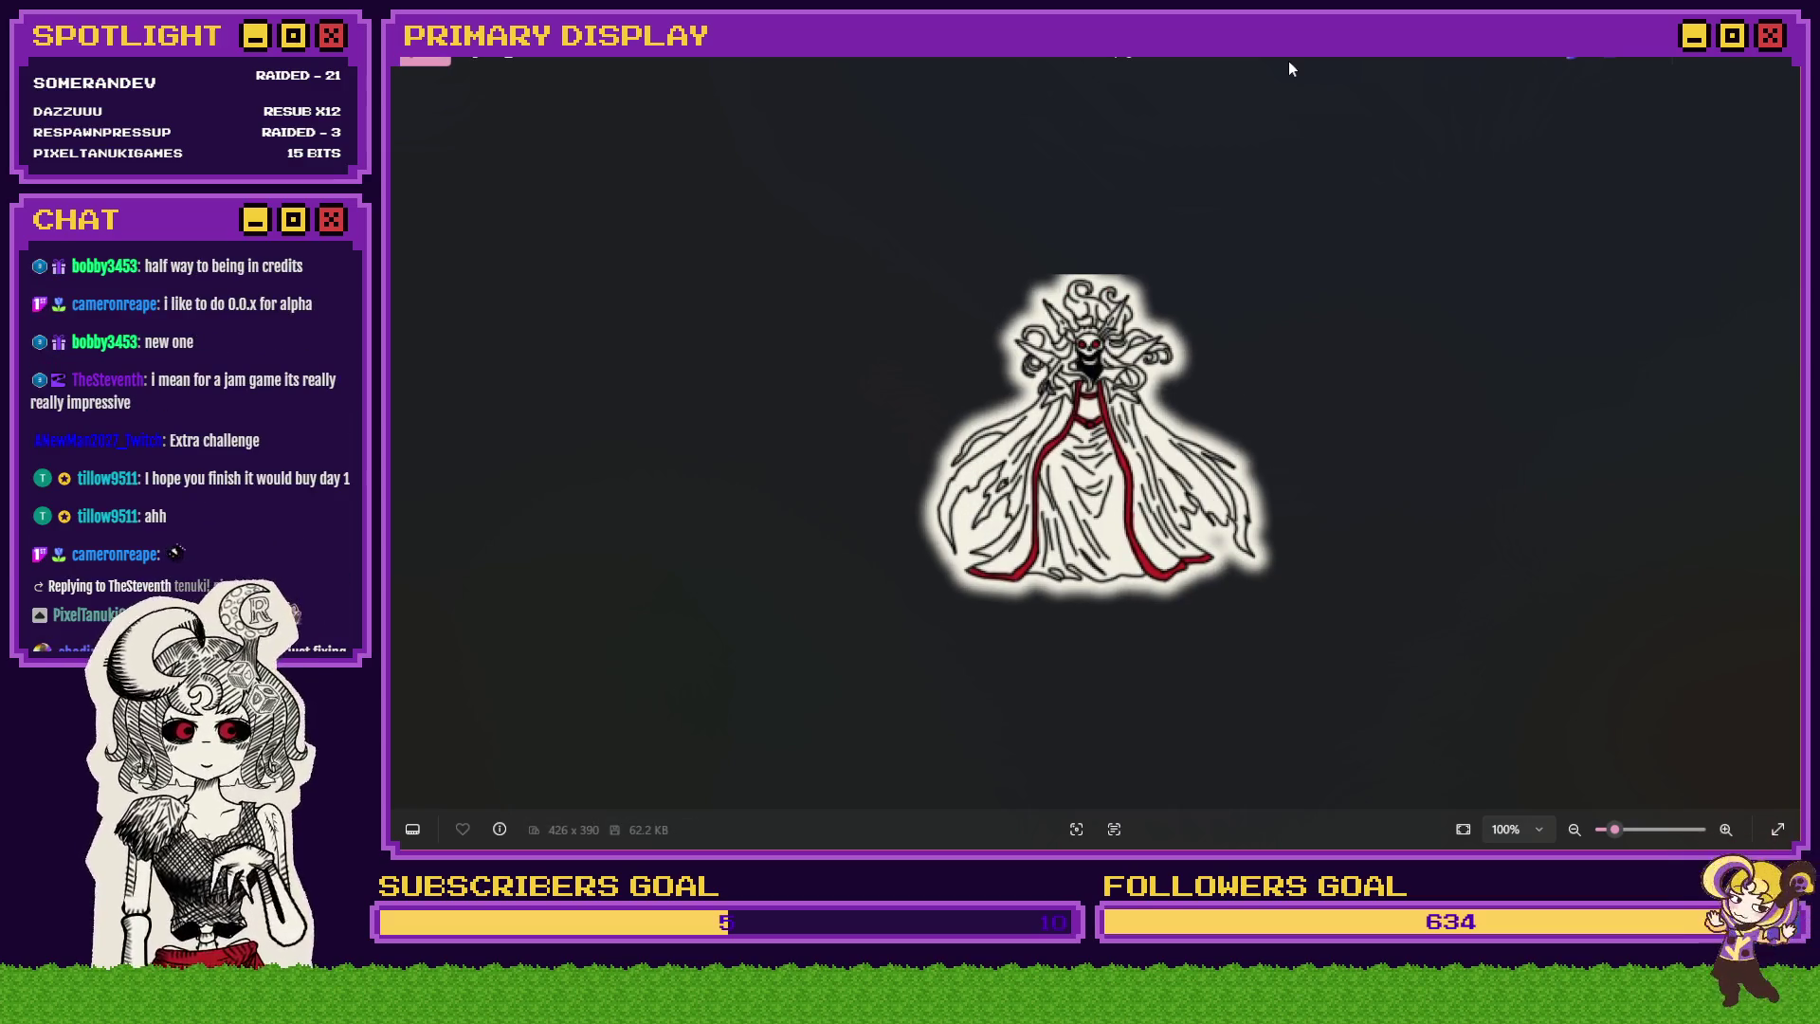
key(Left)
key(Left)
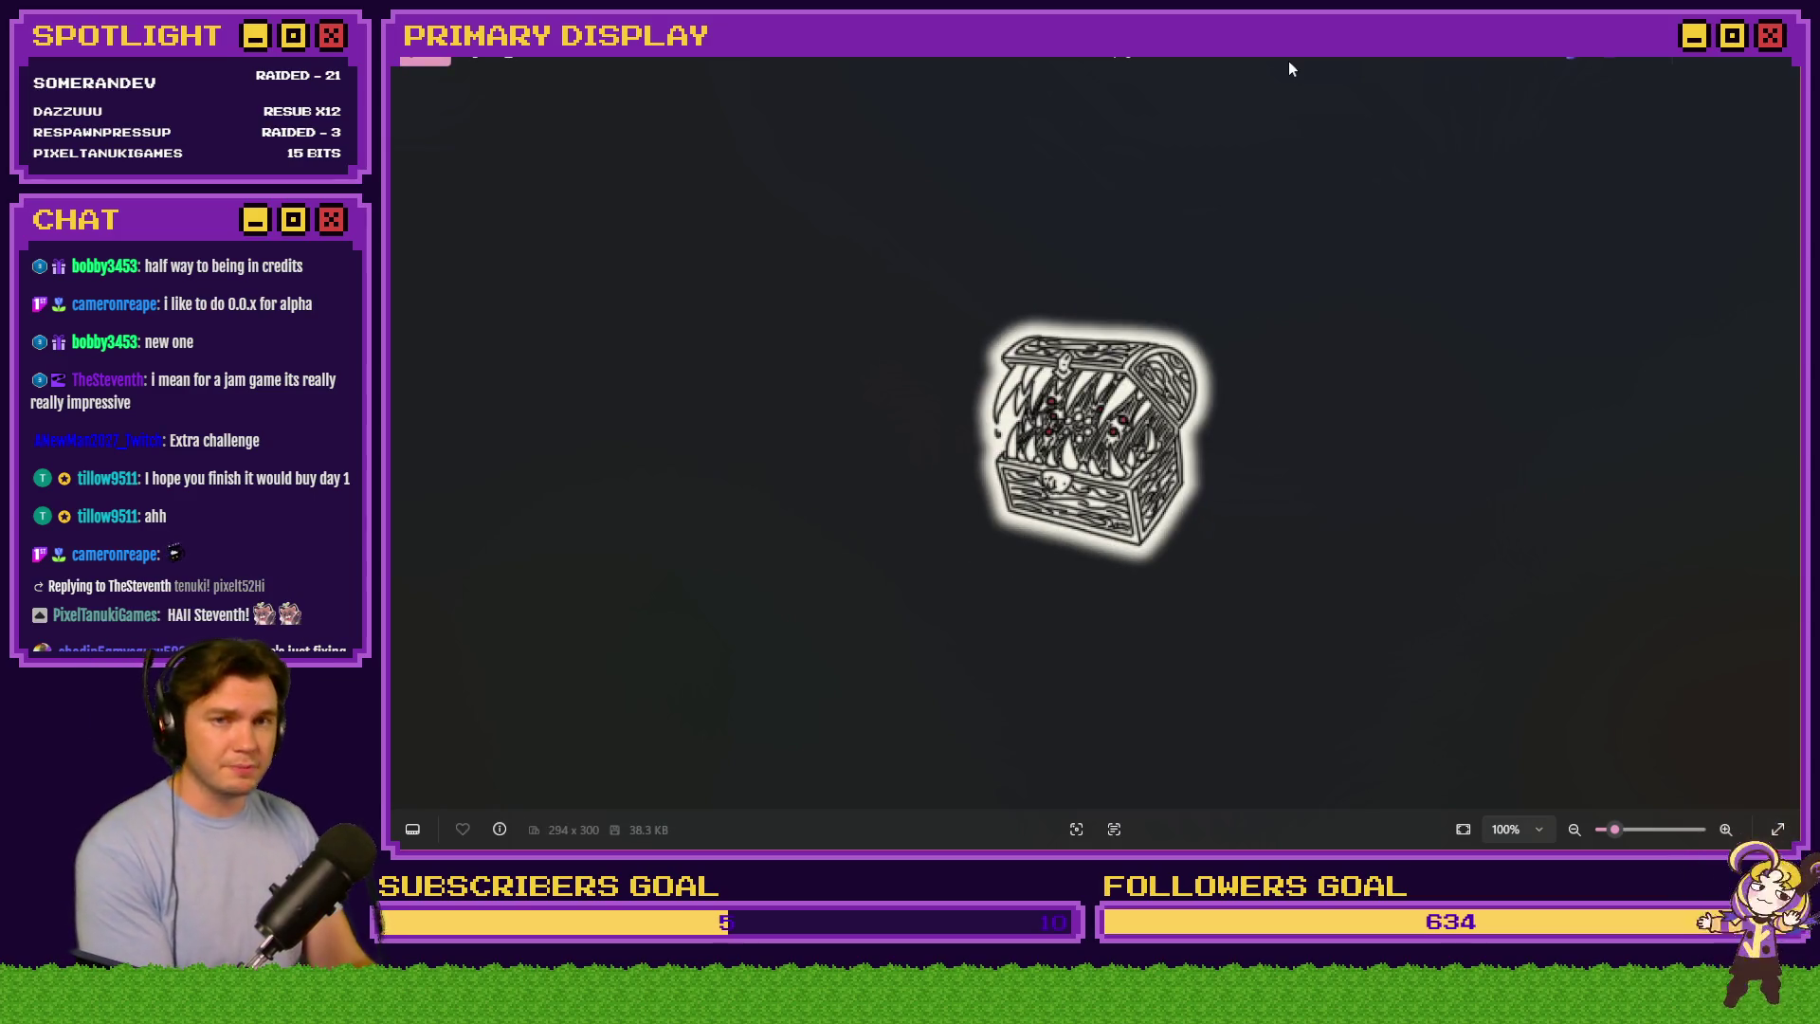
click(1781, 64)
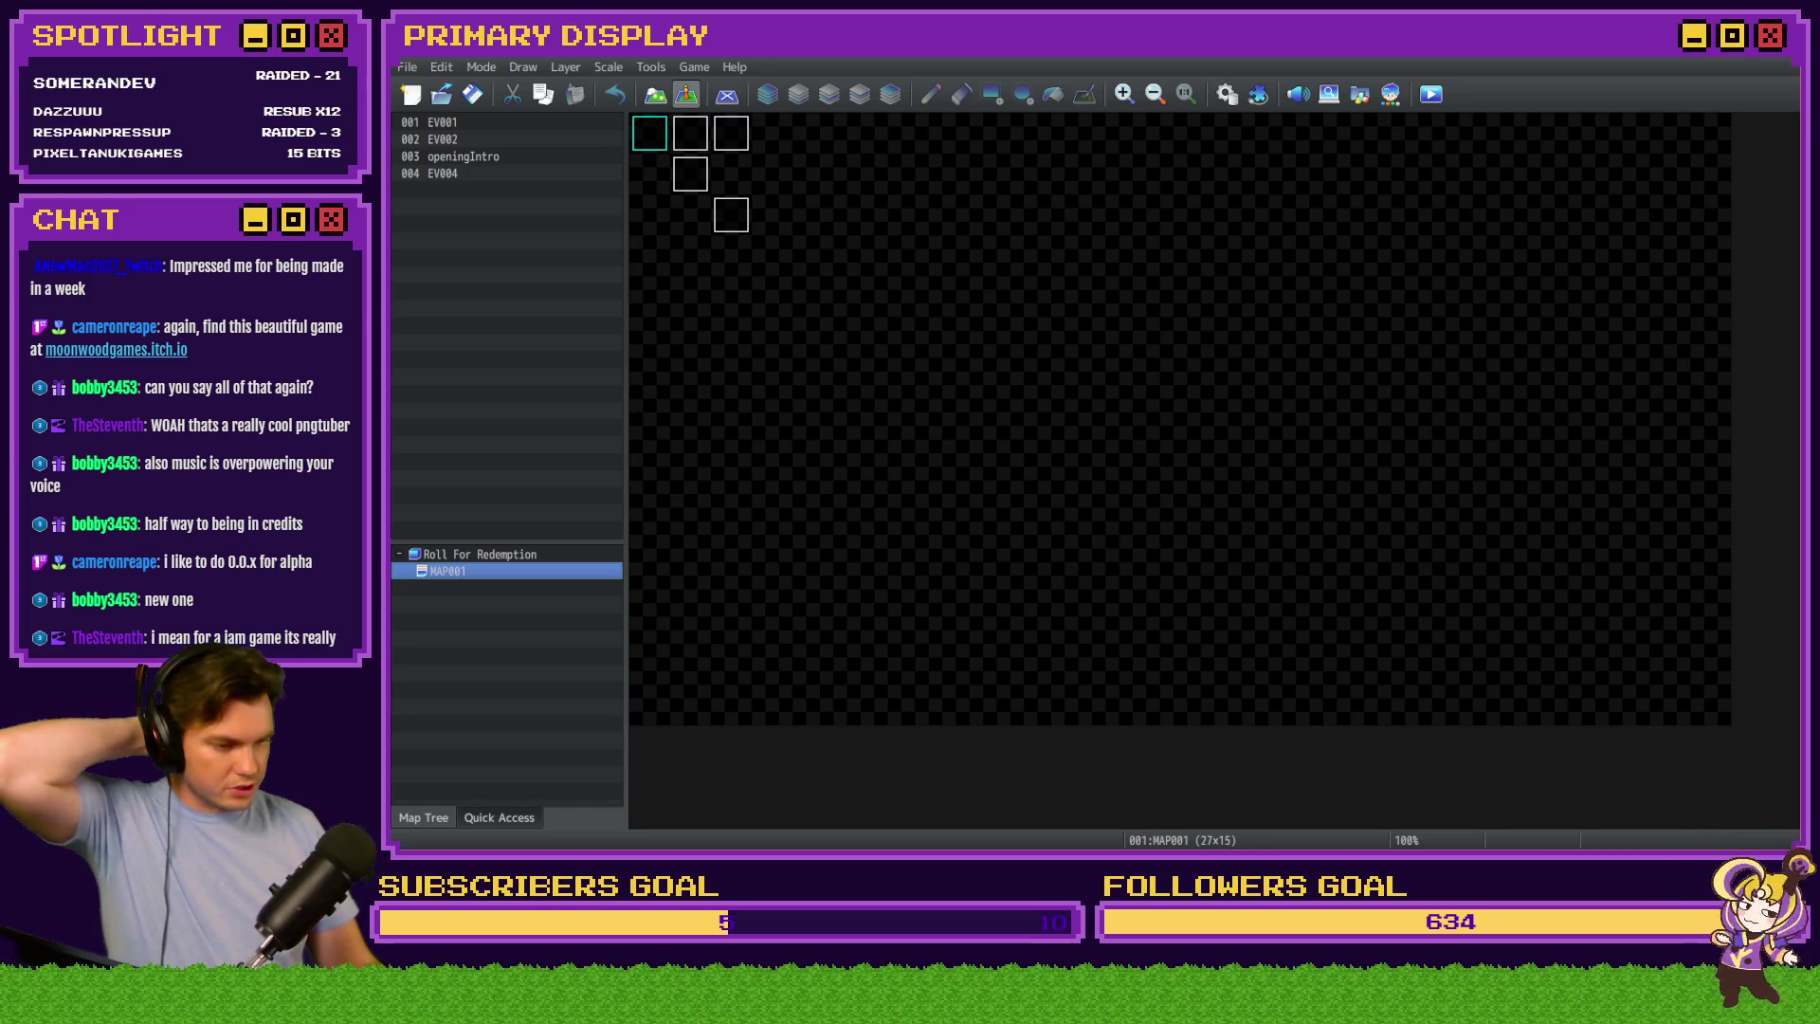
key(alt+Tab)
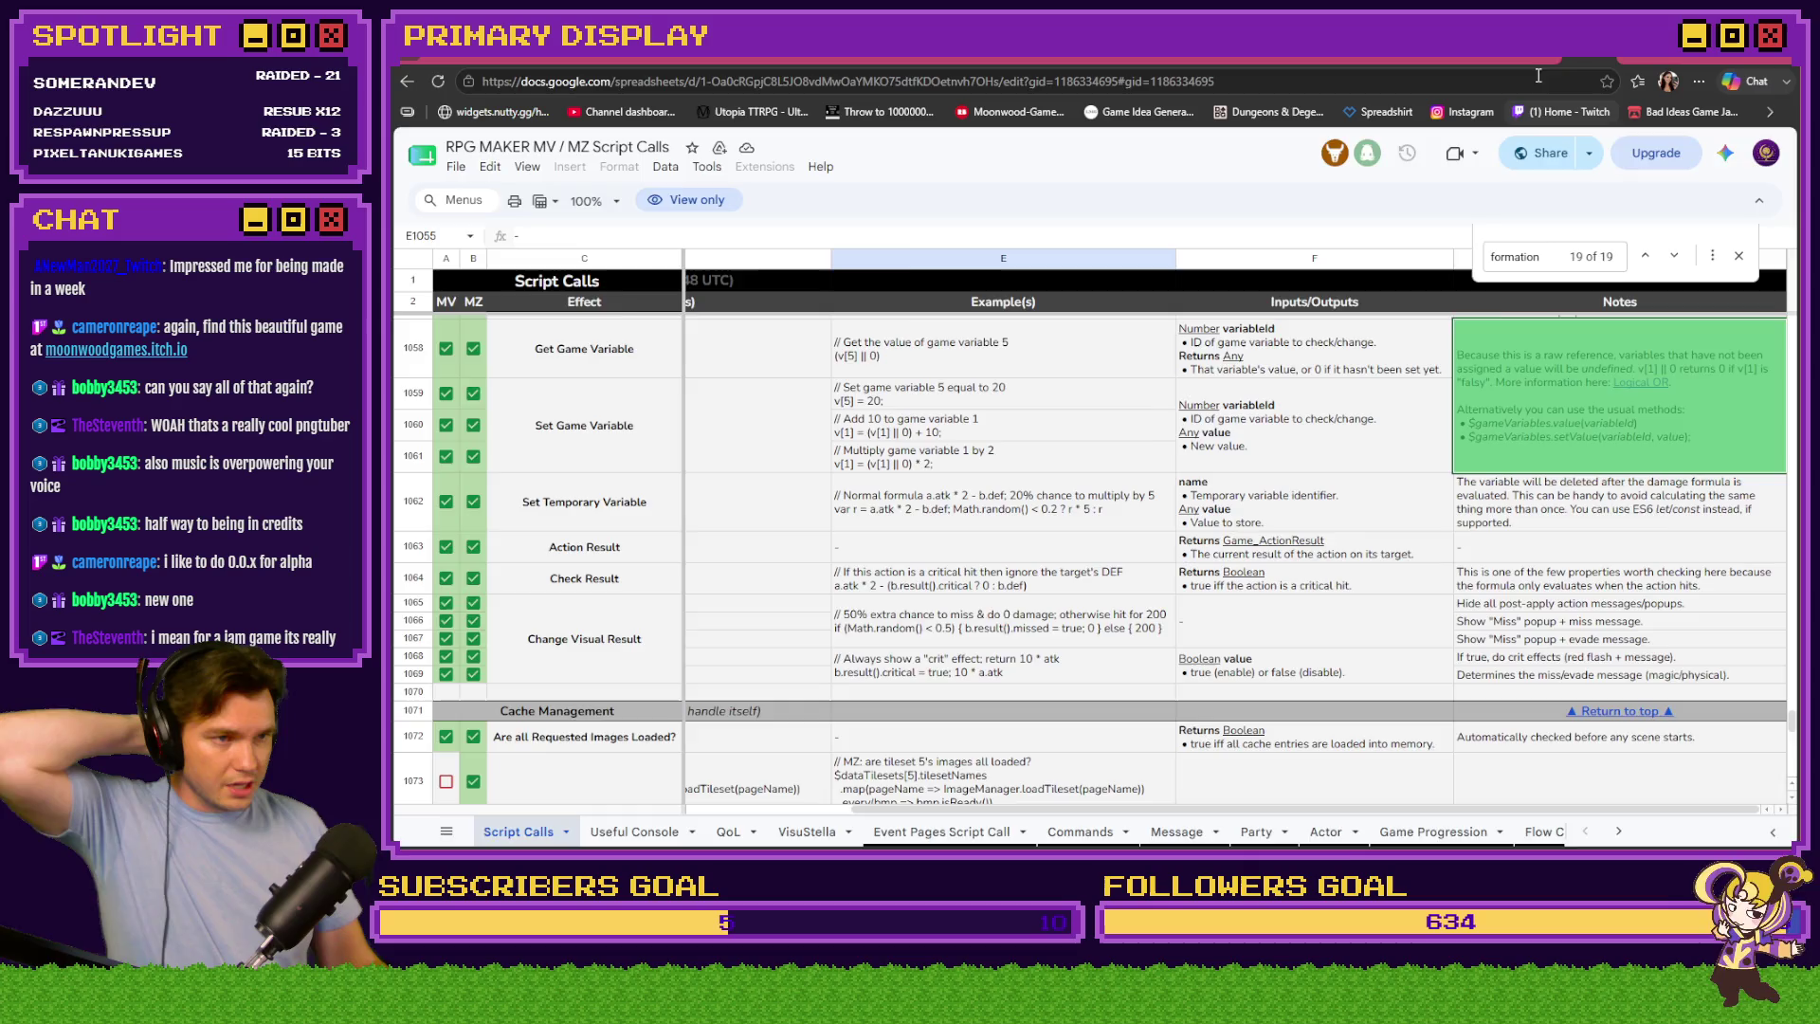
Go from the itch.io tab to the Toasty Jam 2 overview page
click(1481, 53)
click(1540, 55)
scroll(1467, 202, up, 10)
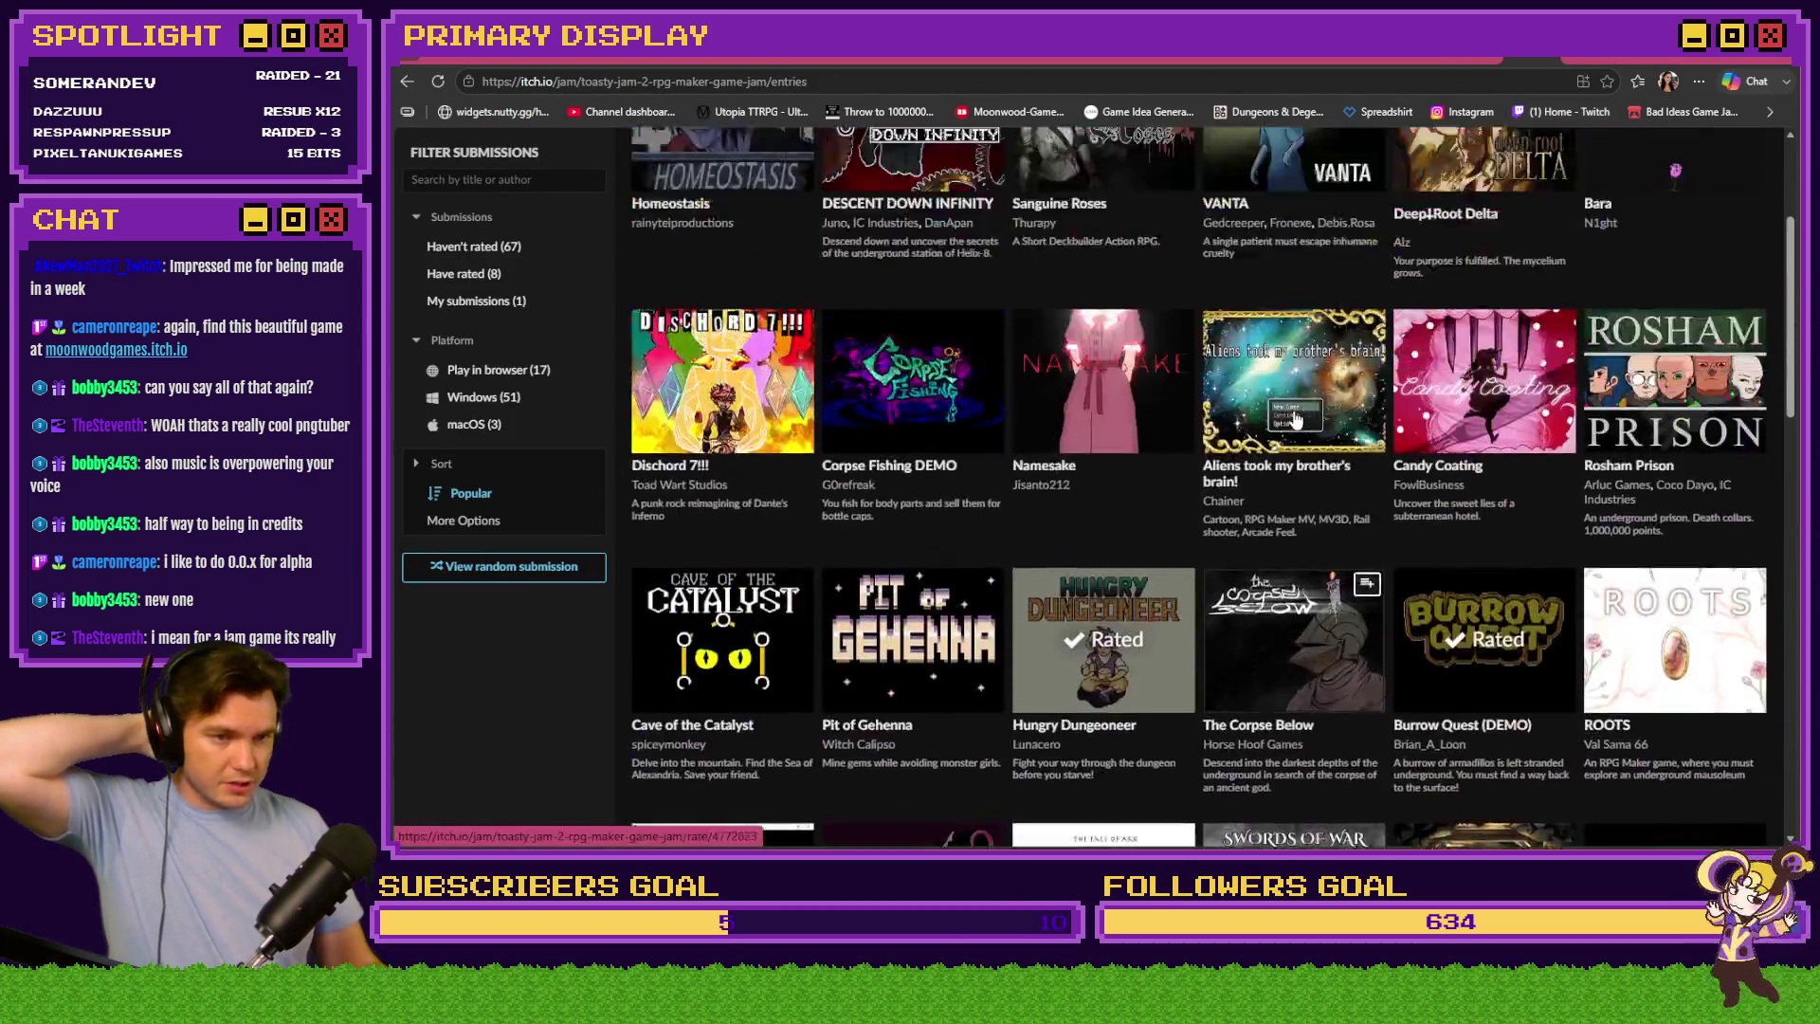
click(772, 220)
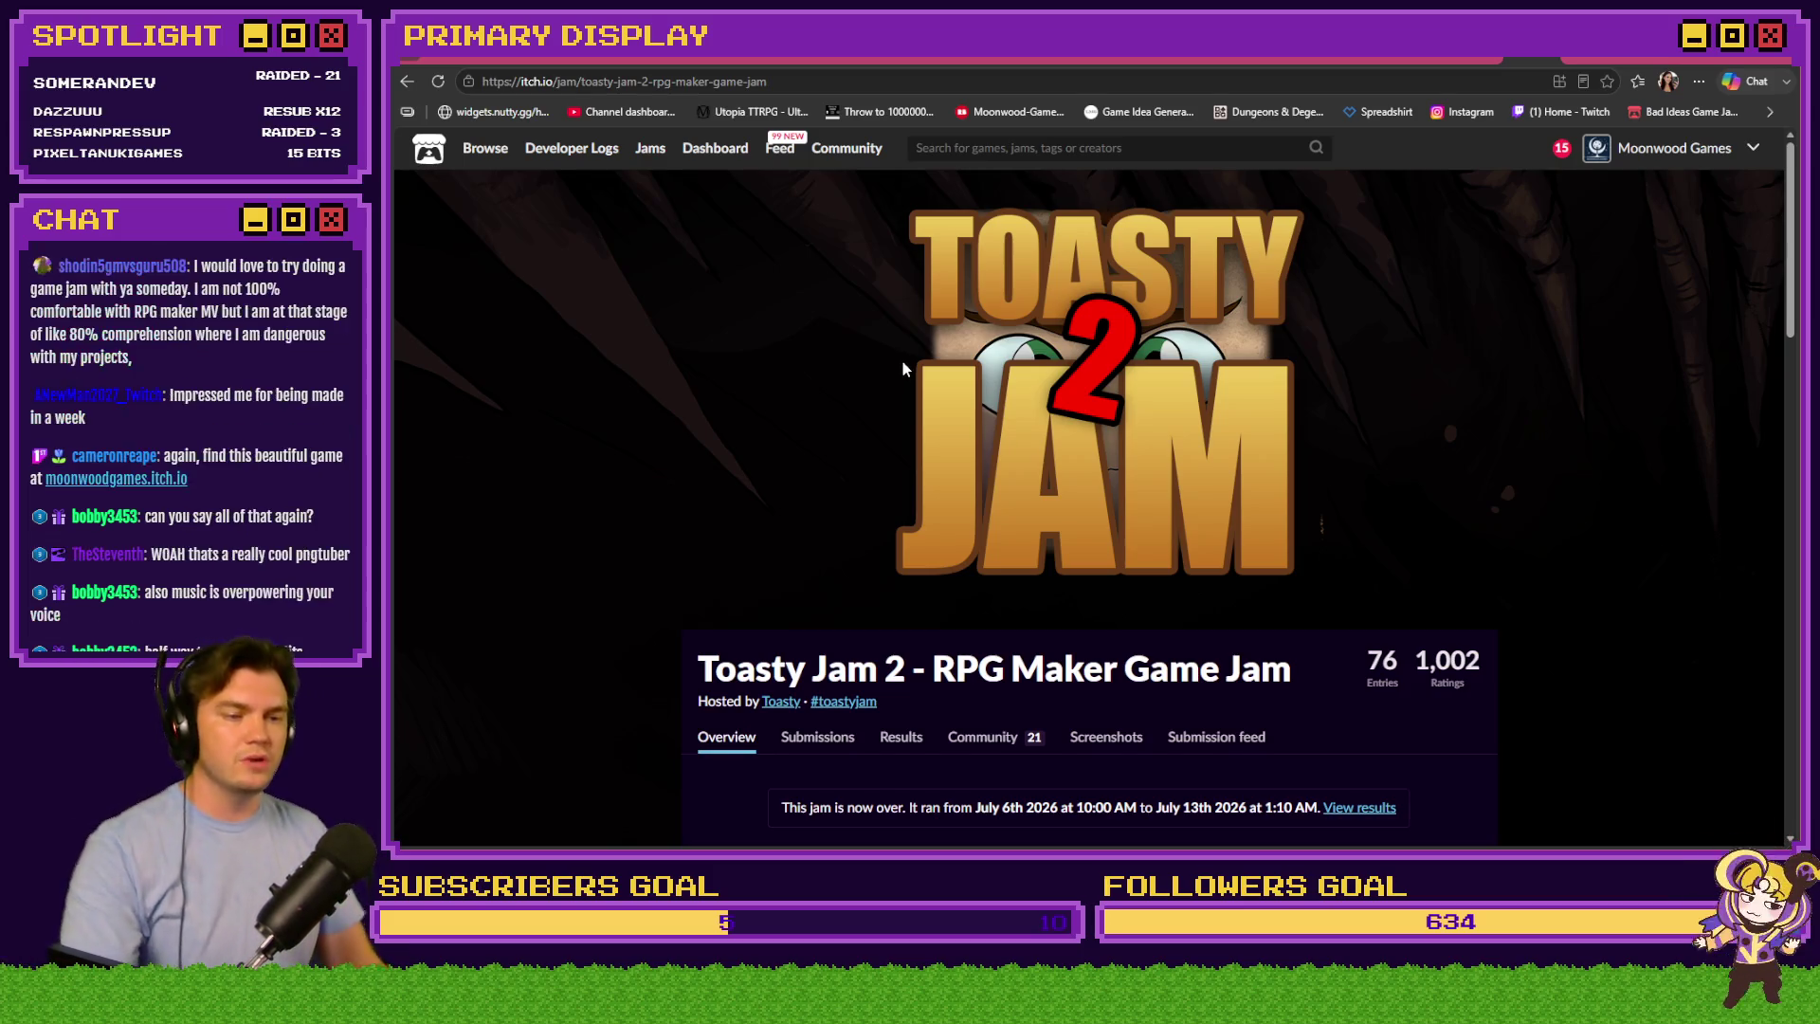
scroll(901, 365, down, 4)
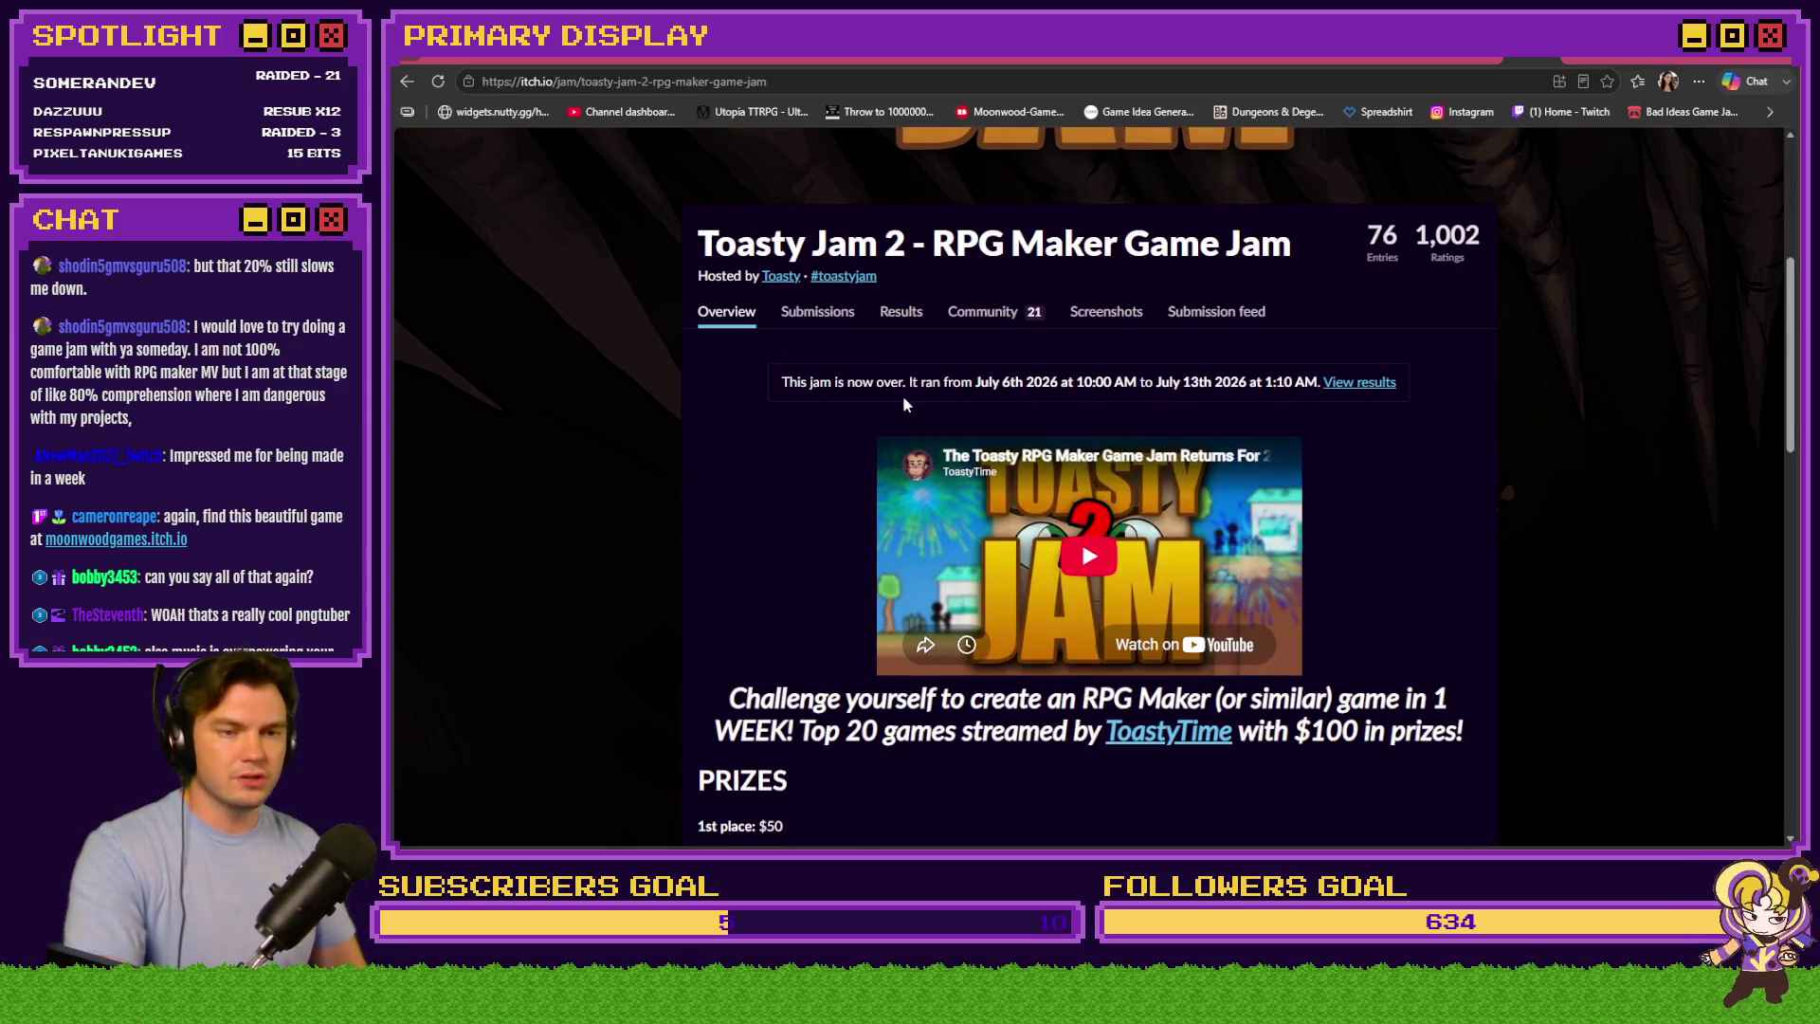
Select and clear the jam start date text 'July 6th 2026' on the overview page
drag(976, 383, 1247, 382)
click(1593, 432)
scroll(1589, 445, down, 1)
scroll(1590, 445, down, 7)
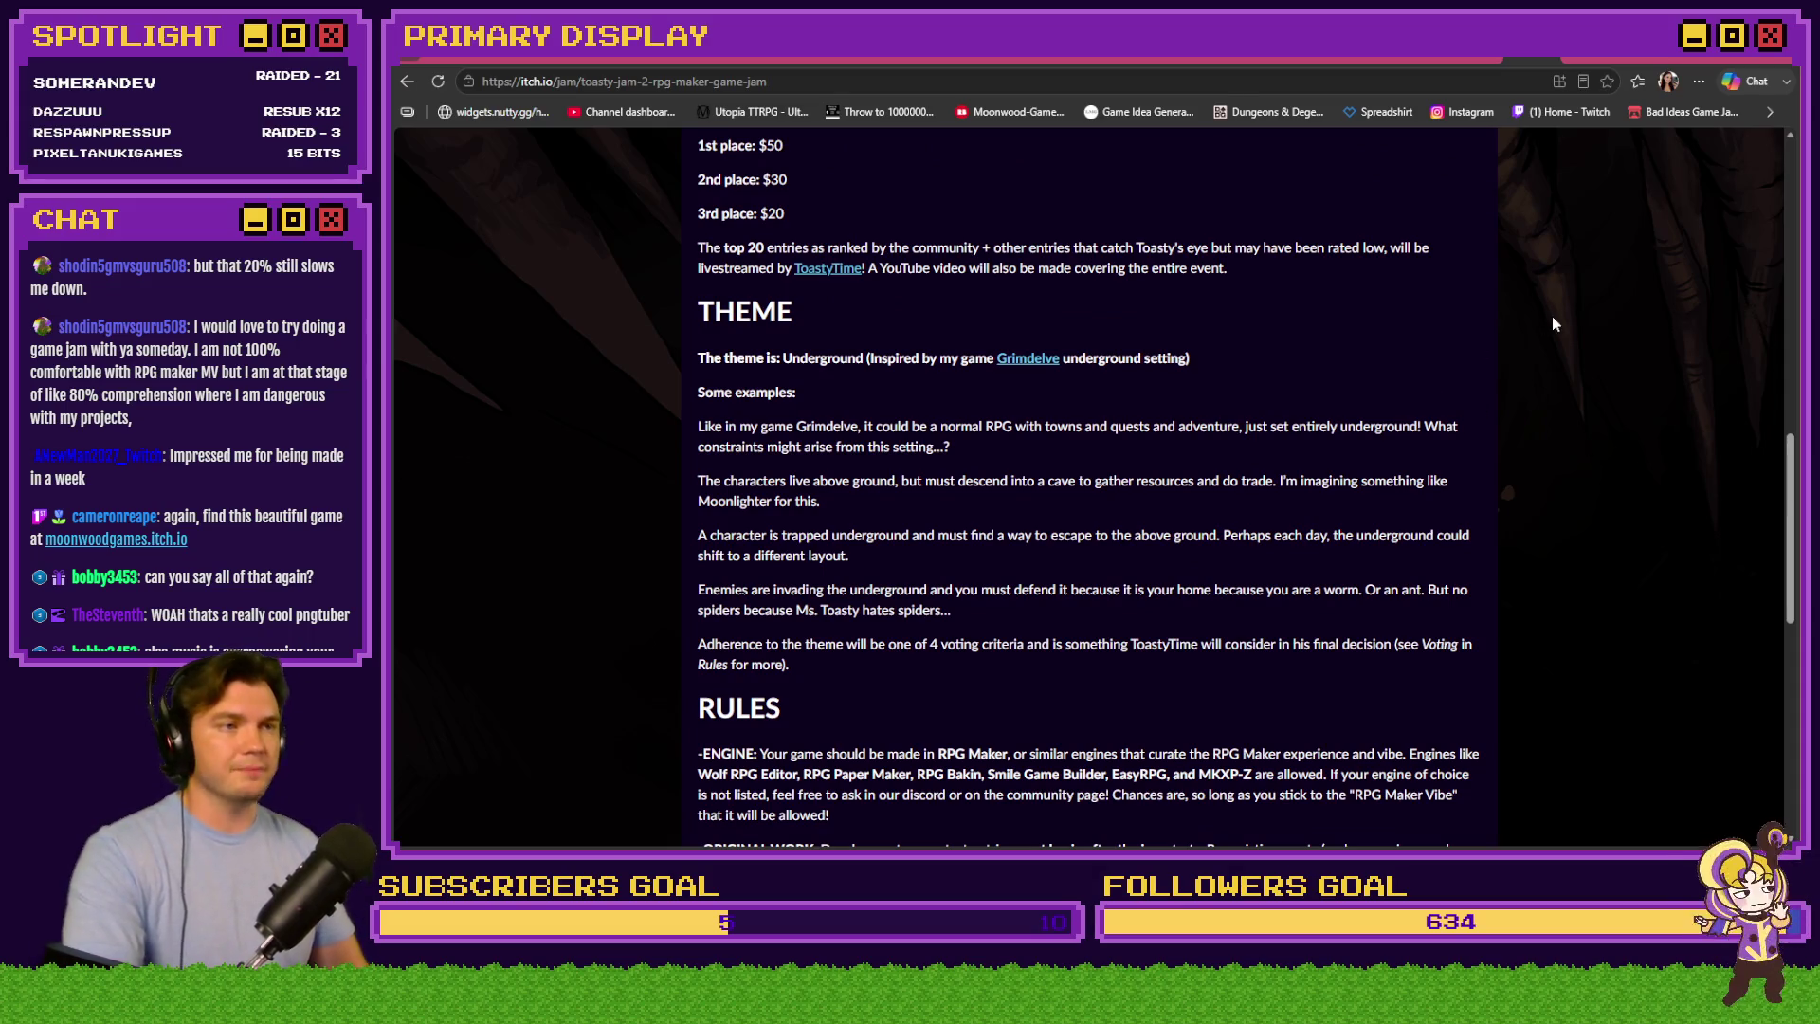
scroll(1526, 324, up, 10)
scroll(948, 332, down, 4)
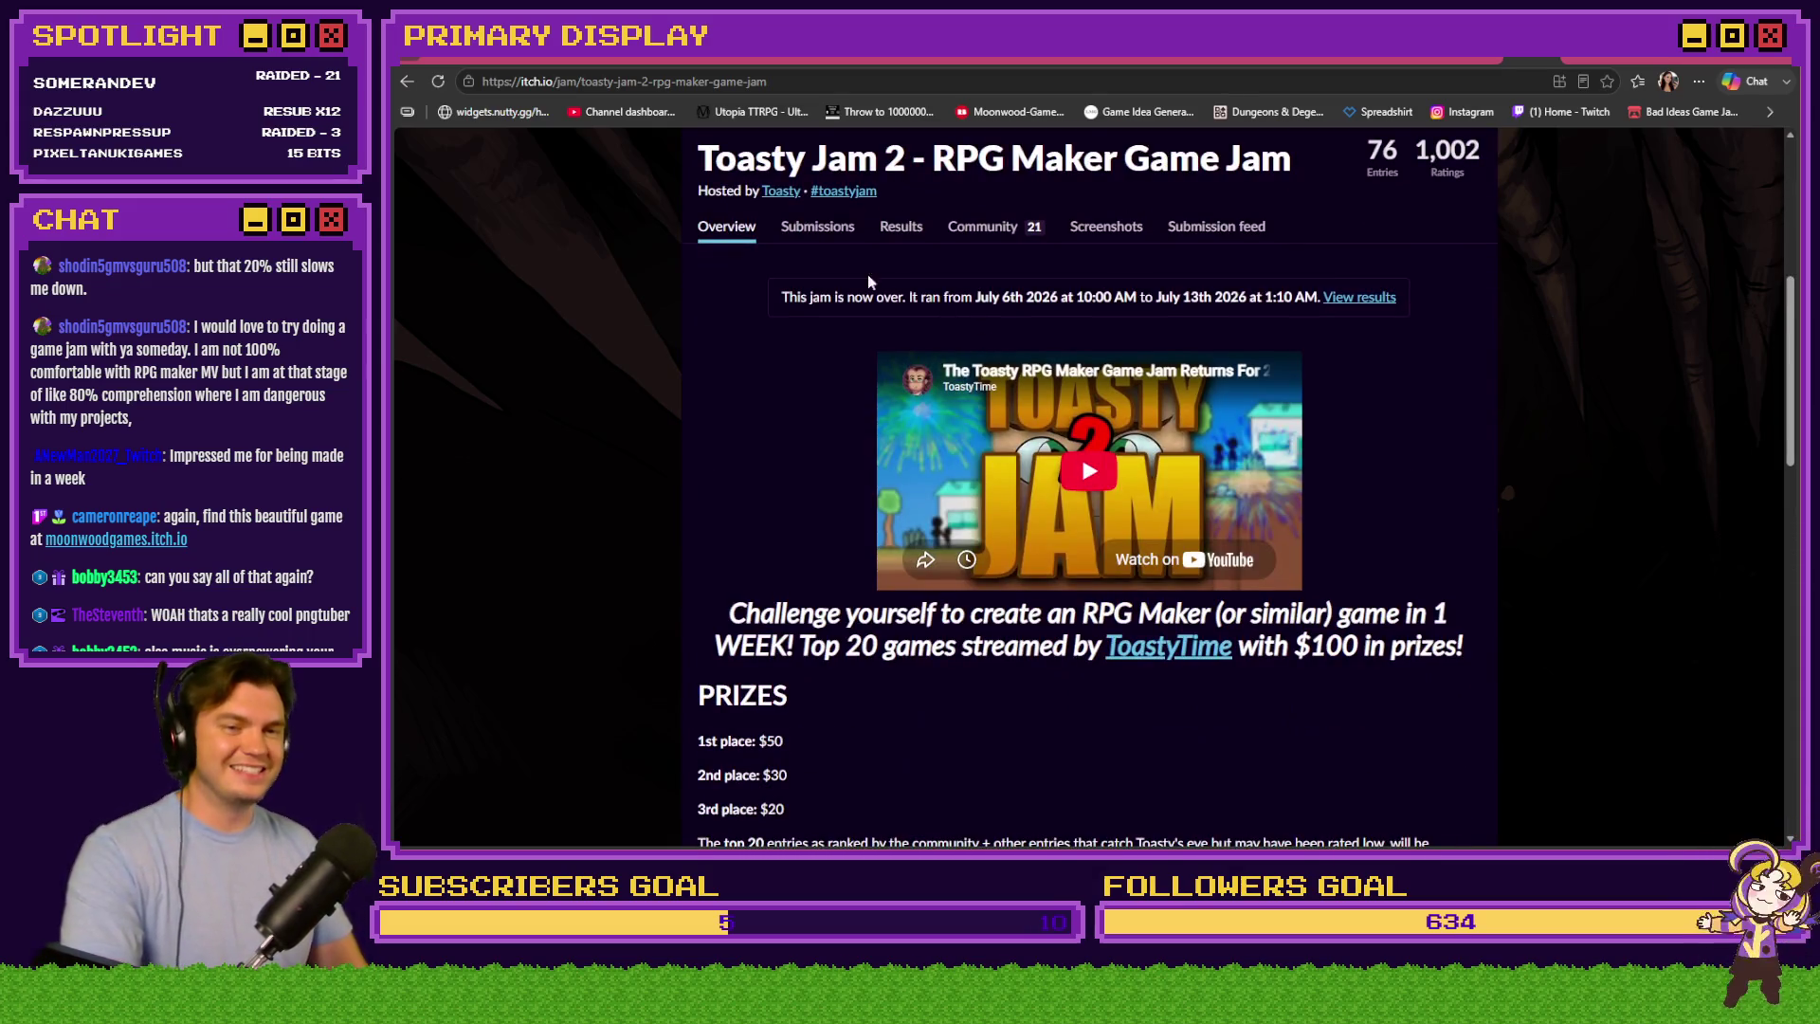
Show the jam's submitted entries, then go to the Moonwood Games profile page
click(813, 232)
mouse_move(895, 379)
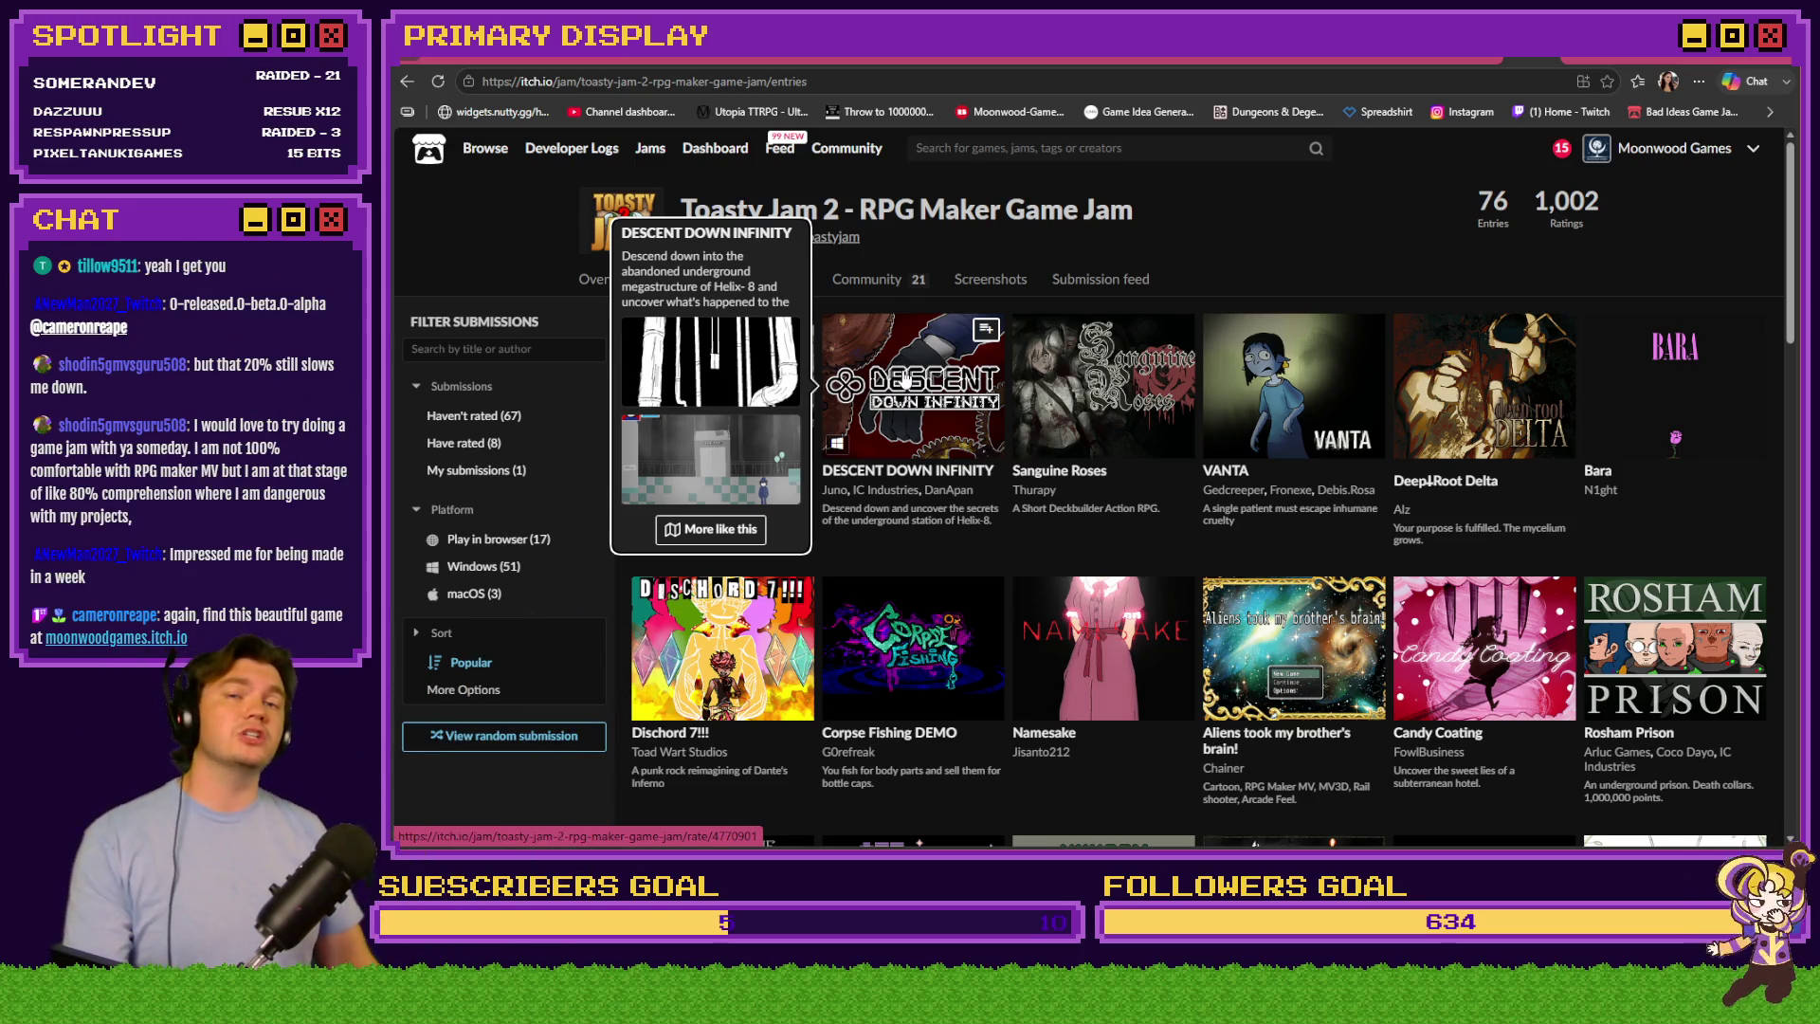
click(1013, 111)
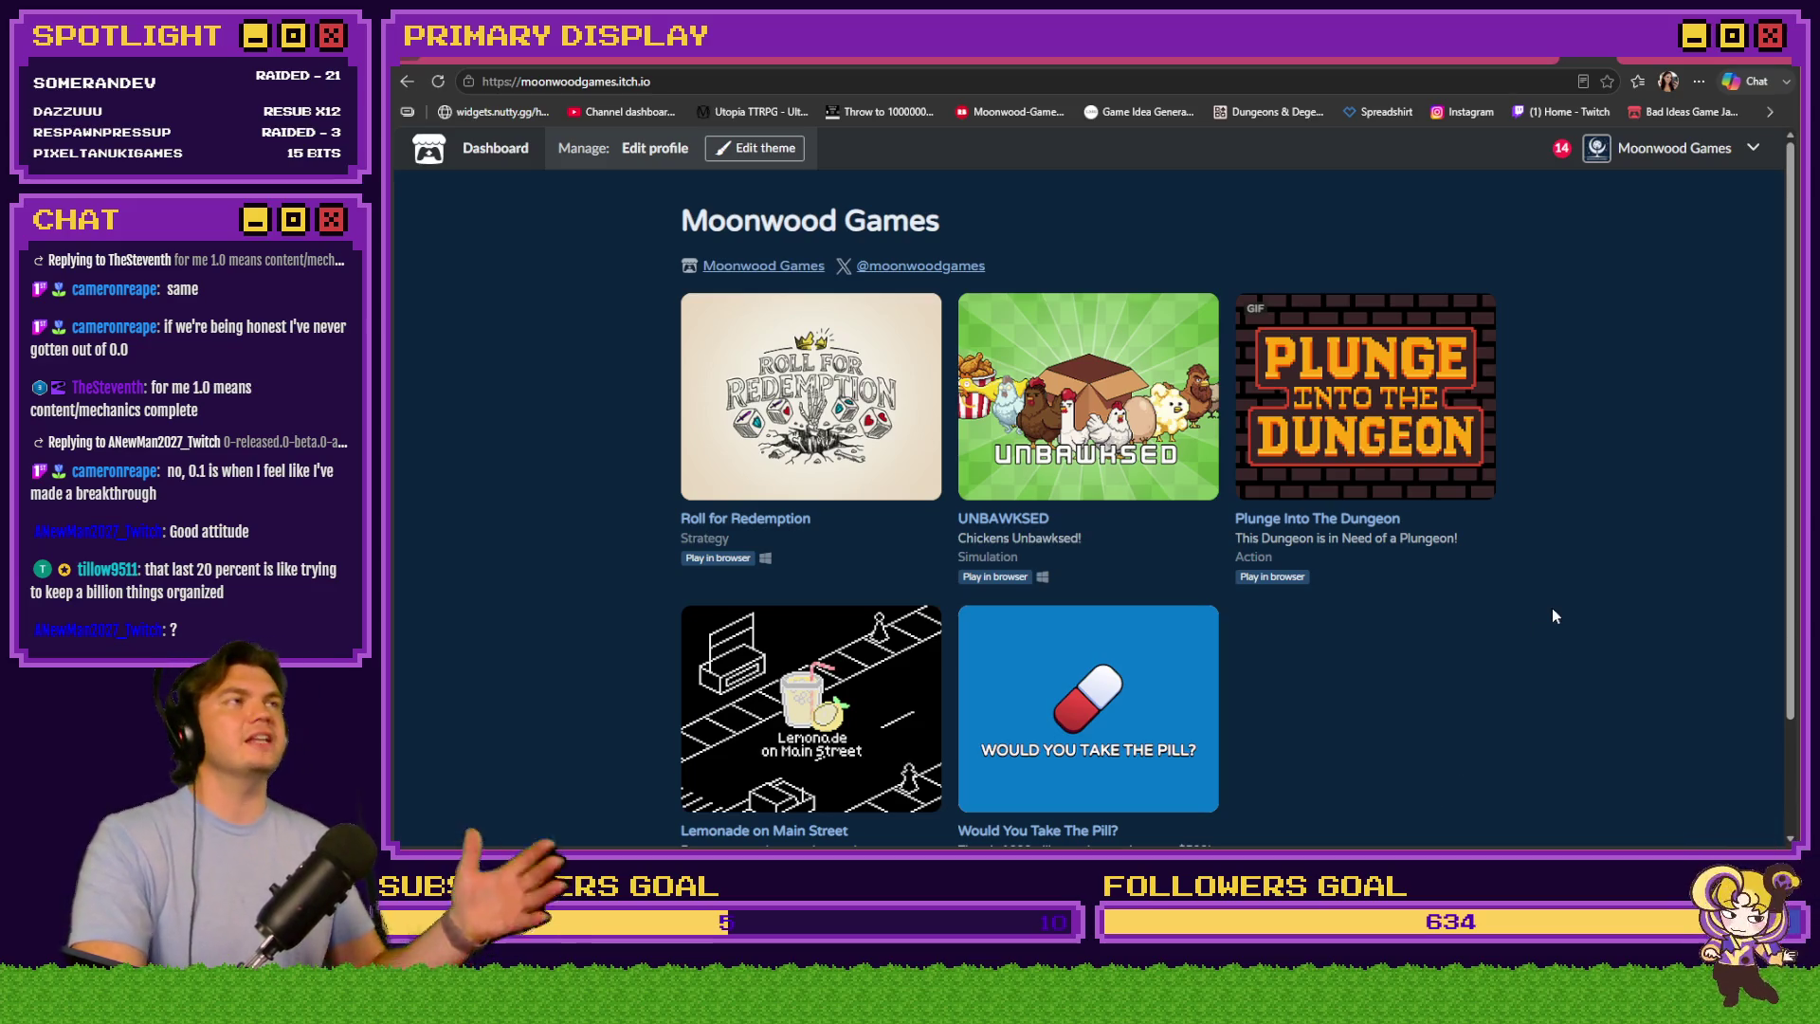
click(1441, 405)
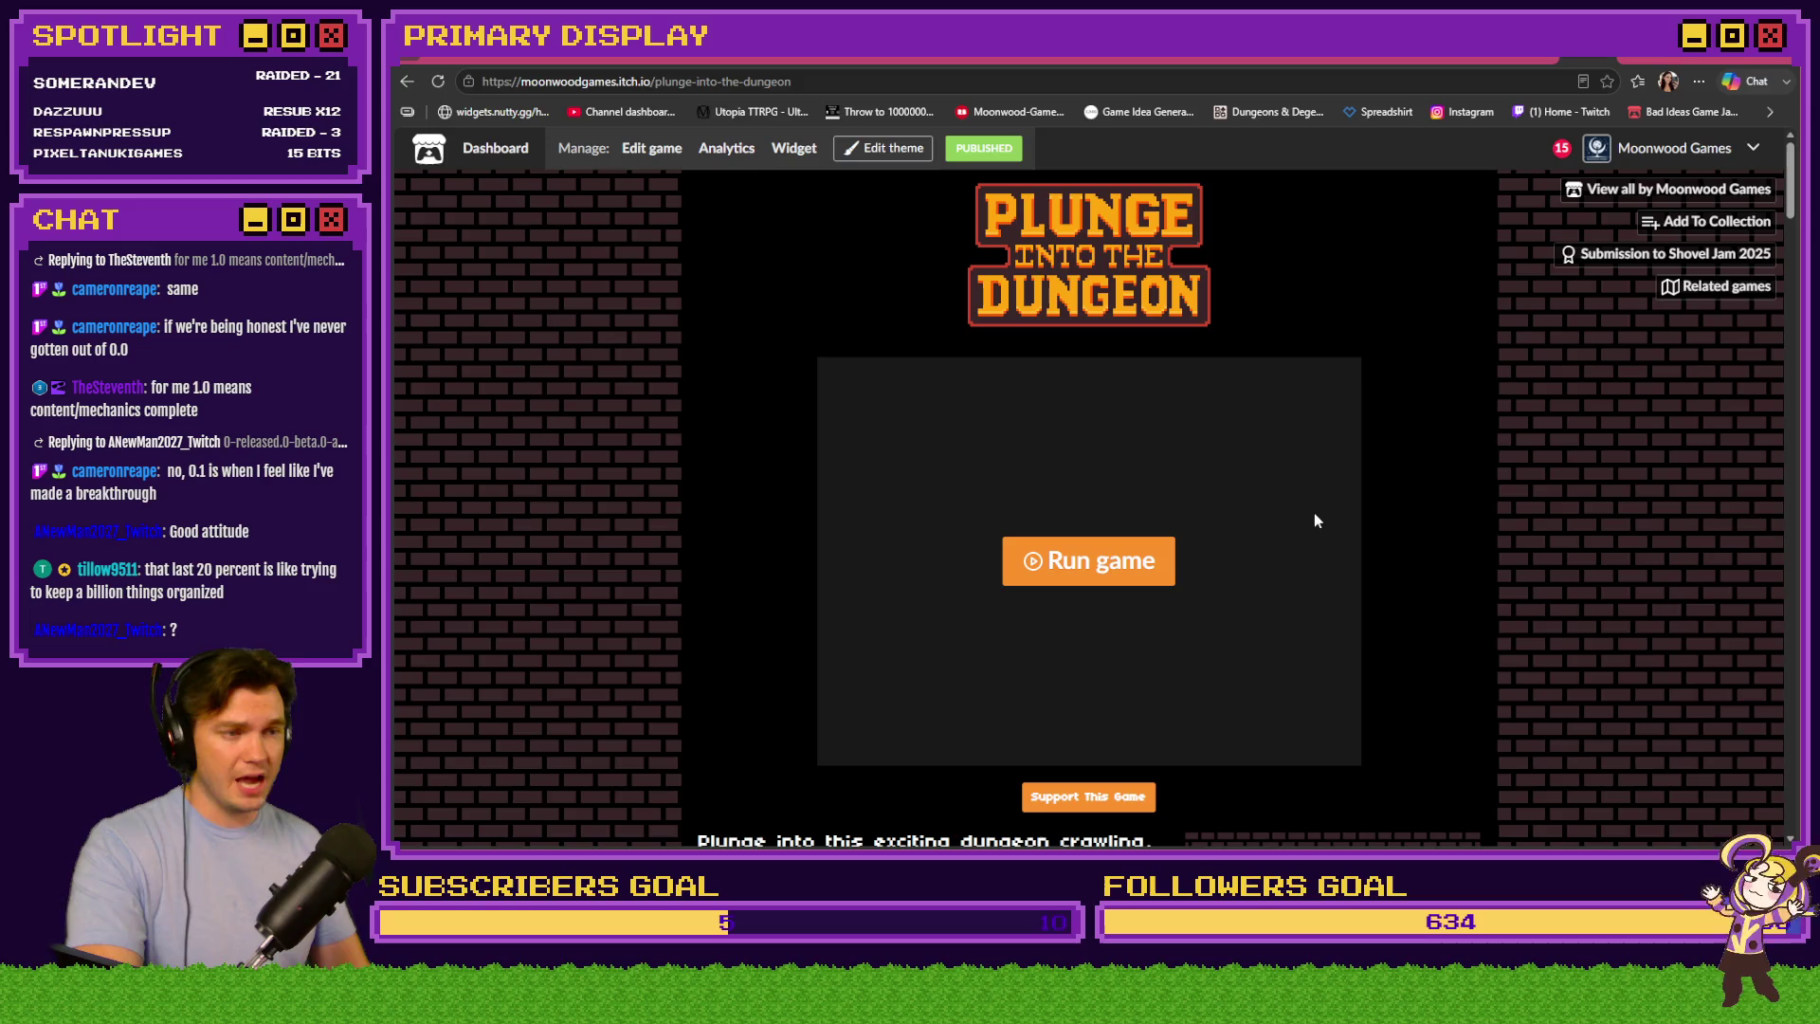
click(1043, 538)
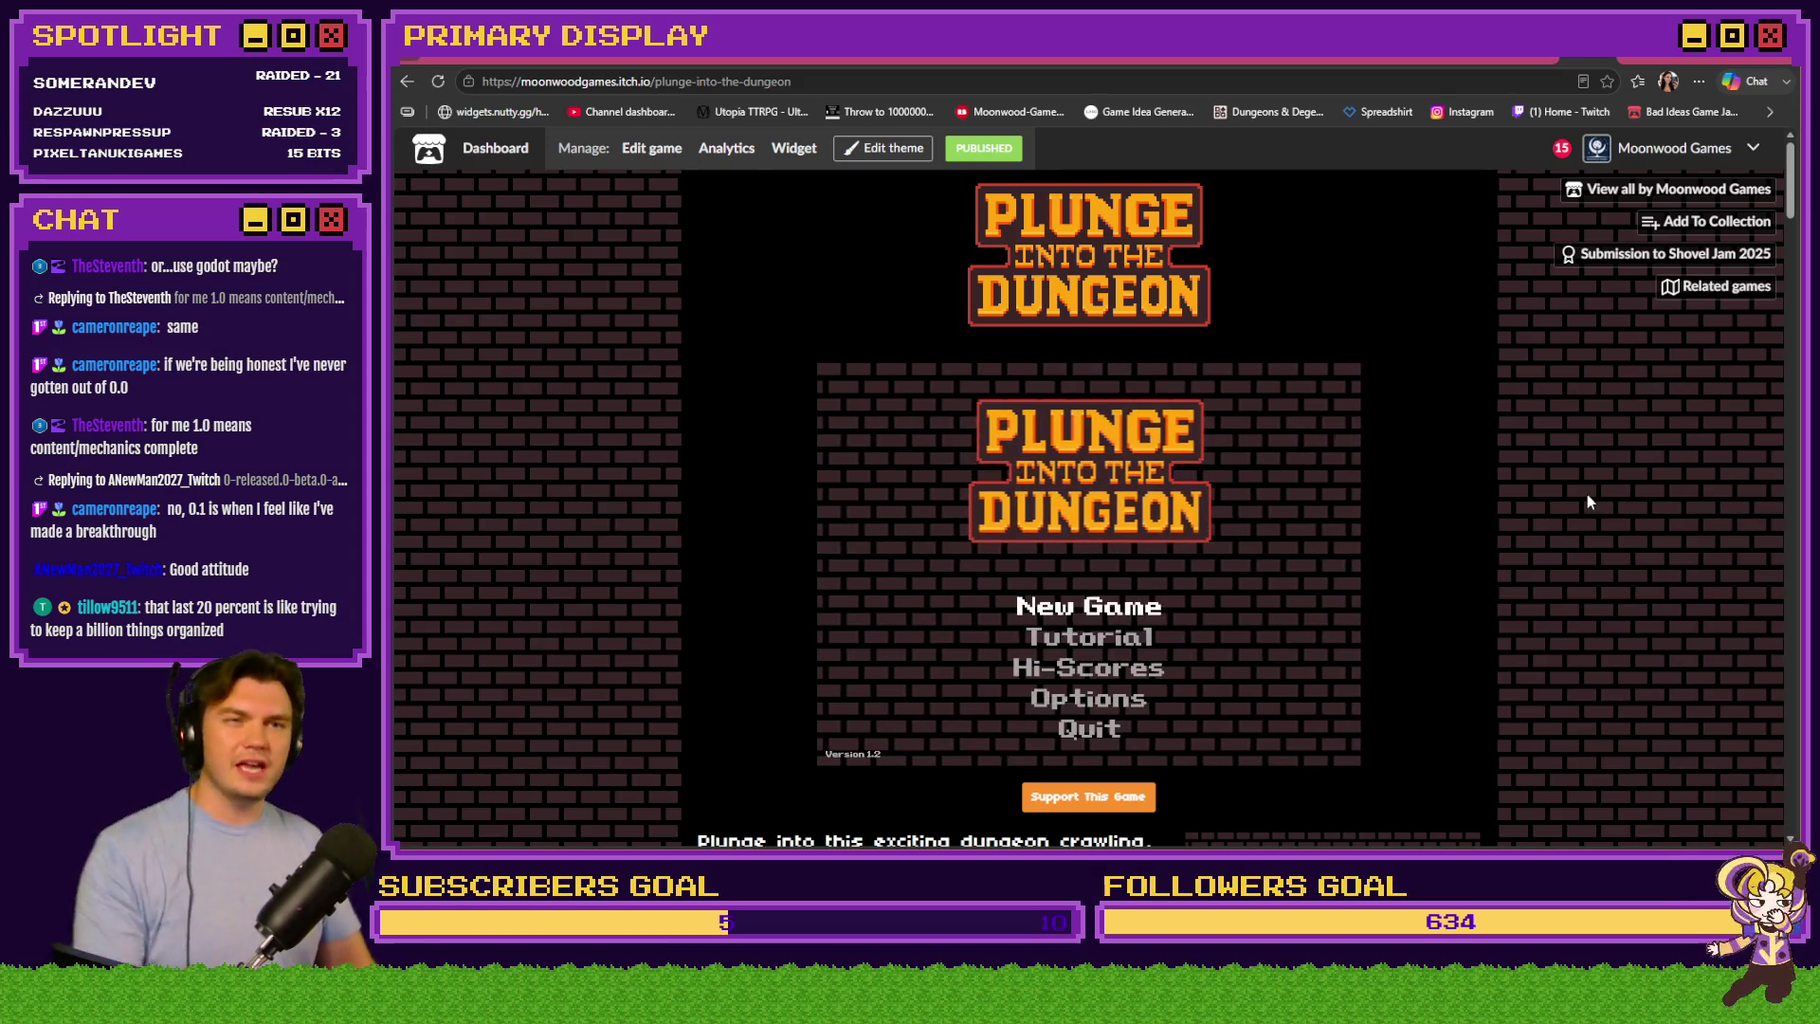
scroll(1524, 556, down, 1)
scroll(1526, 556, up, 1)
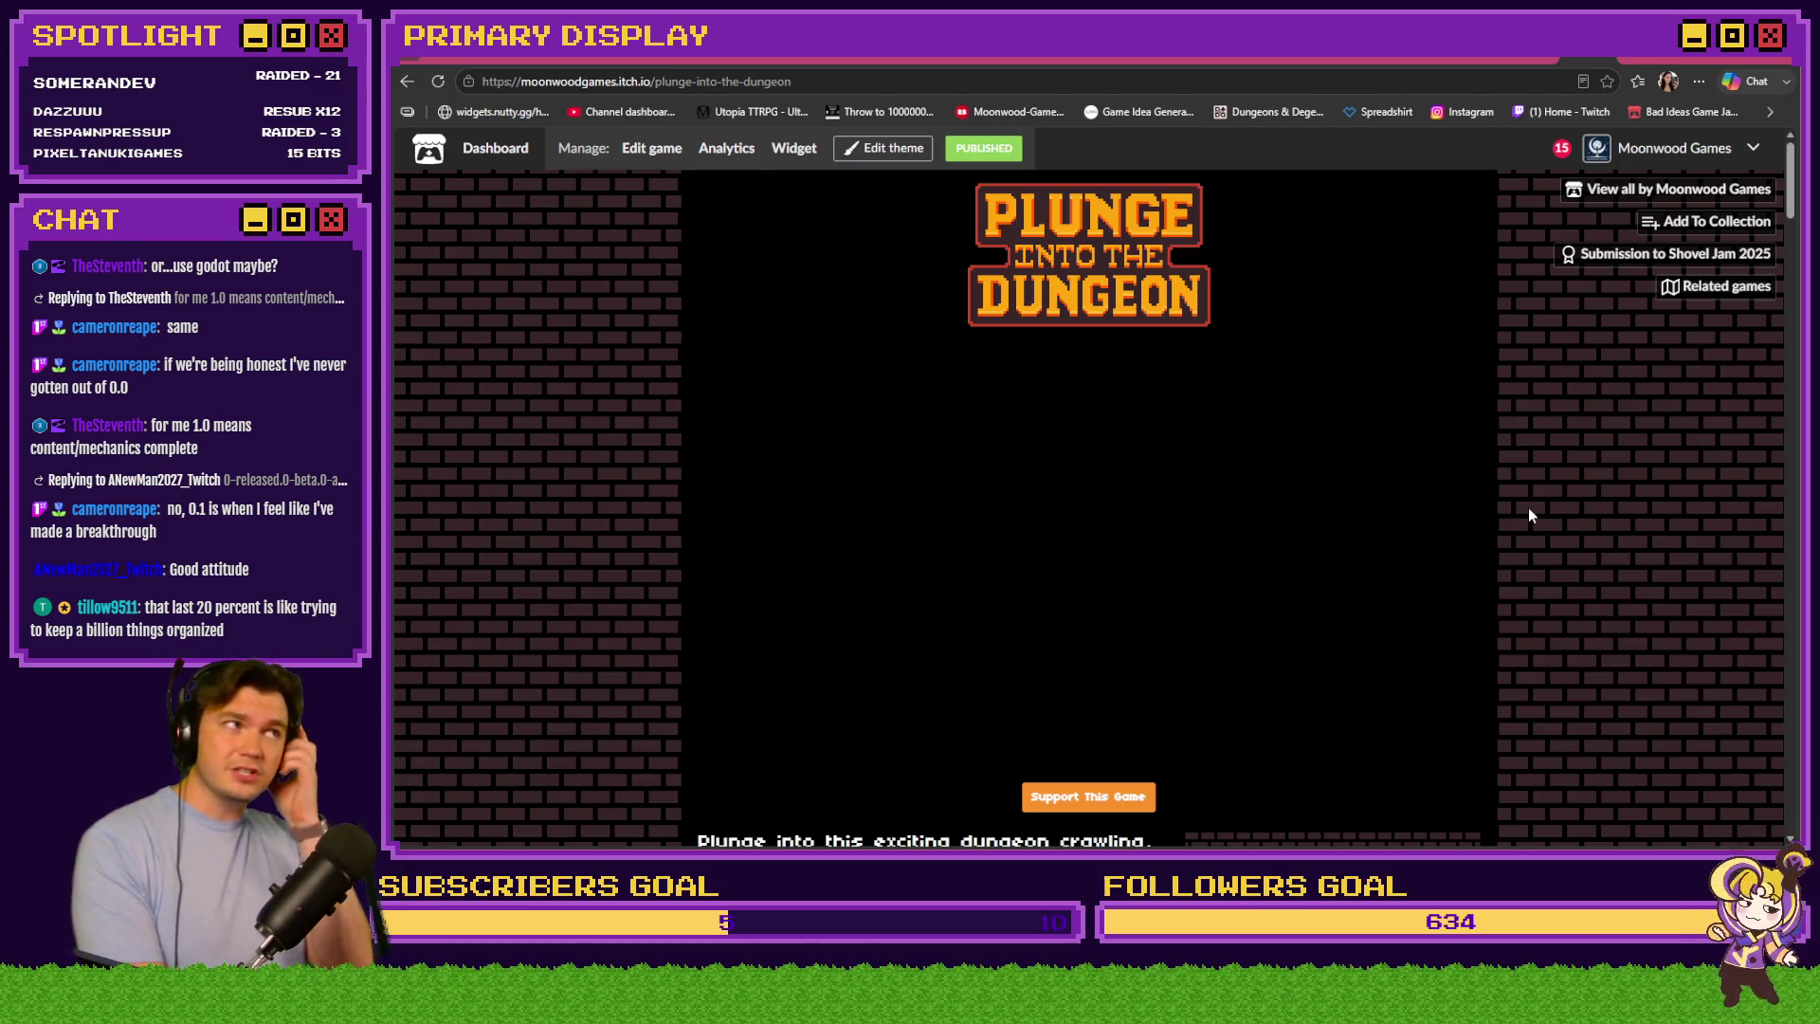
key(Right)
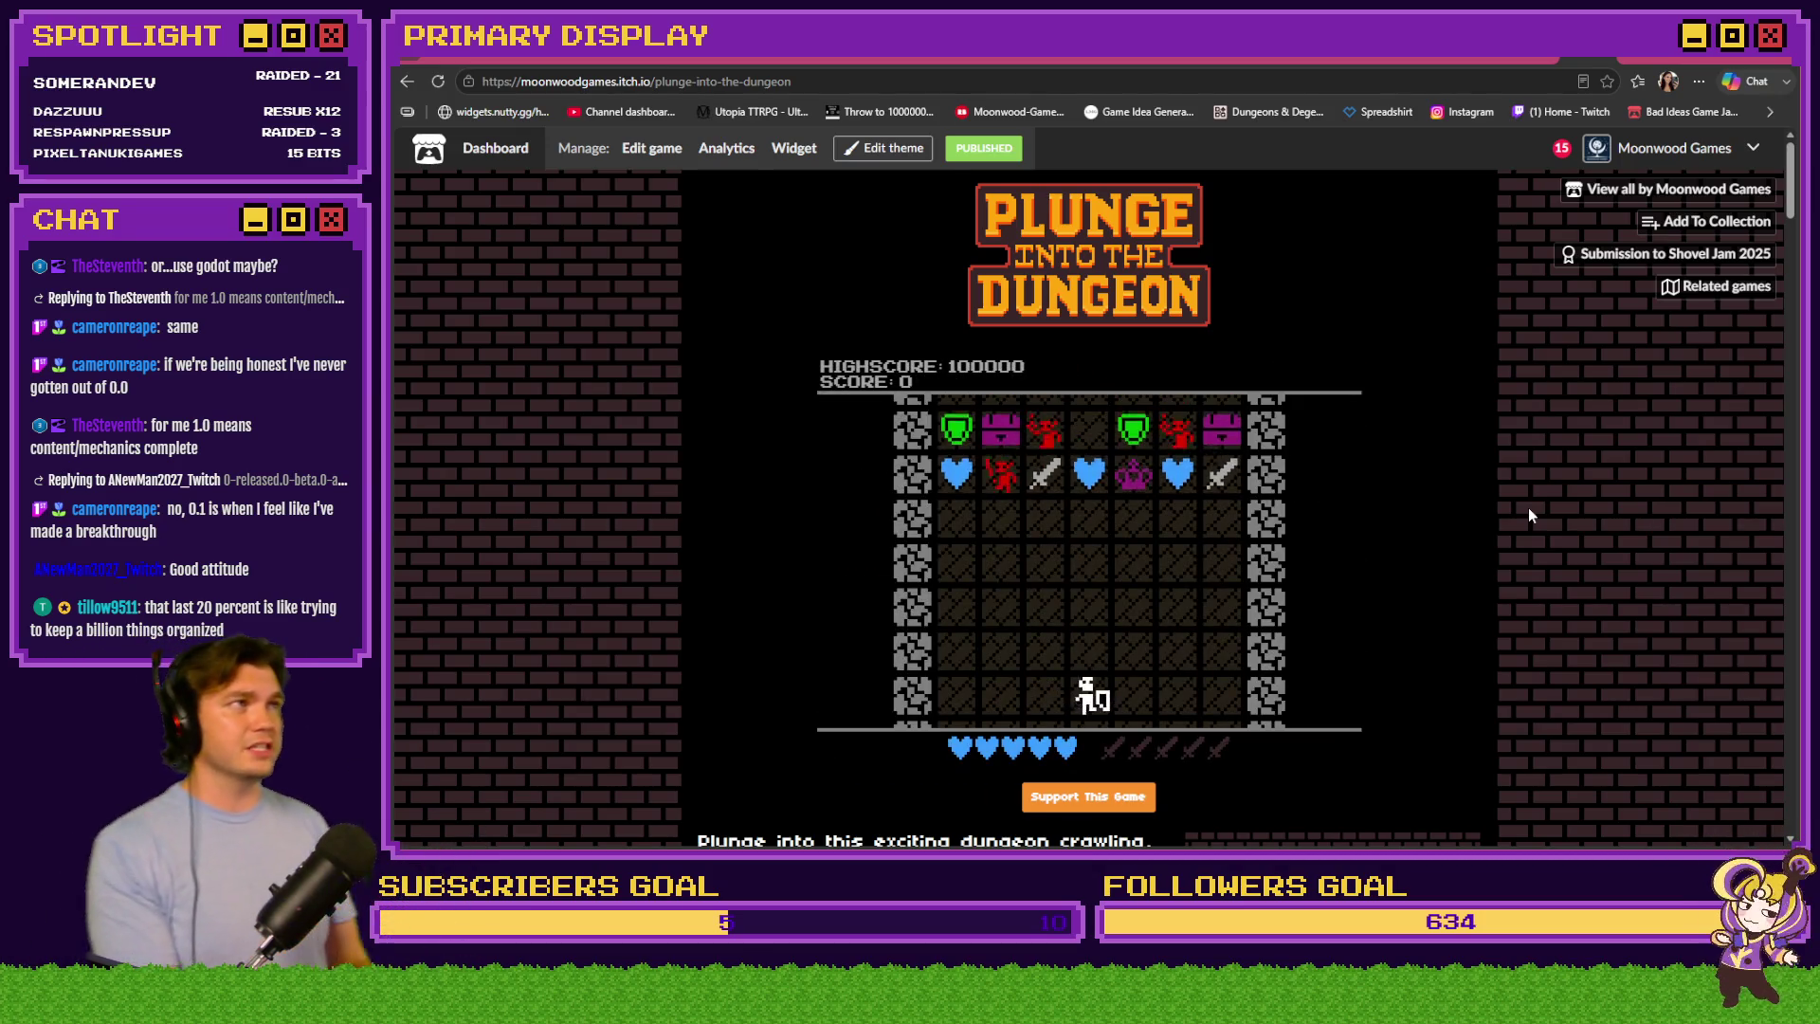
key(Left)
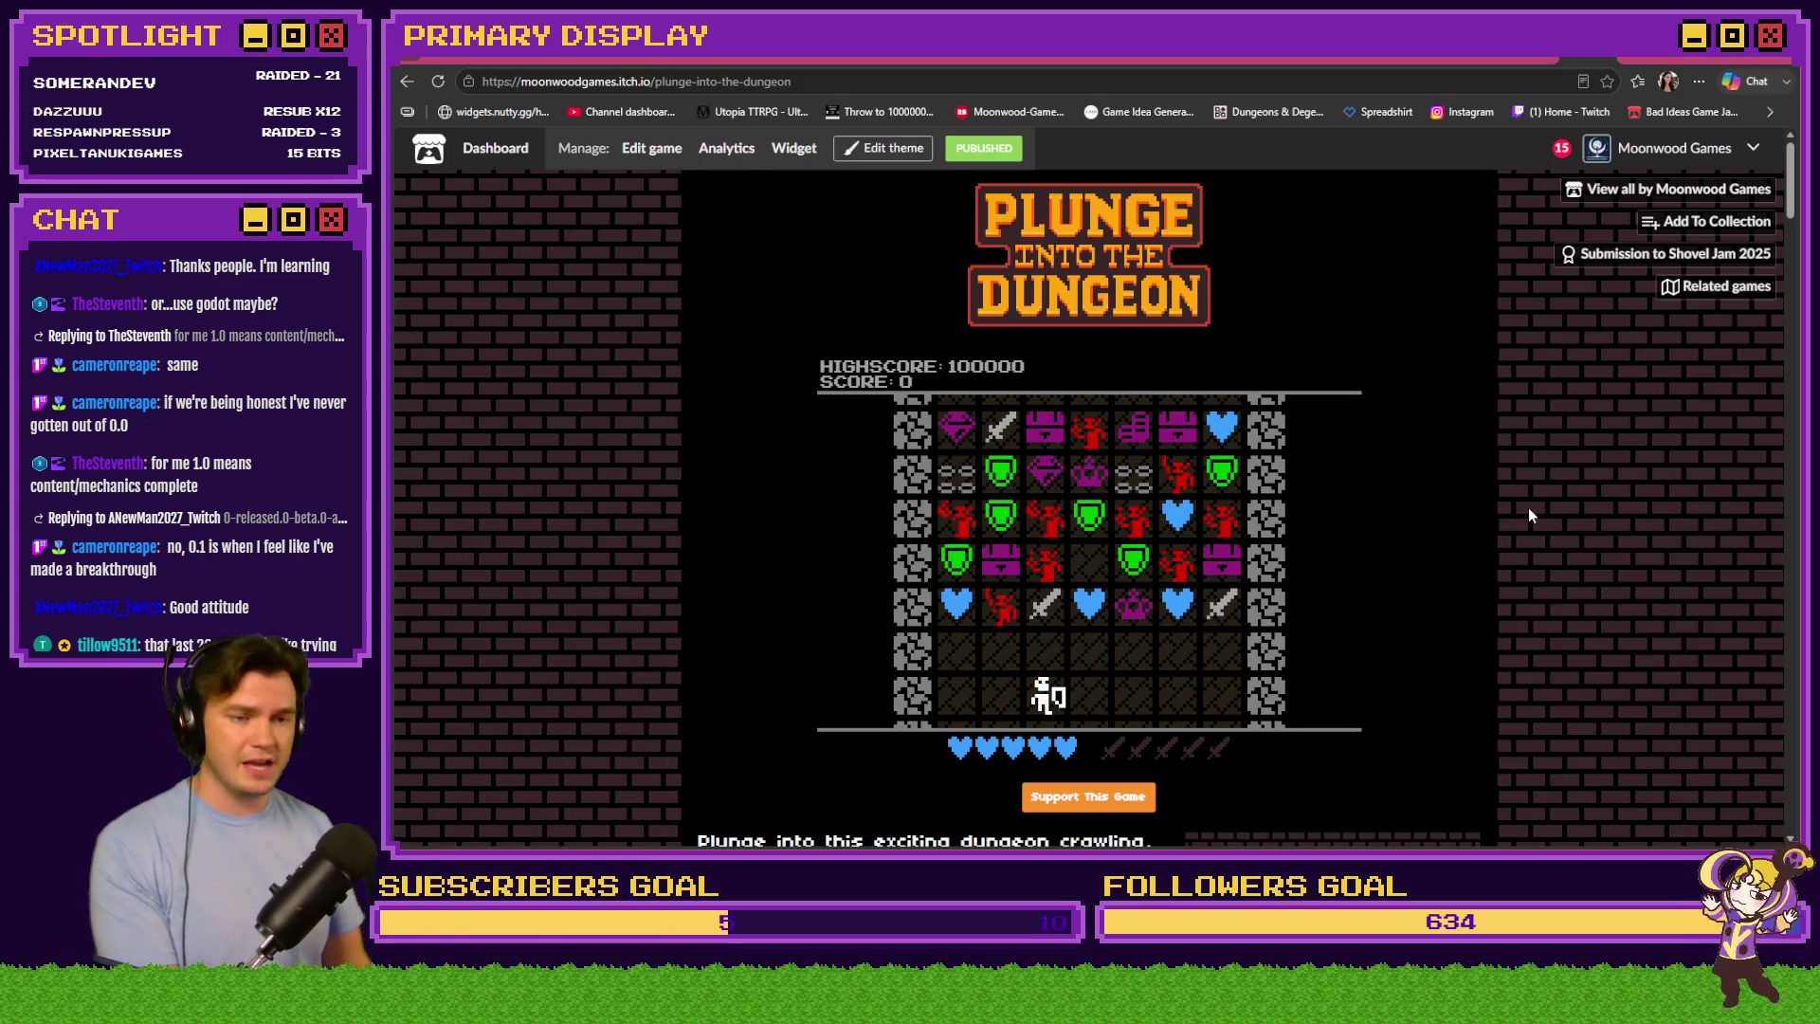
key(Right)
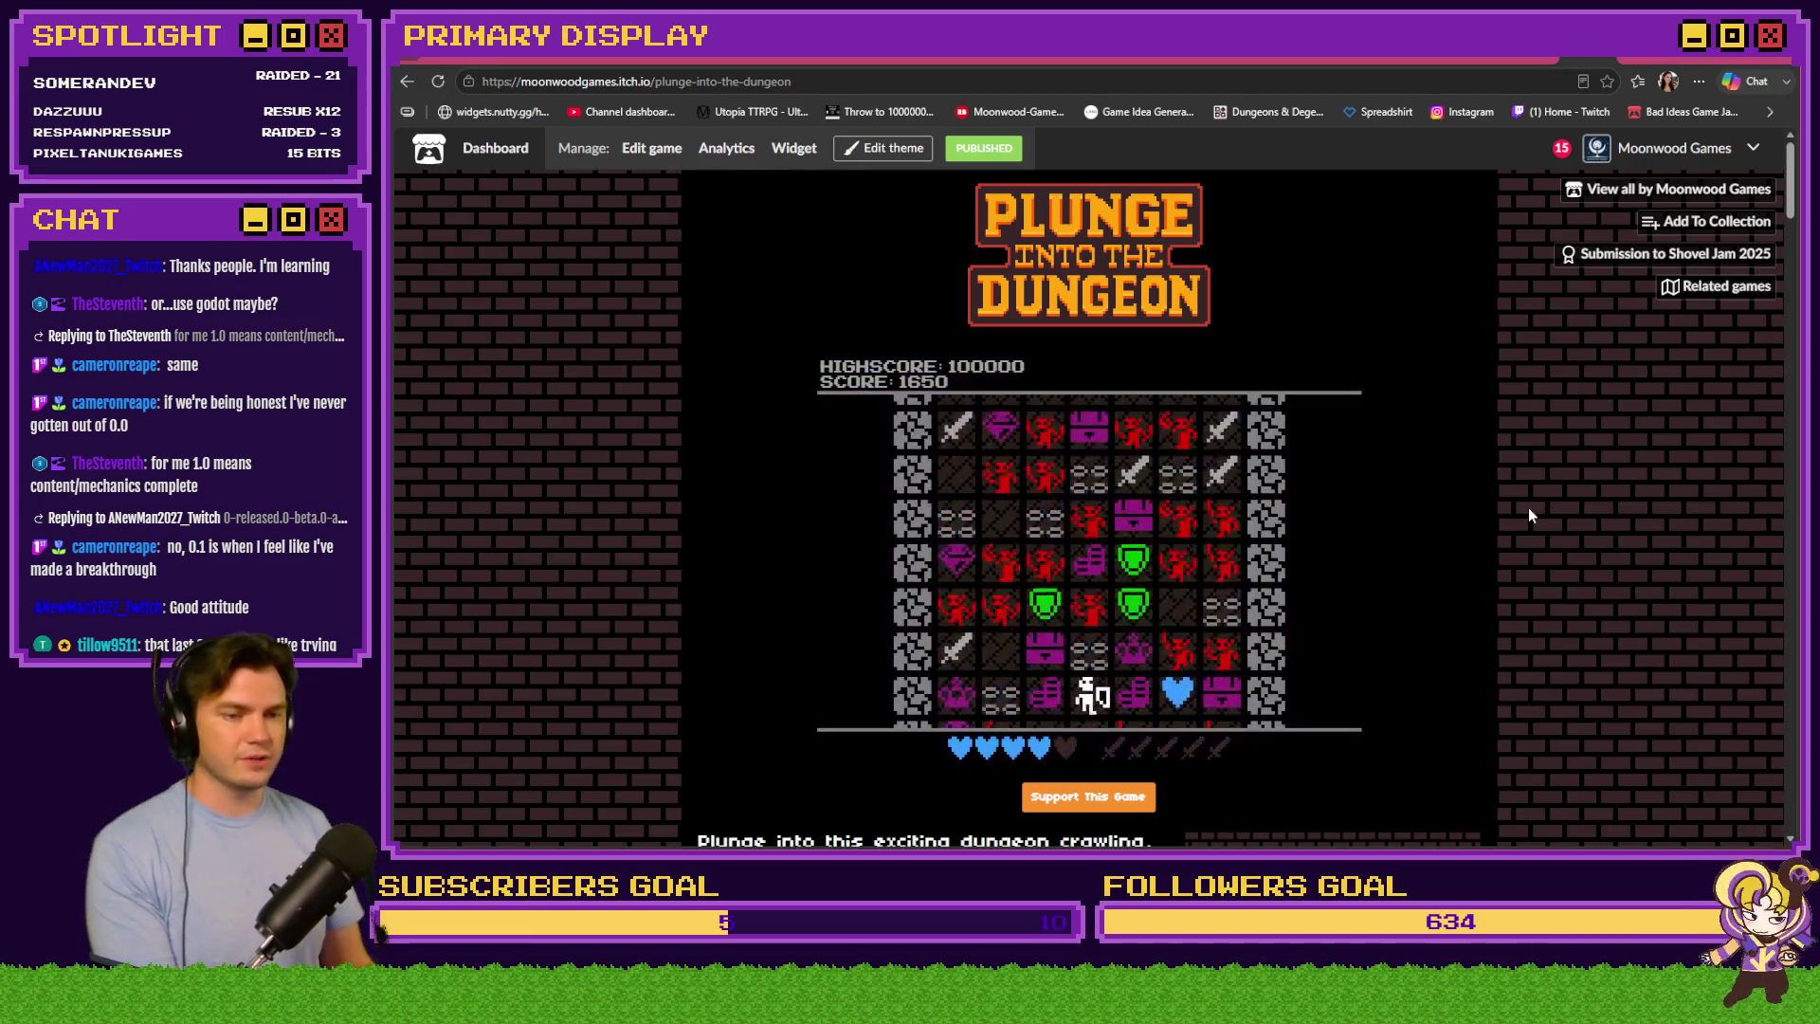
key(Left)
key(Right)
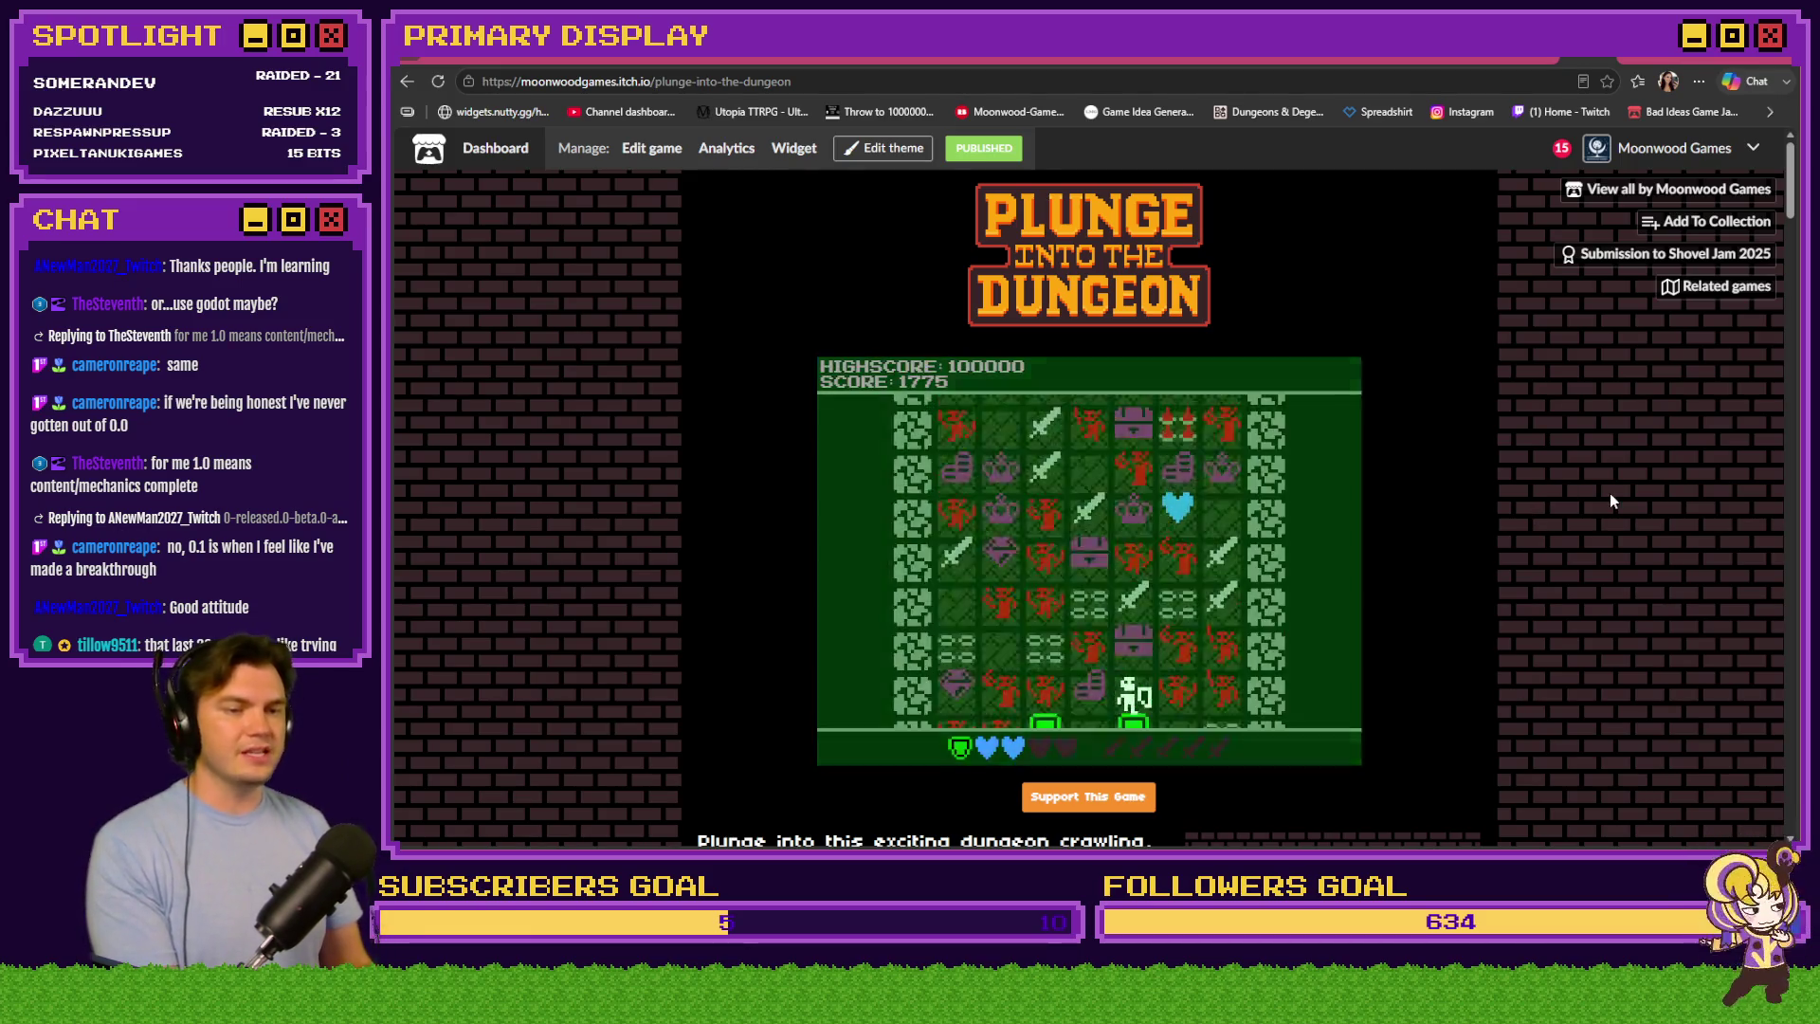
key(Left)
key(Left)
key(Left)
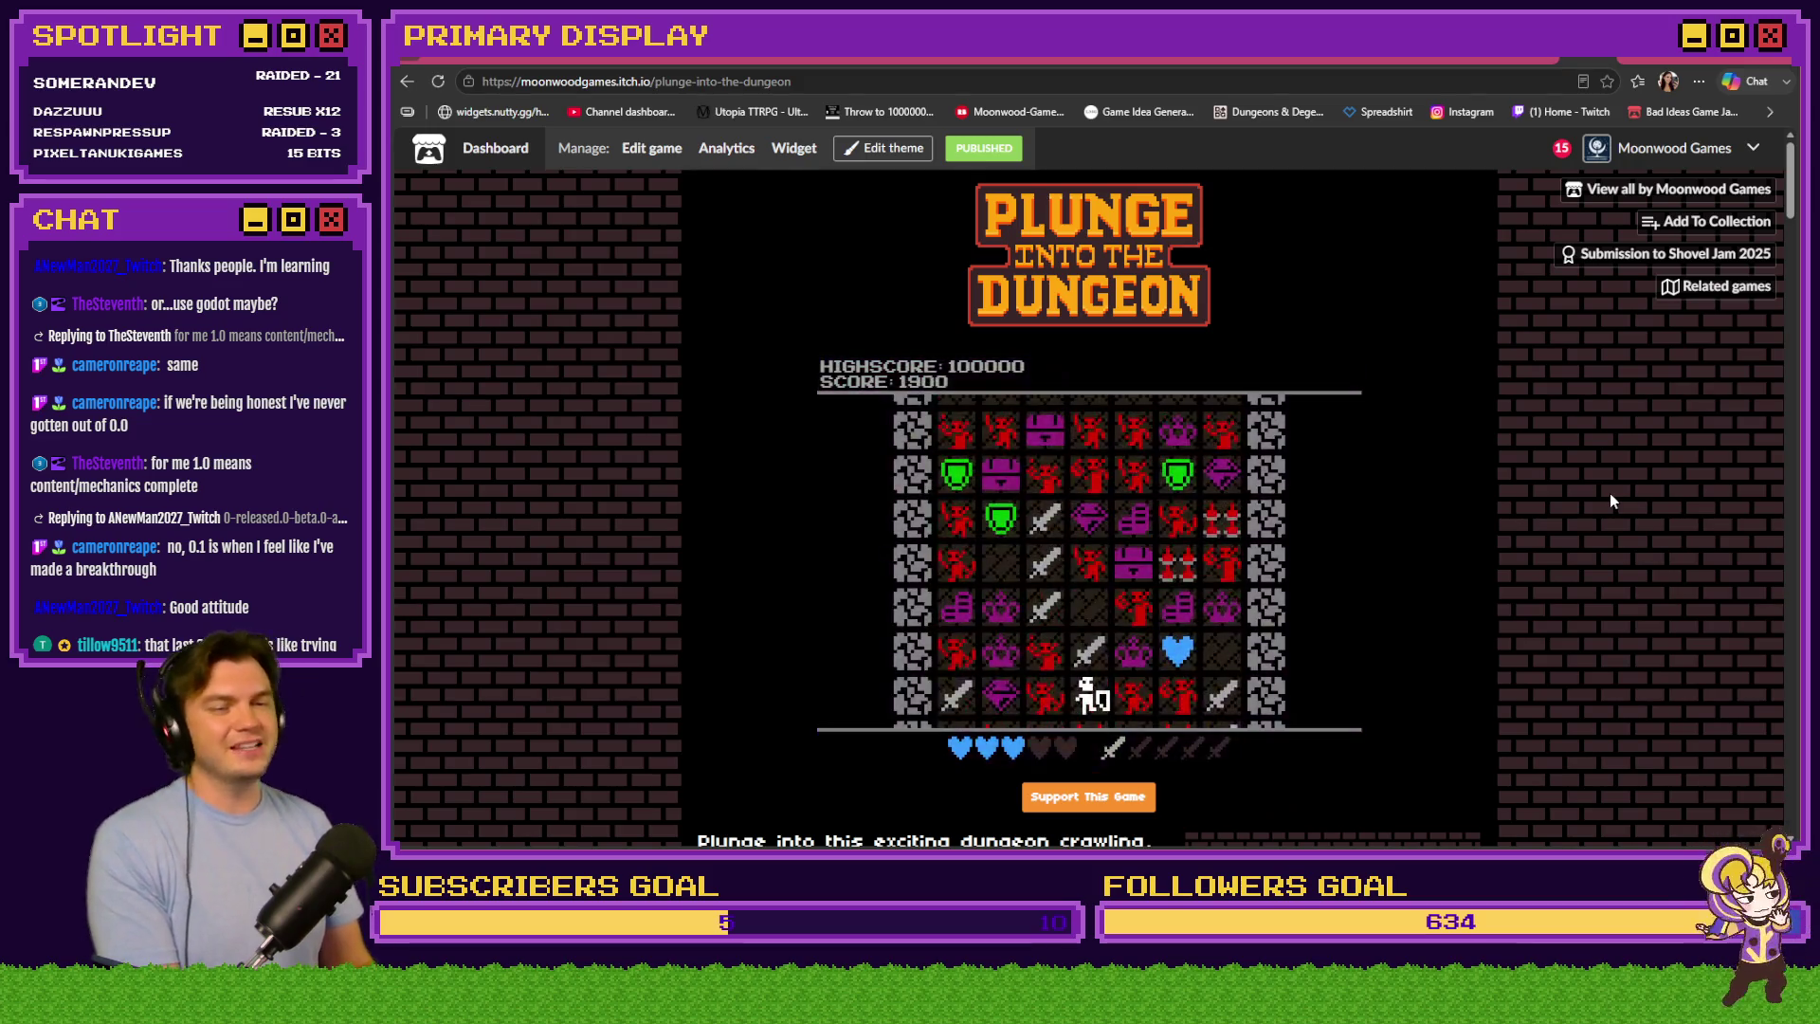
key(Right)
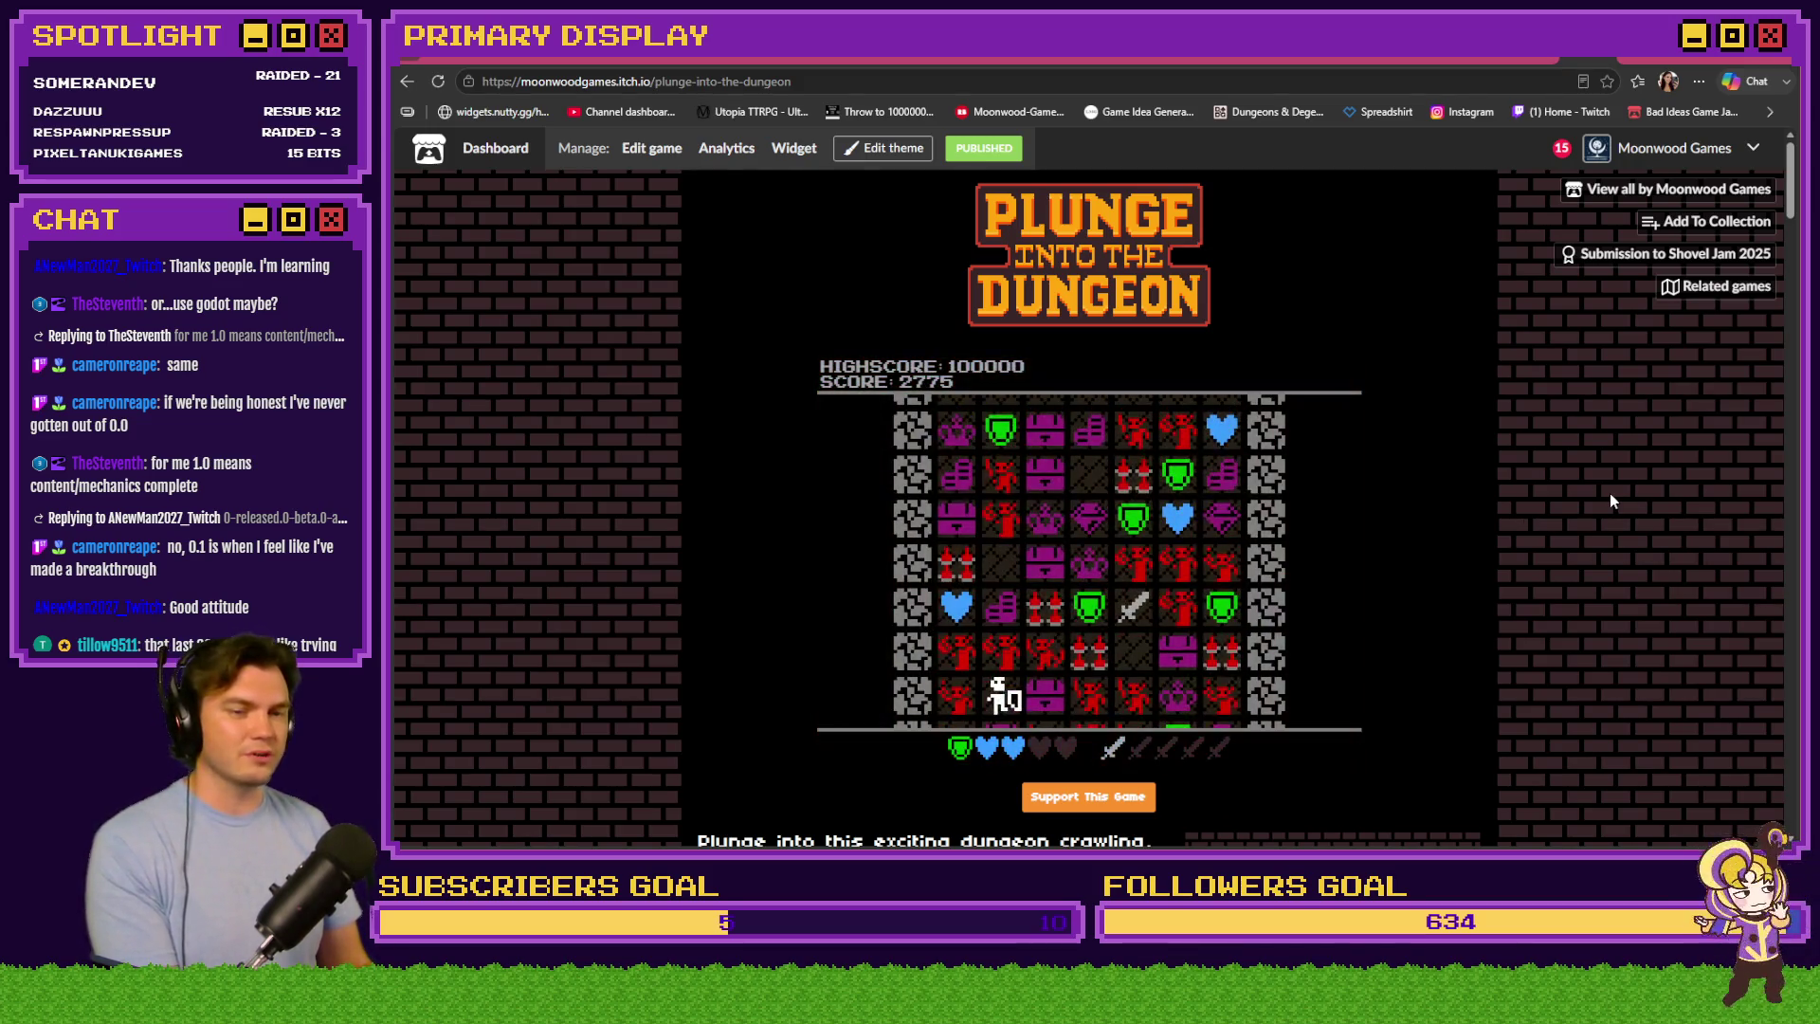
key(Right)
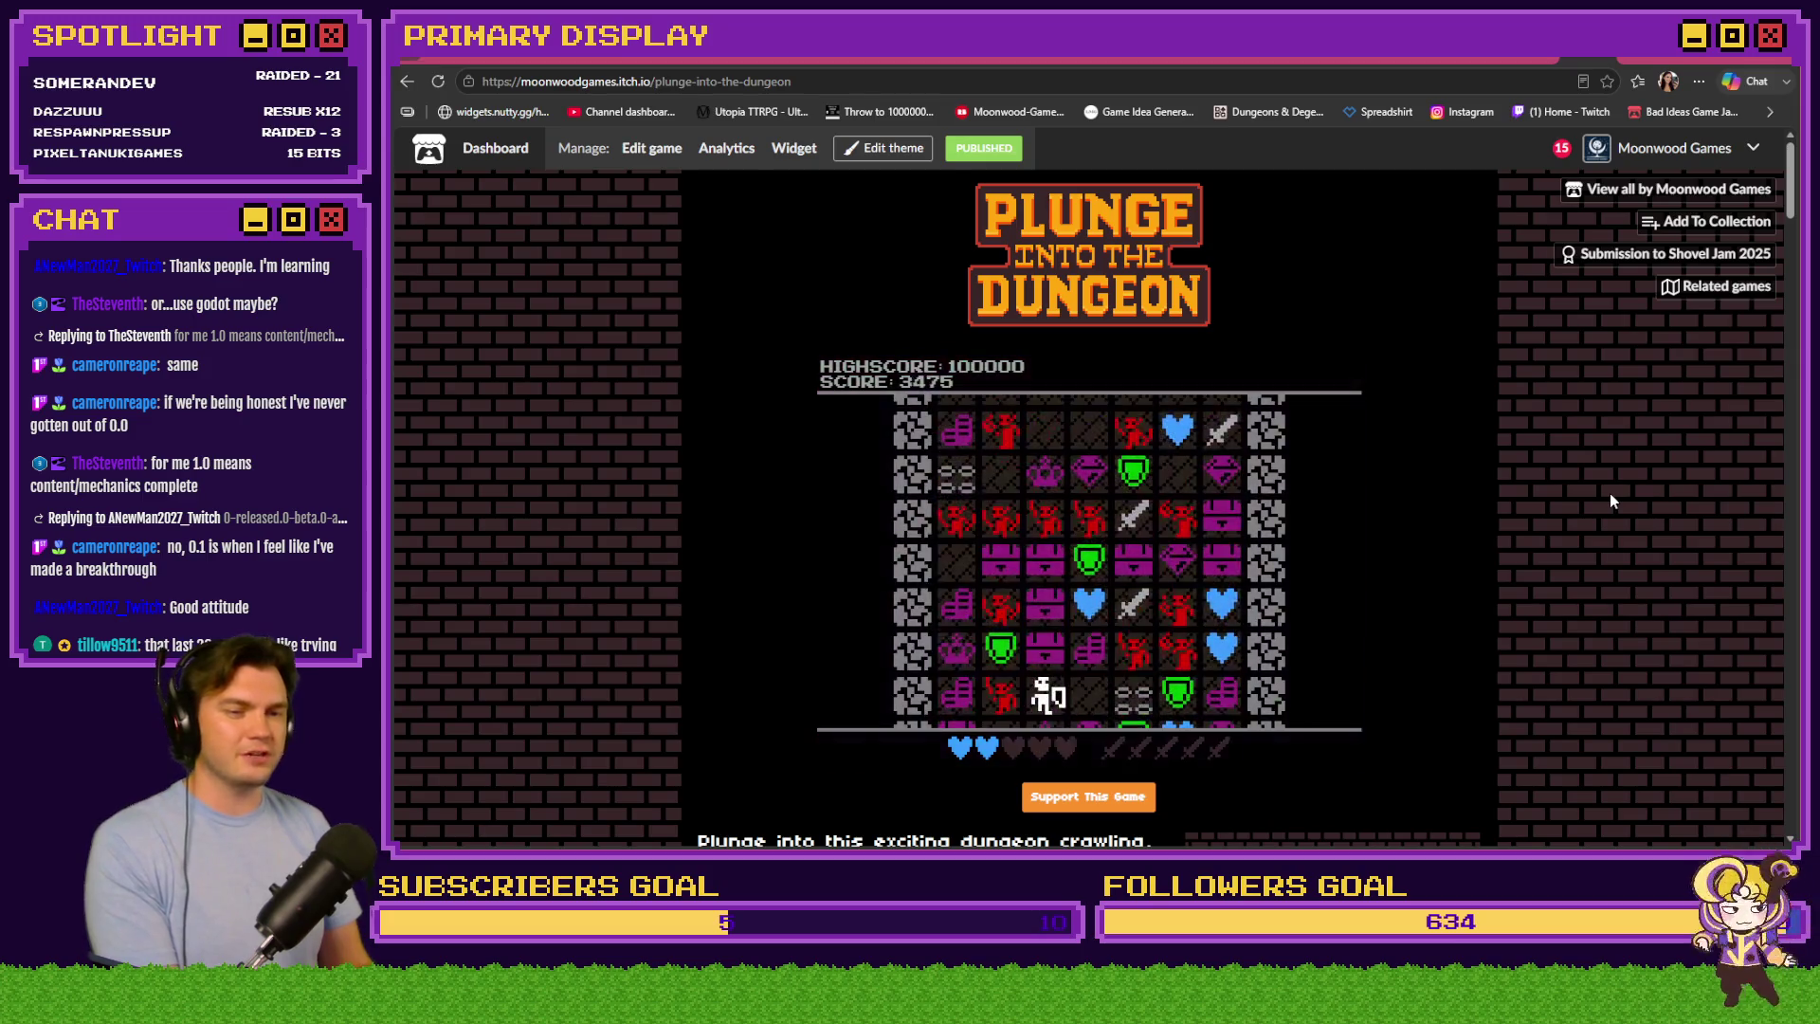
key(Down)
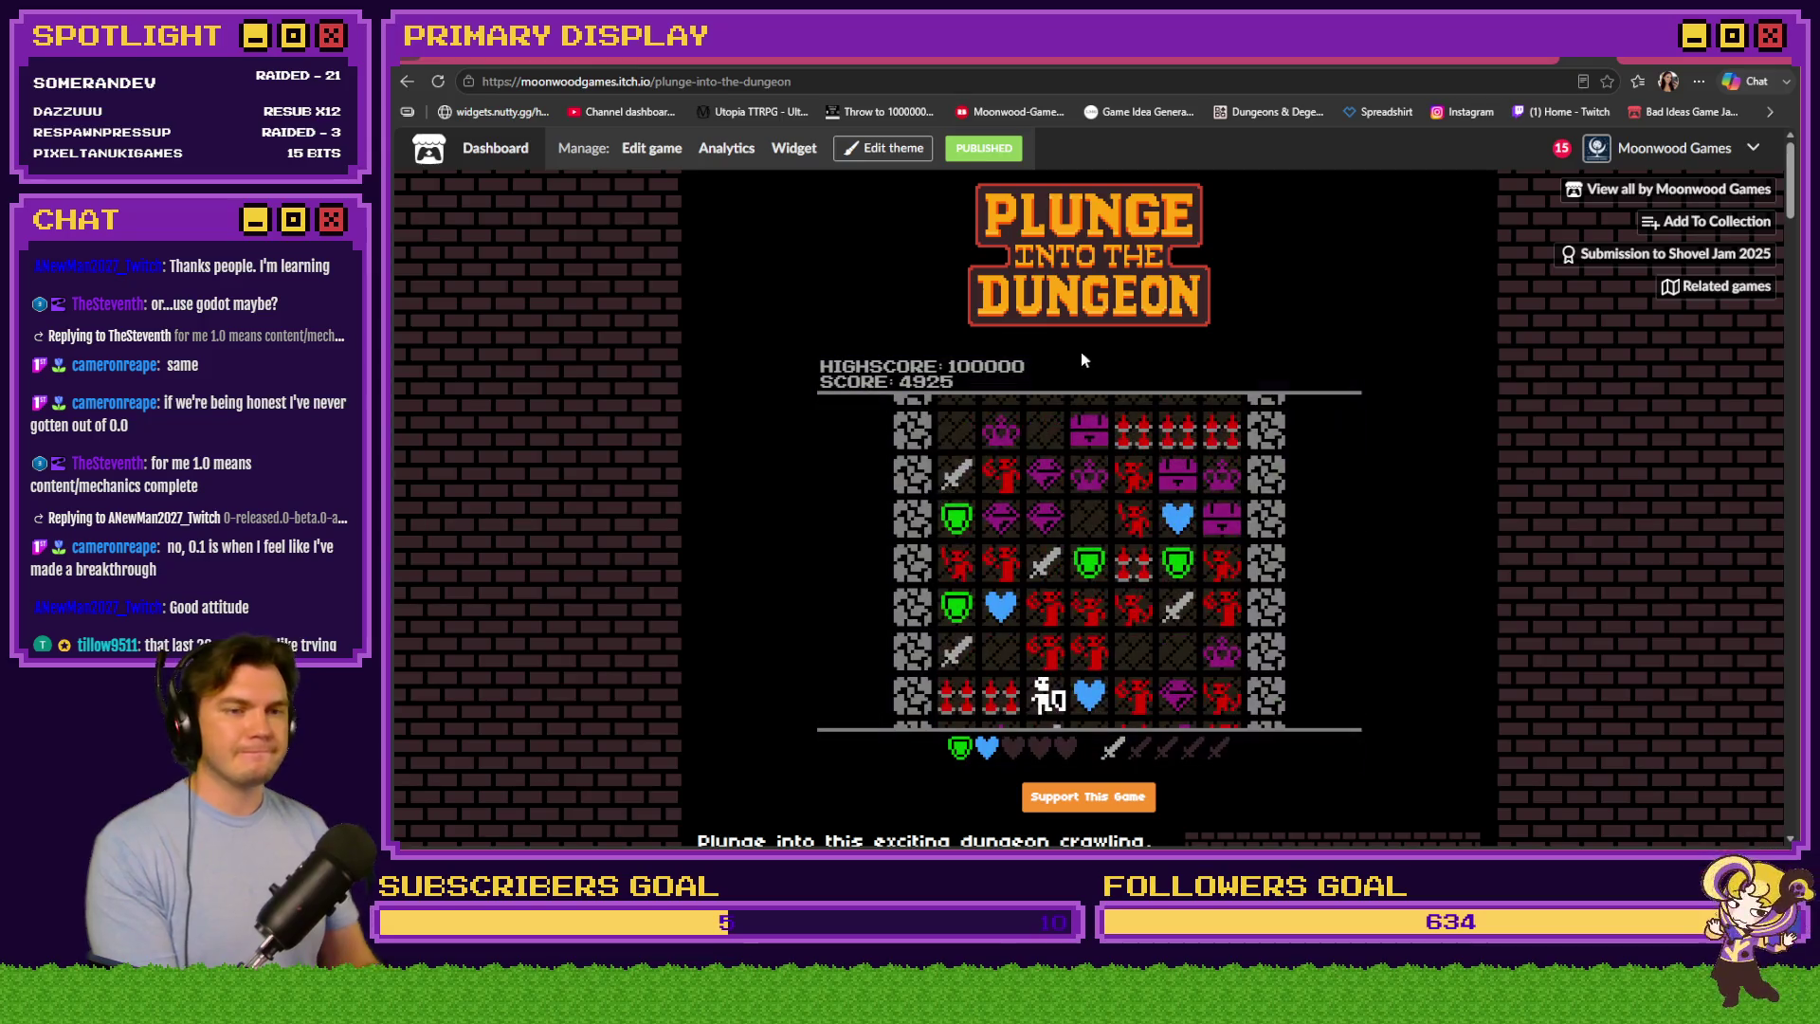
key(alt+Left)
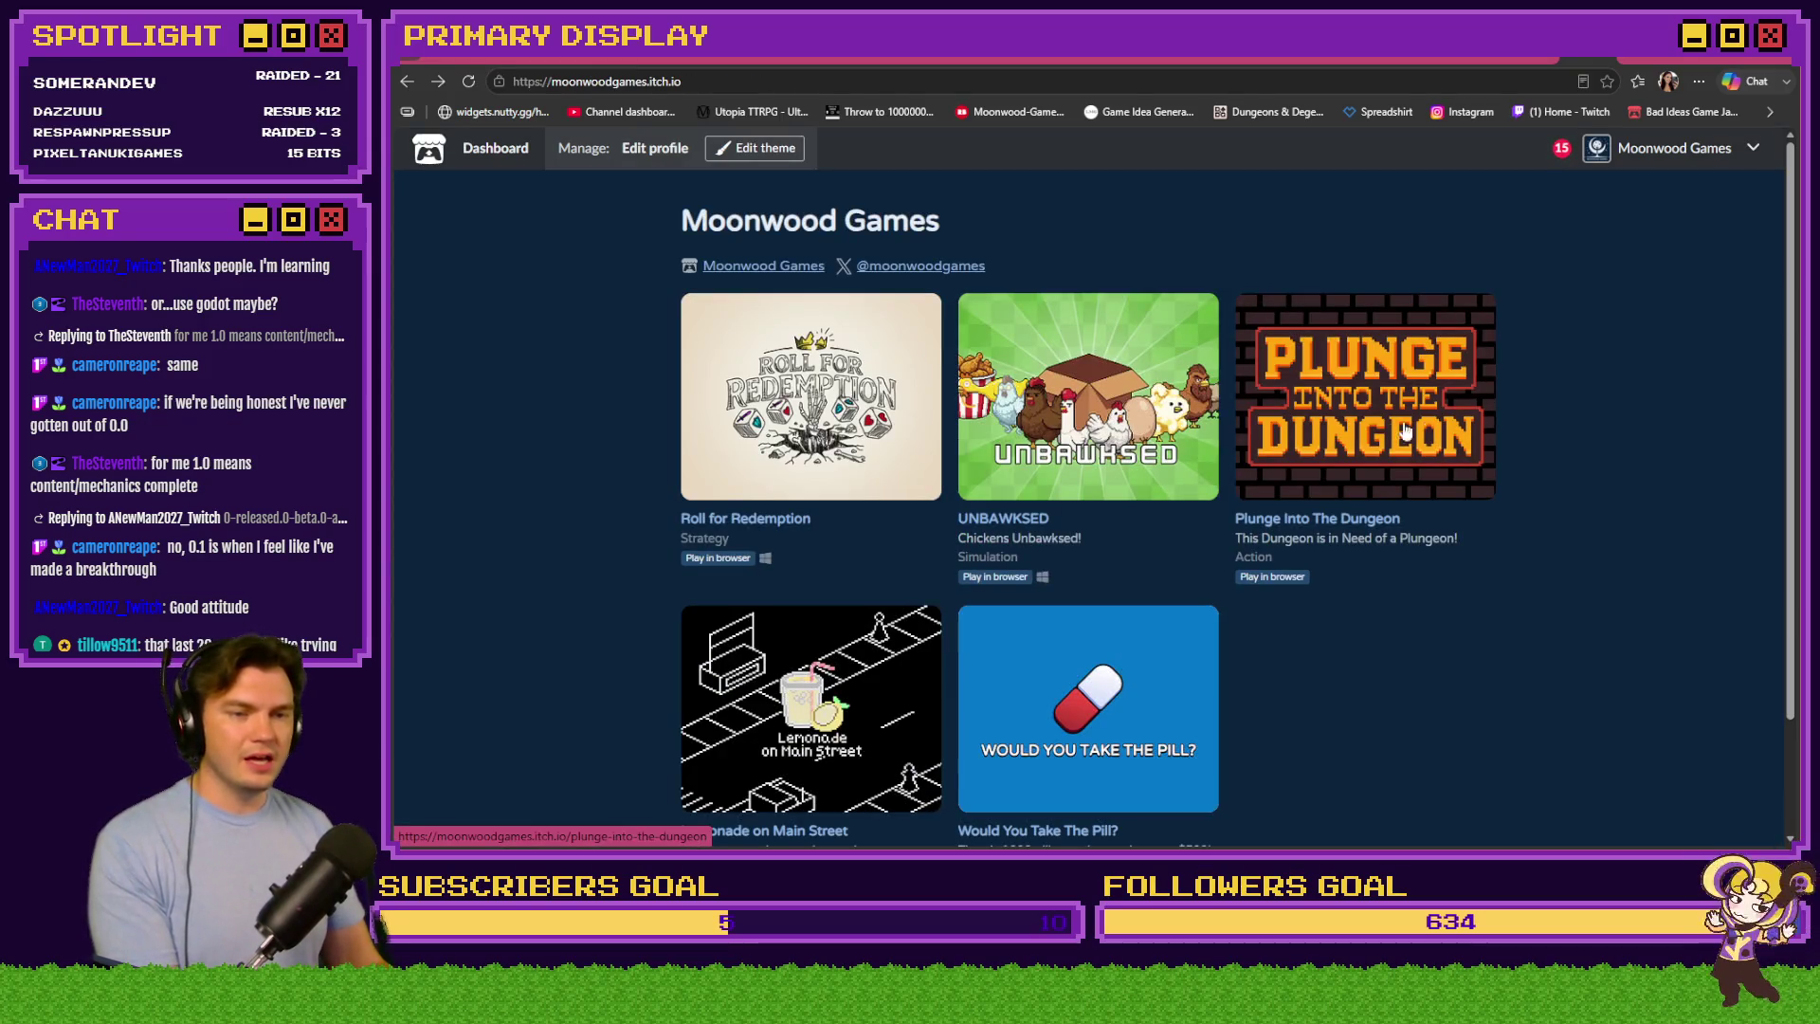
Launch the UNBAWKSED browser game and dismiss its welcome-back notice
click(1078, 426)
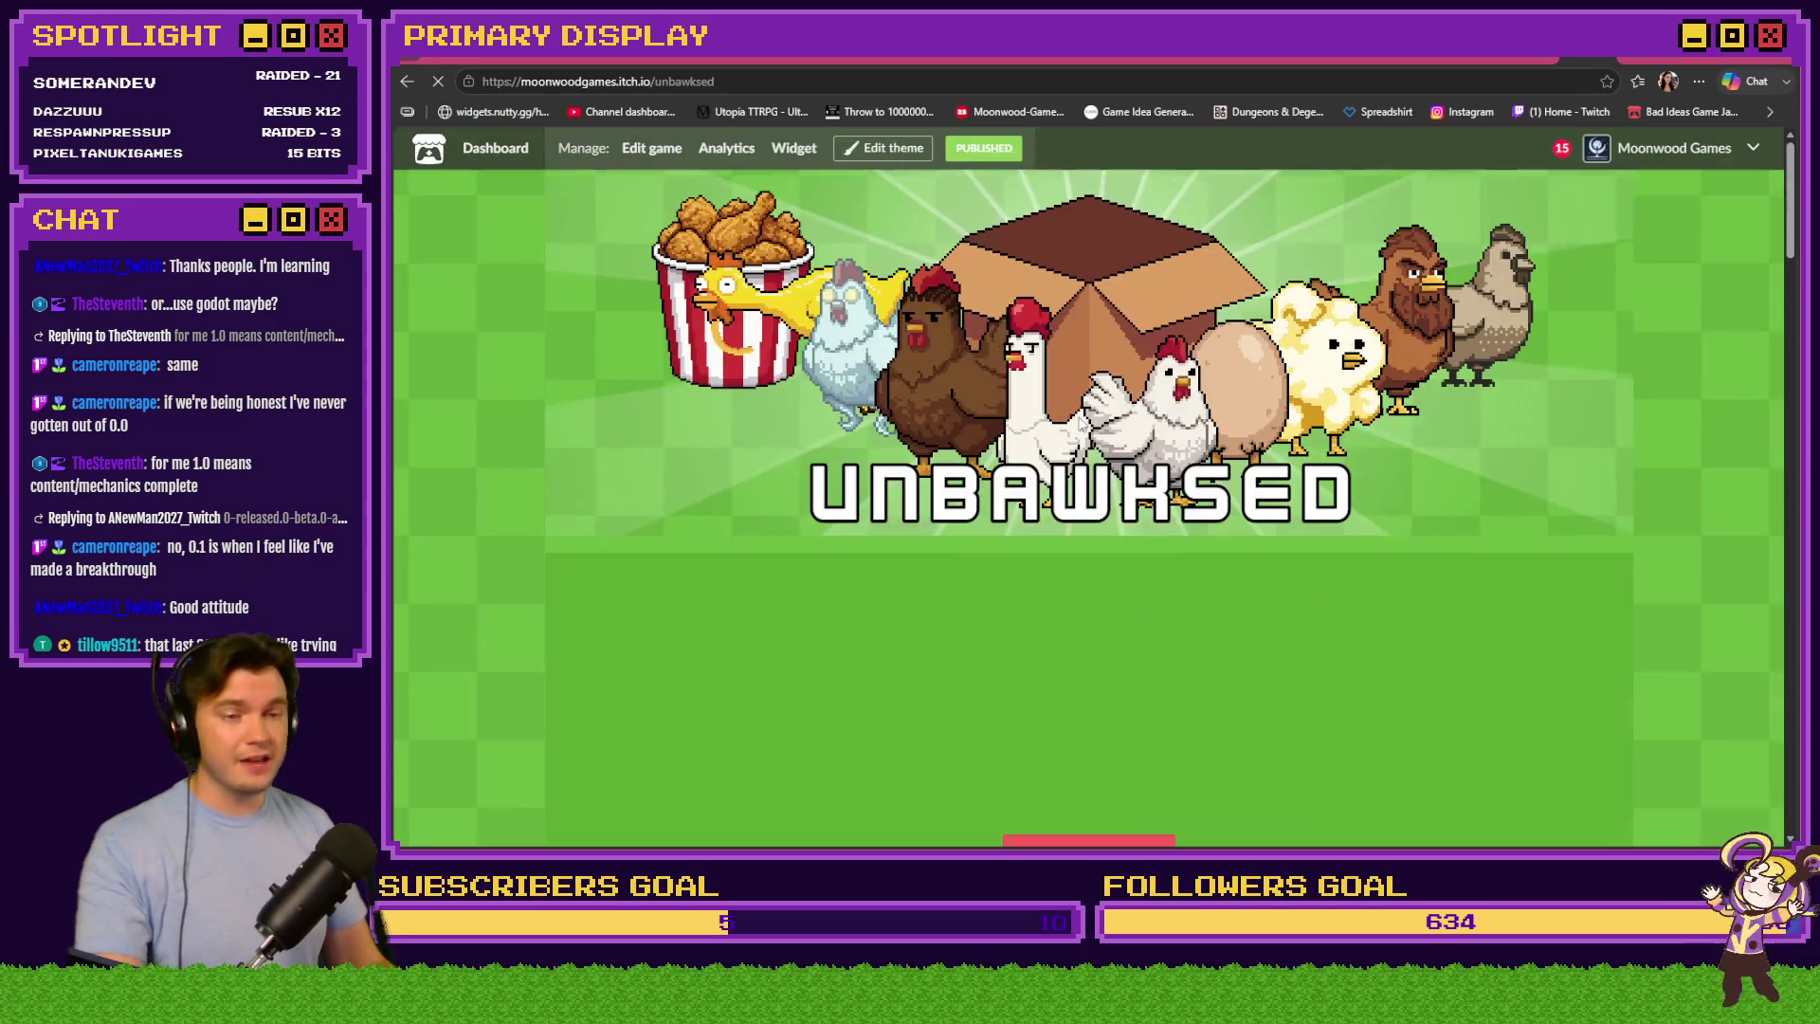
scroll(1099, 493, down, 3)
click(1107, 528)
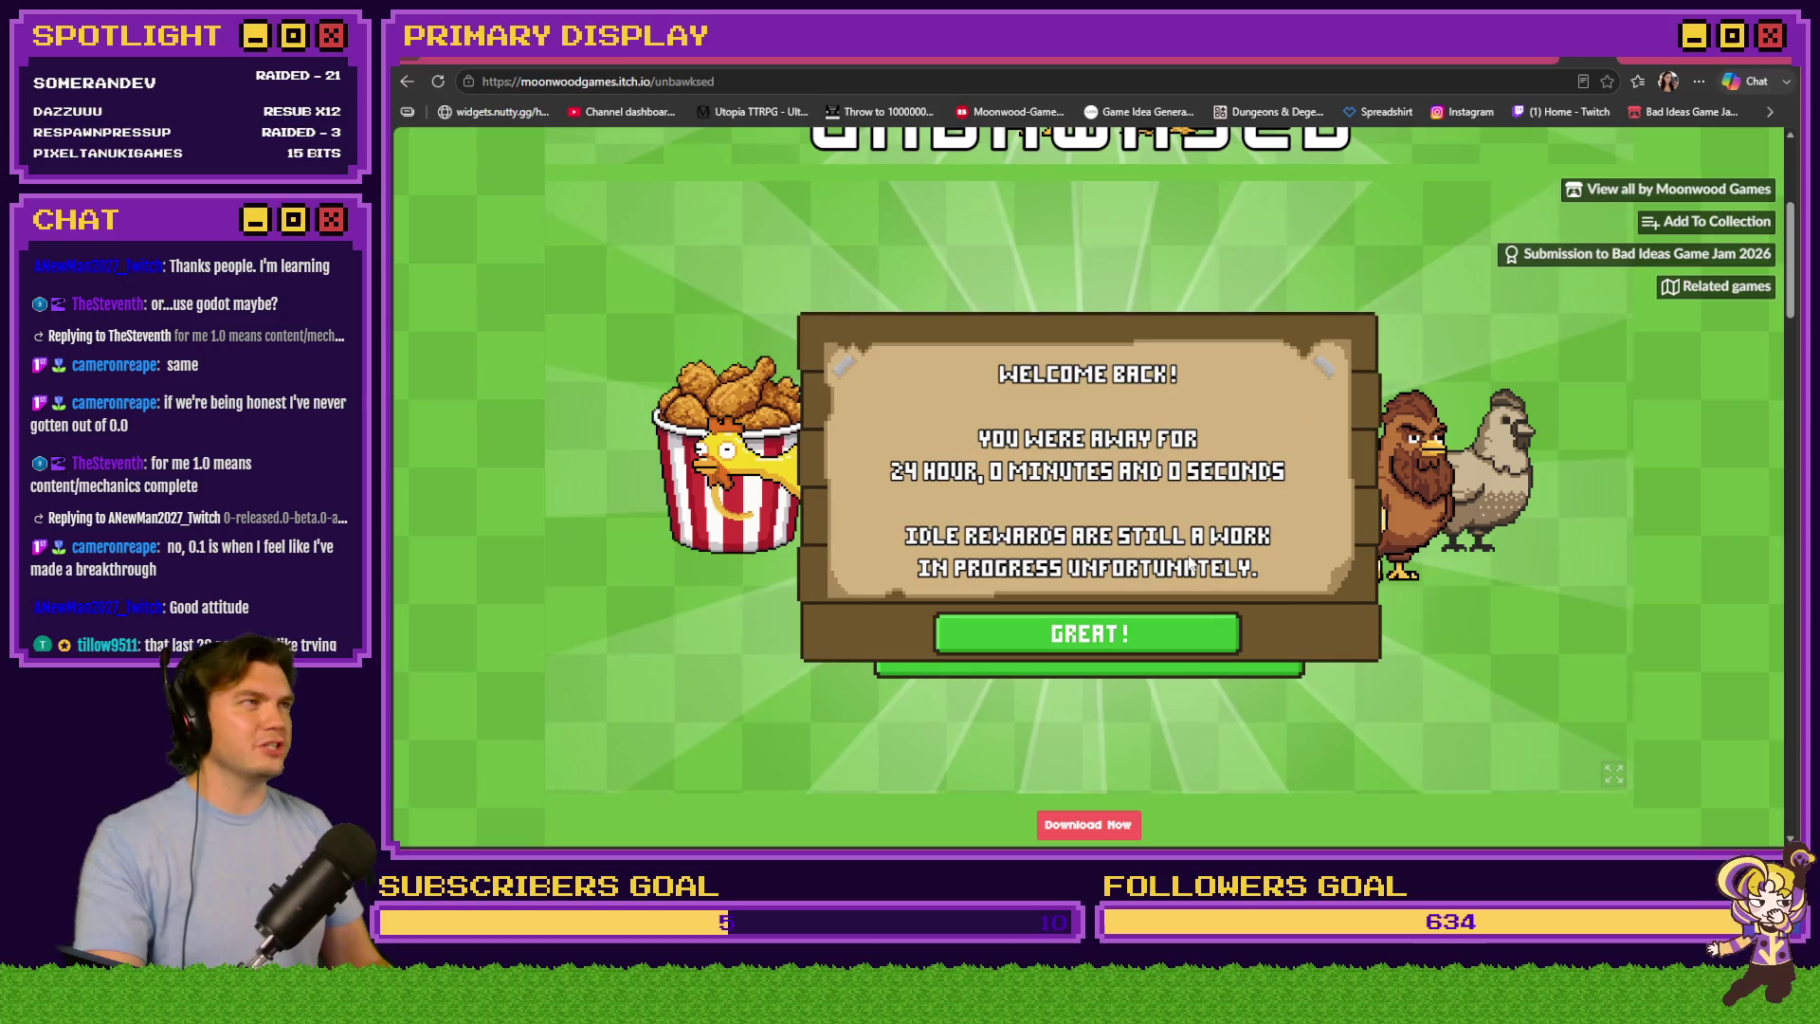
click(1090, 629)
Buy The Johnson in the Chickens upgrades and open its crate to unlock it
click(597, 765)
click(597, 765)
click(588, 772)
click(589, 772)
click(588, 771)
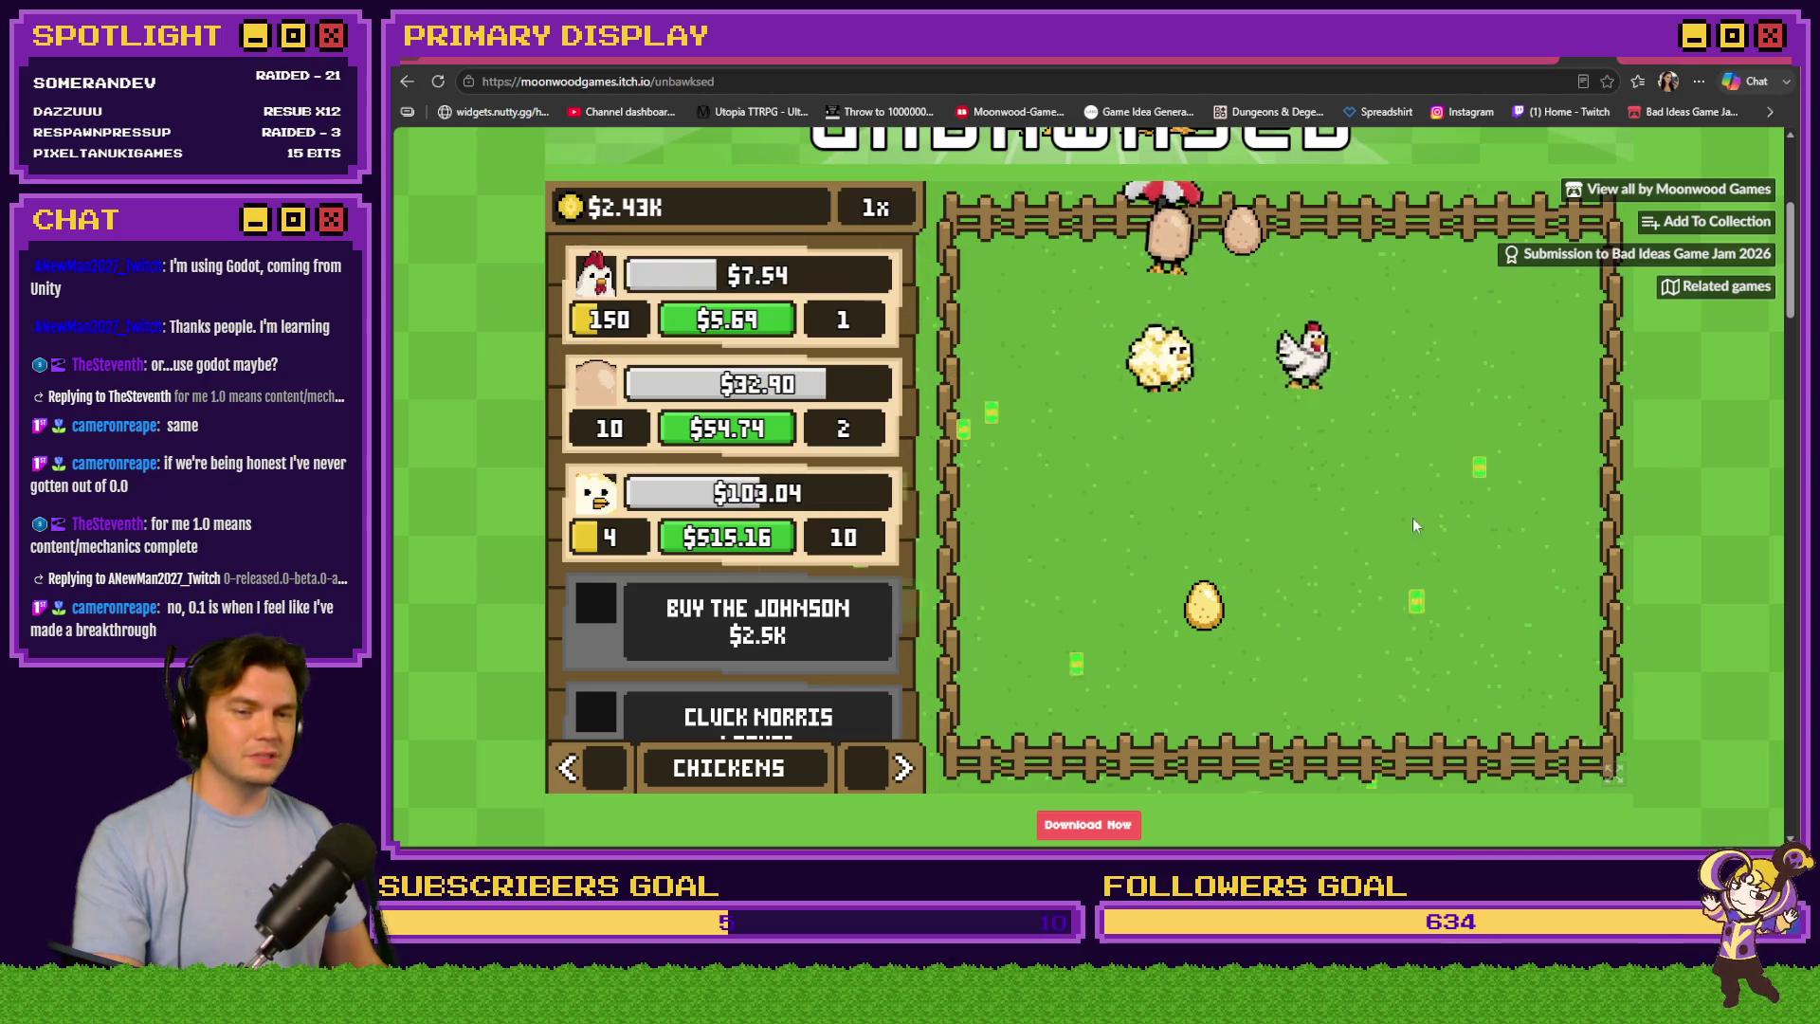
click(796, 634)
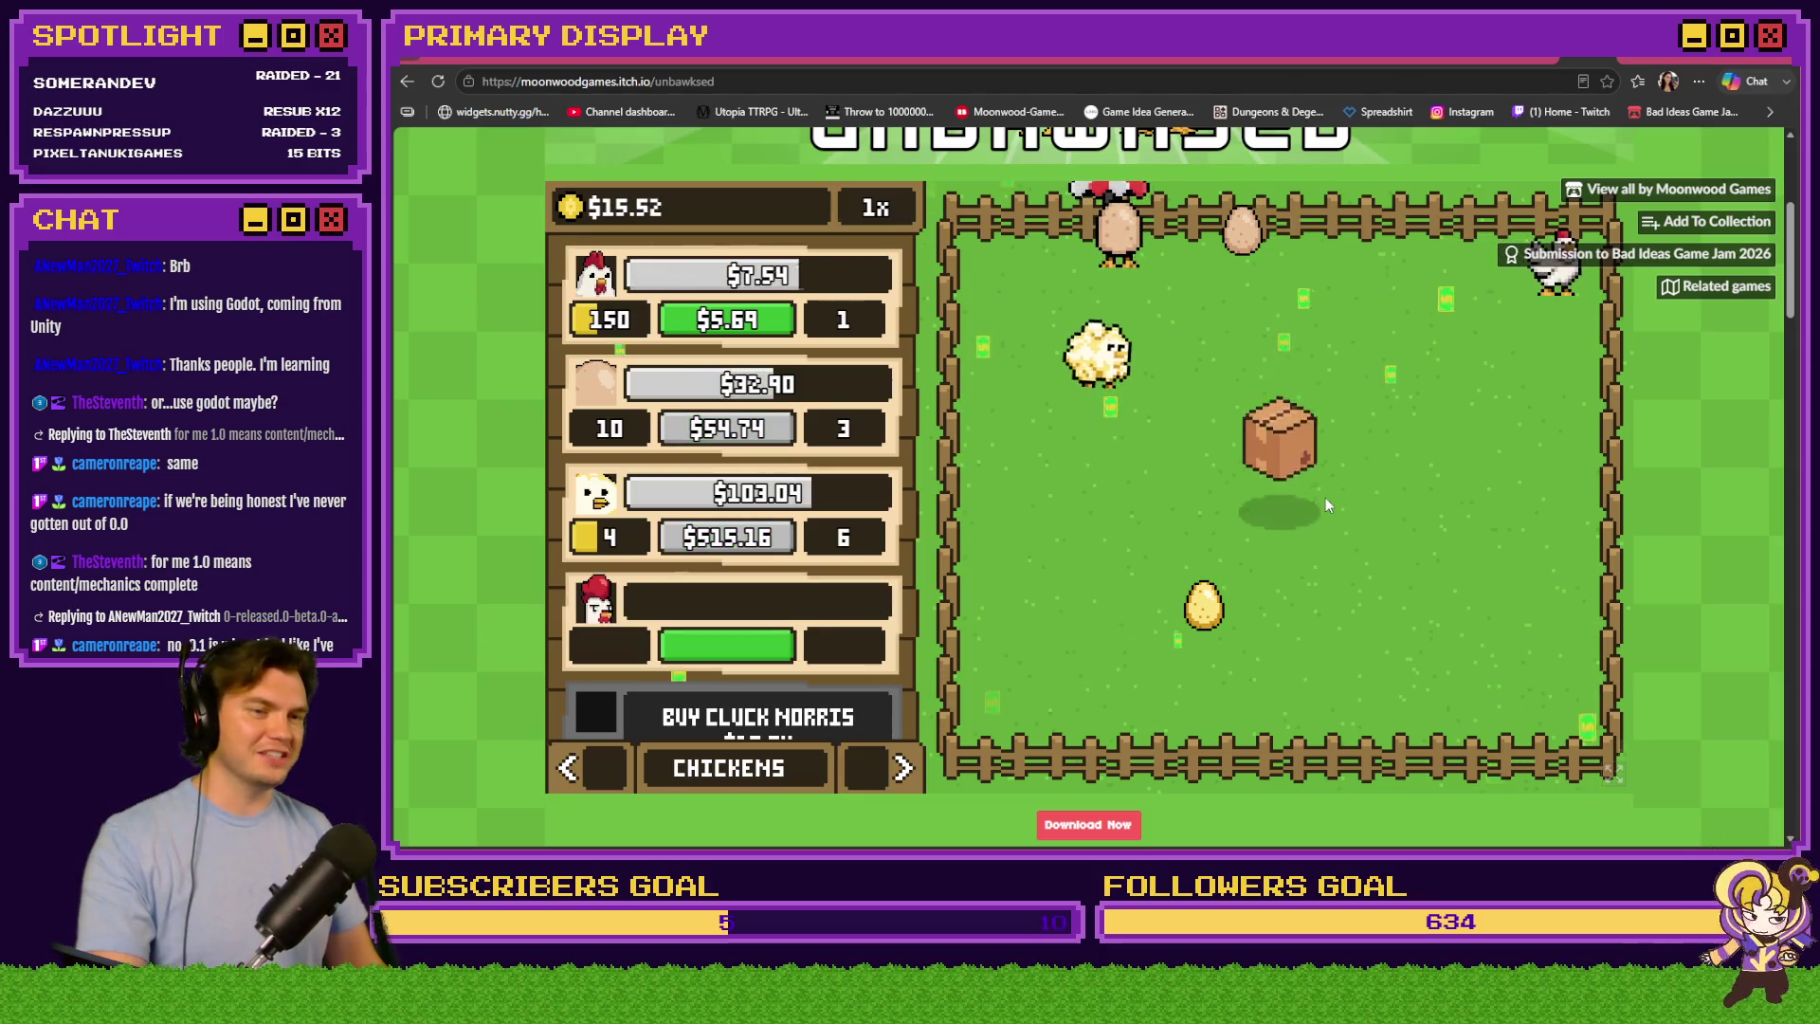
click(1281, 486)
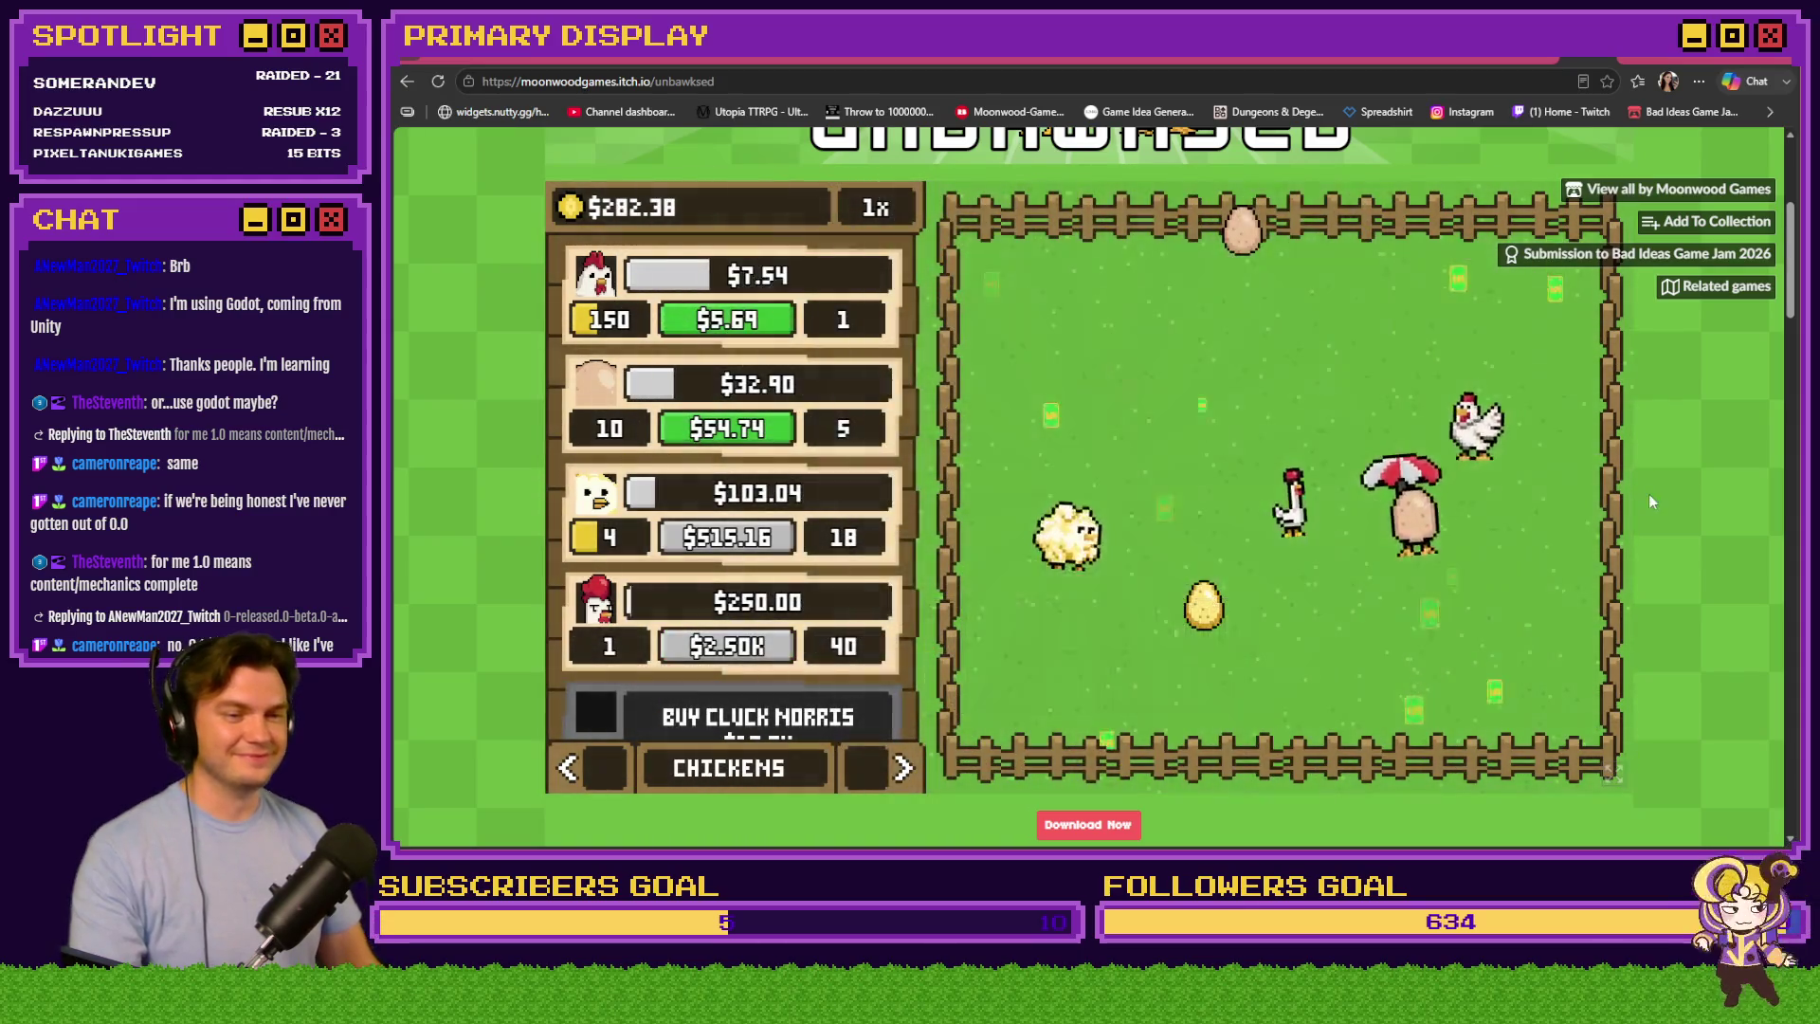
Page the side panel to Settings, then return to the Toasty Jam 2 entries page
click(861, 768)
click(862, 768)
click(866, 769)
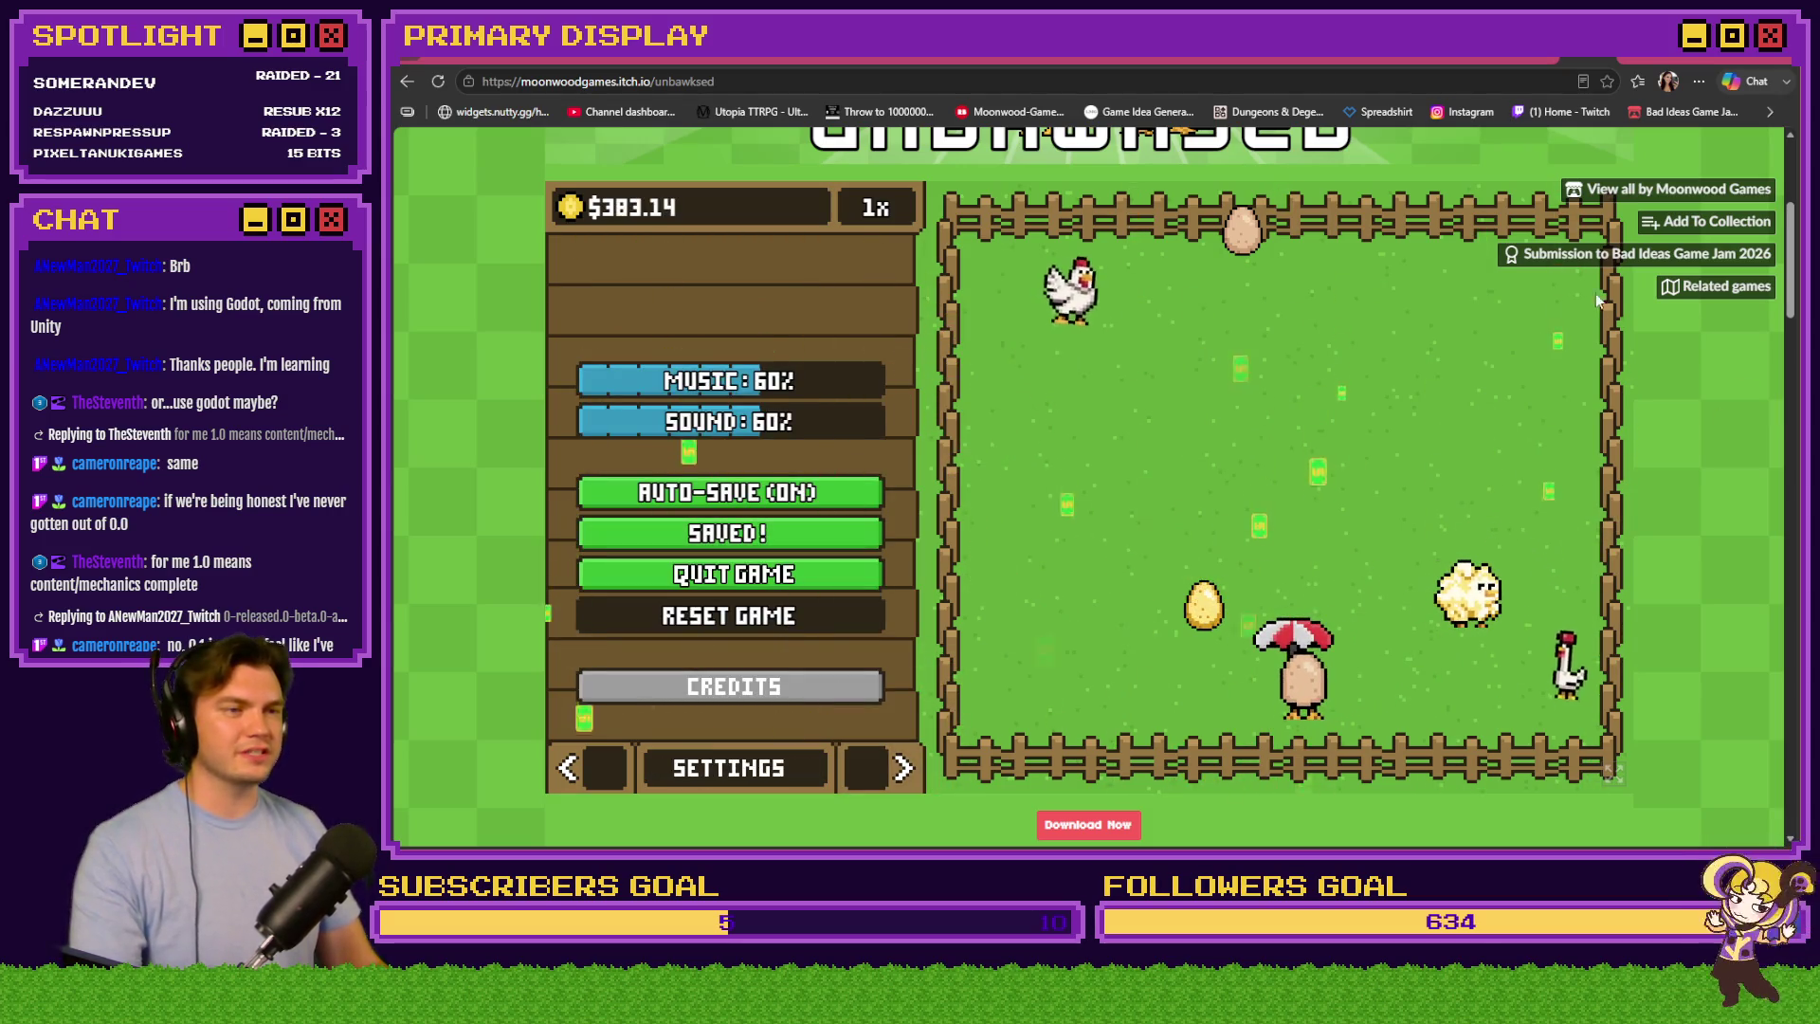
key(alt+Left)
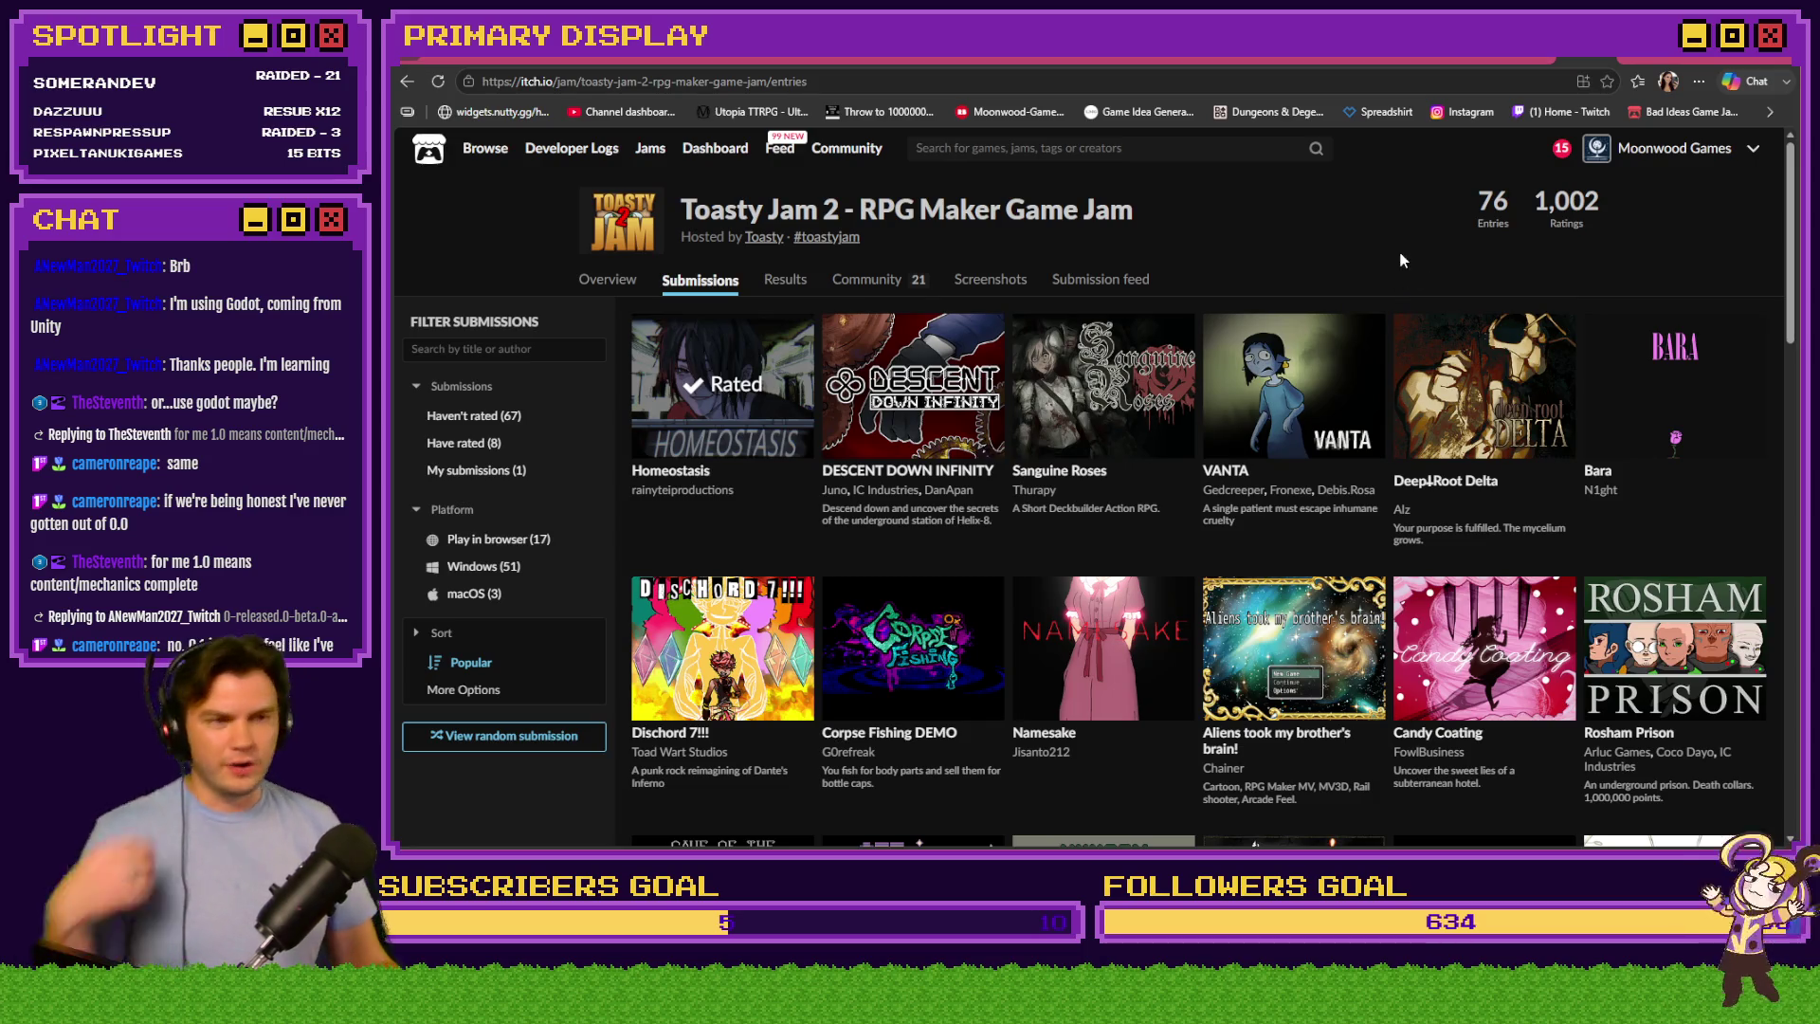
From the Moonwood Games profile, open Roll for Redemption and then its project editor
click(1695, 152)
click(873, 402)
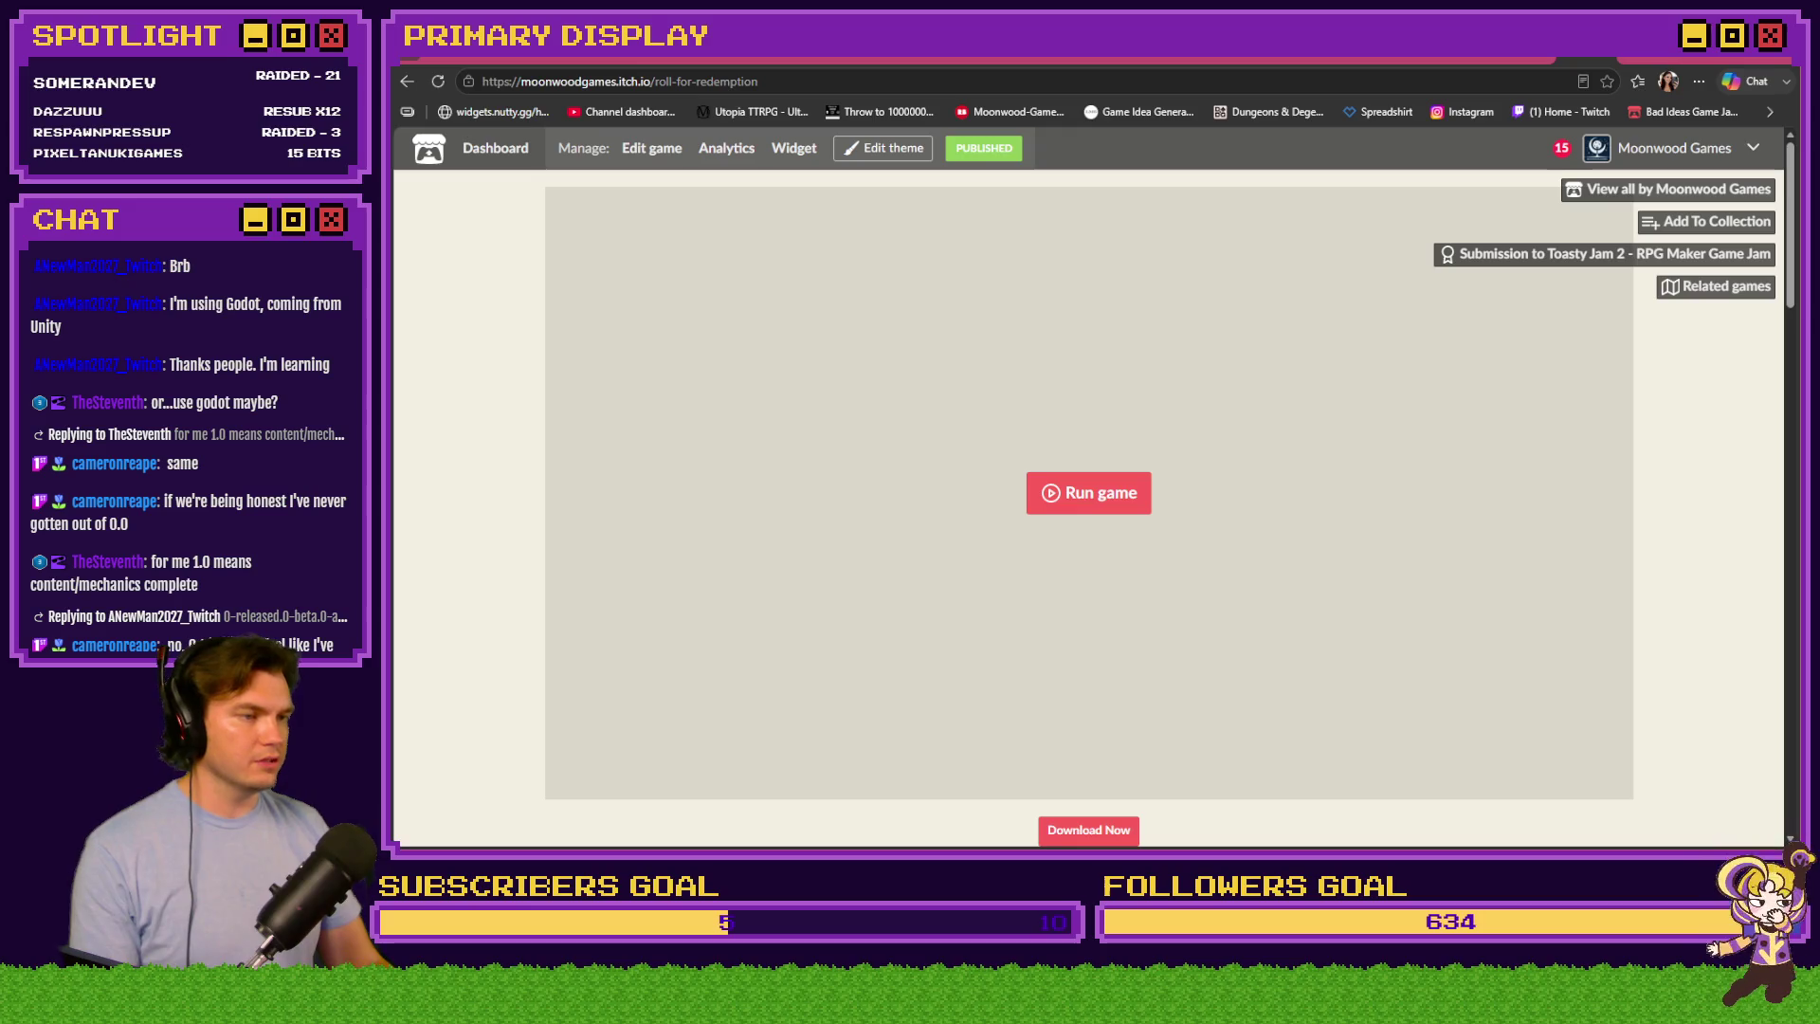
scroll(1088, 493, down, 5)
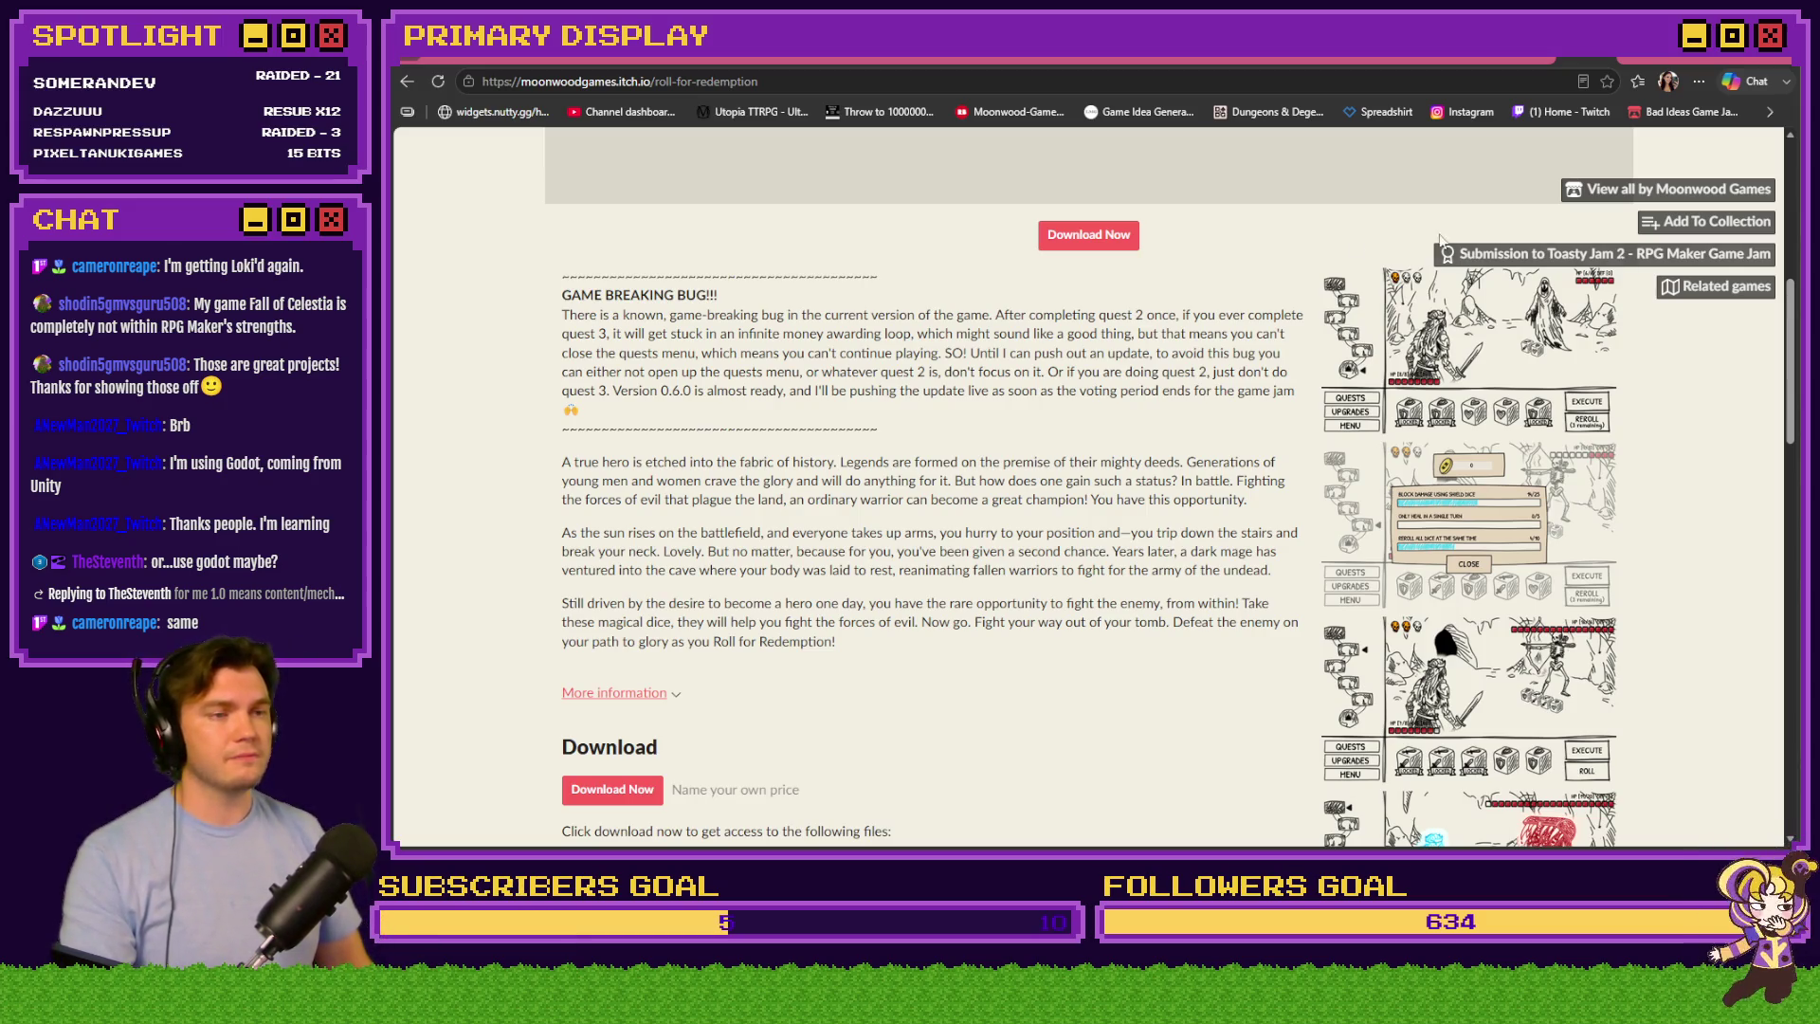
scroll(1058, 398, up, 5)
click(994, 150)
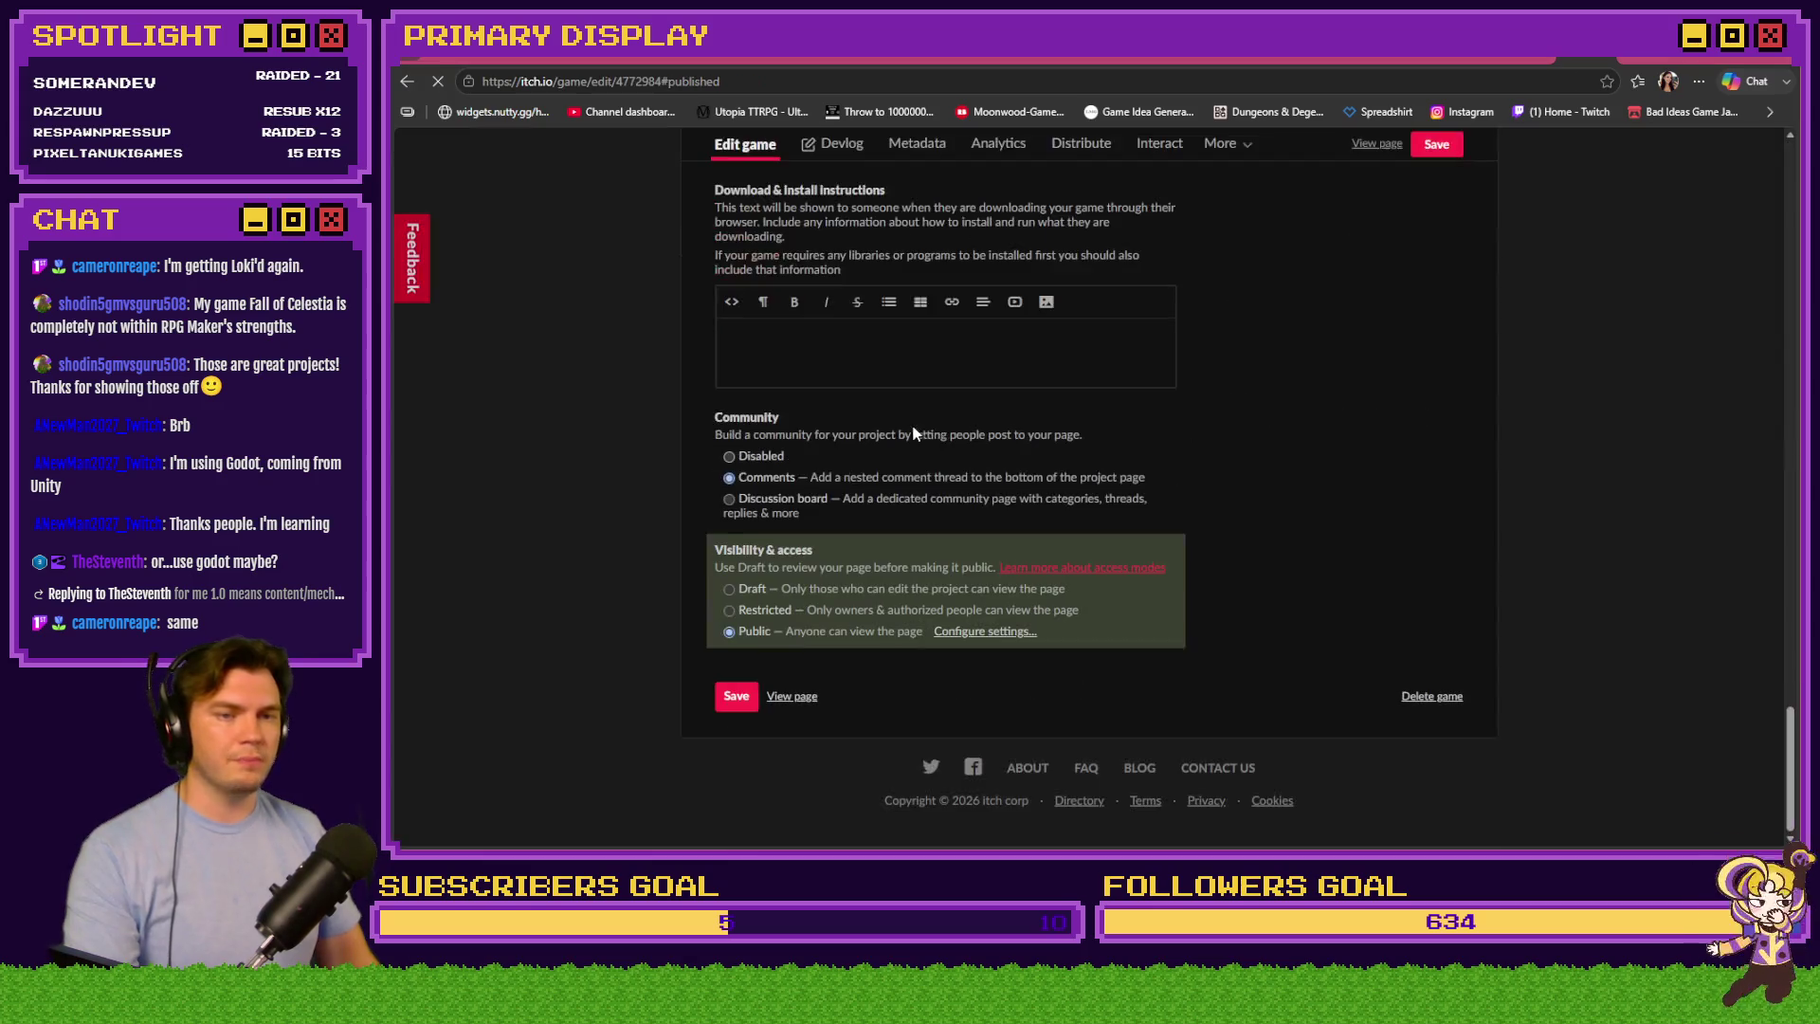
Upload the Roll_For_Redemption 0.6.0.zip build and move it up the uploads list
scroll(664, 506, up, 10)
scroll(662, 514, up, 5)
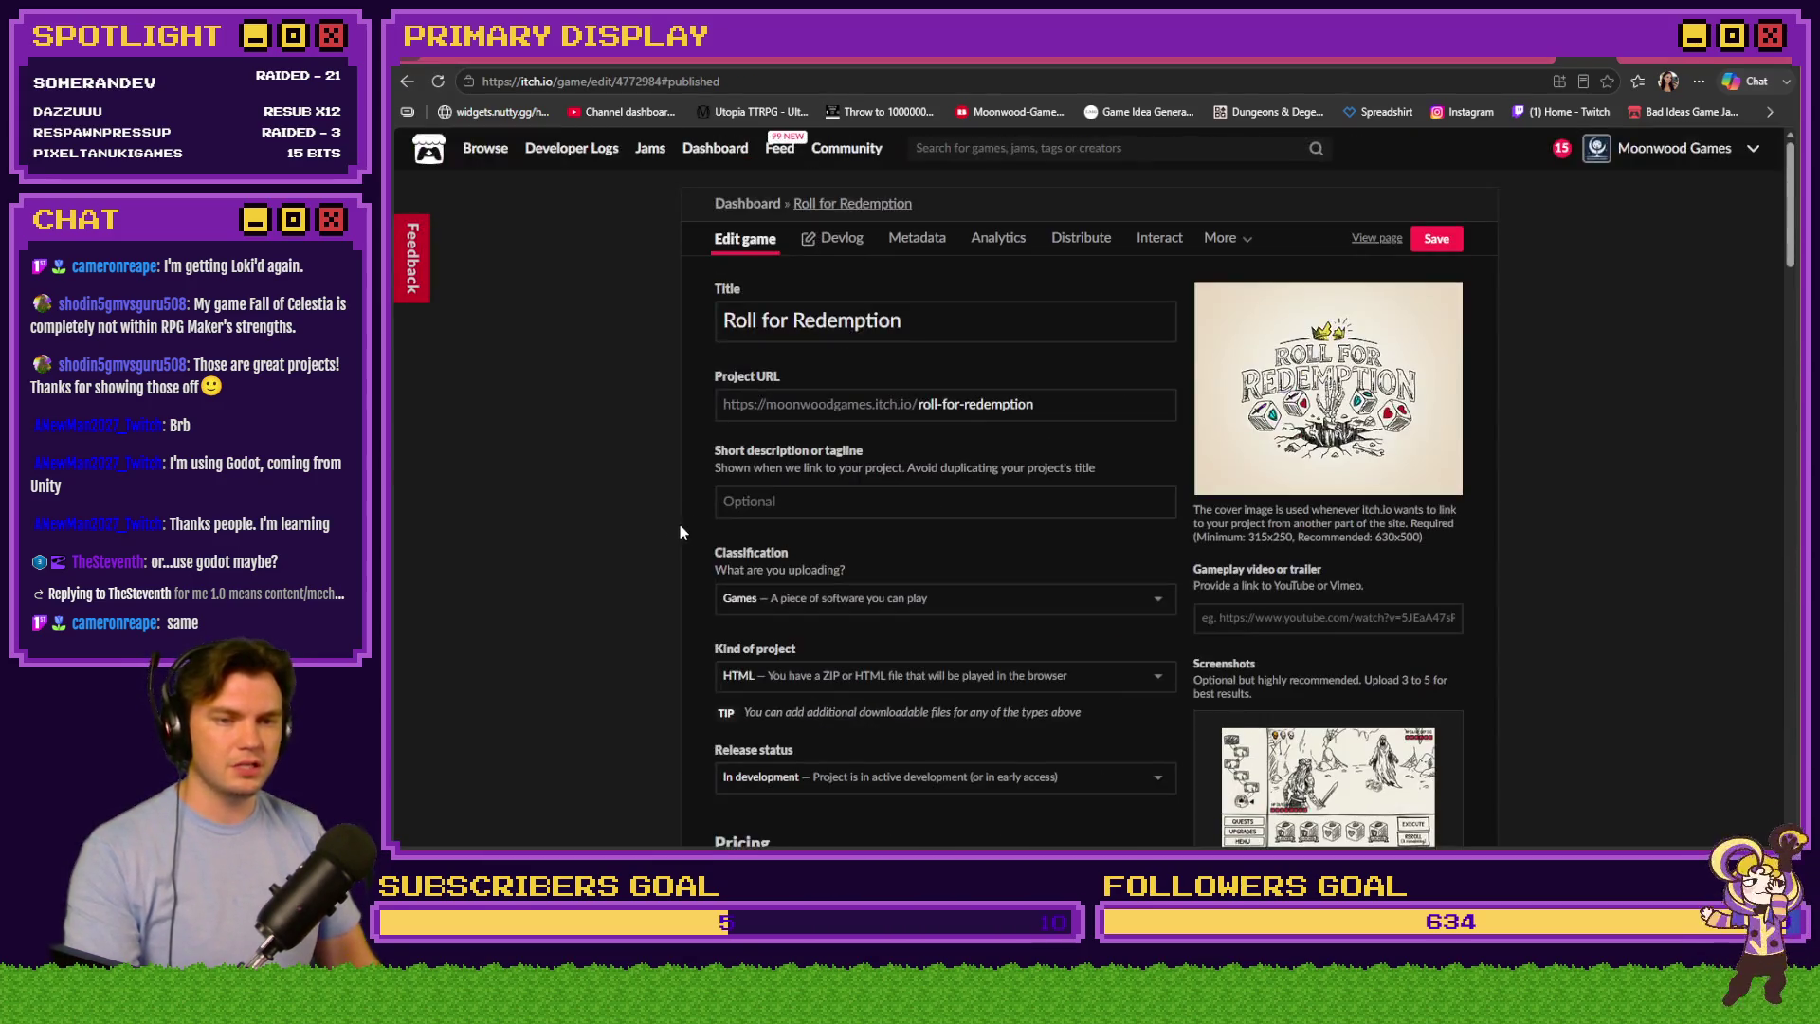
scroll(842, 474, down, 7)
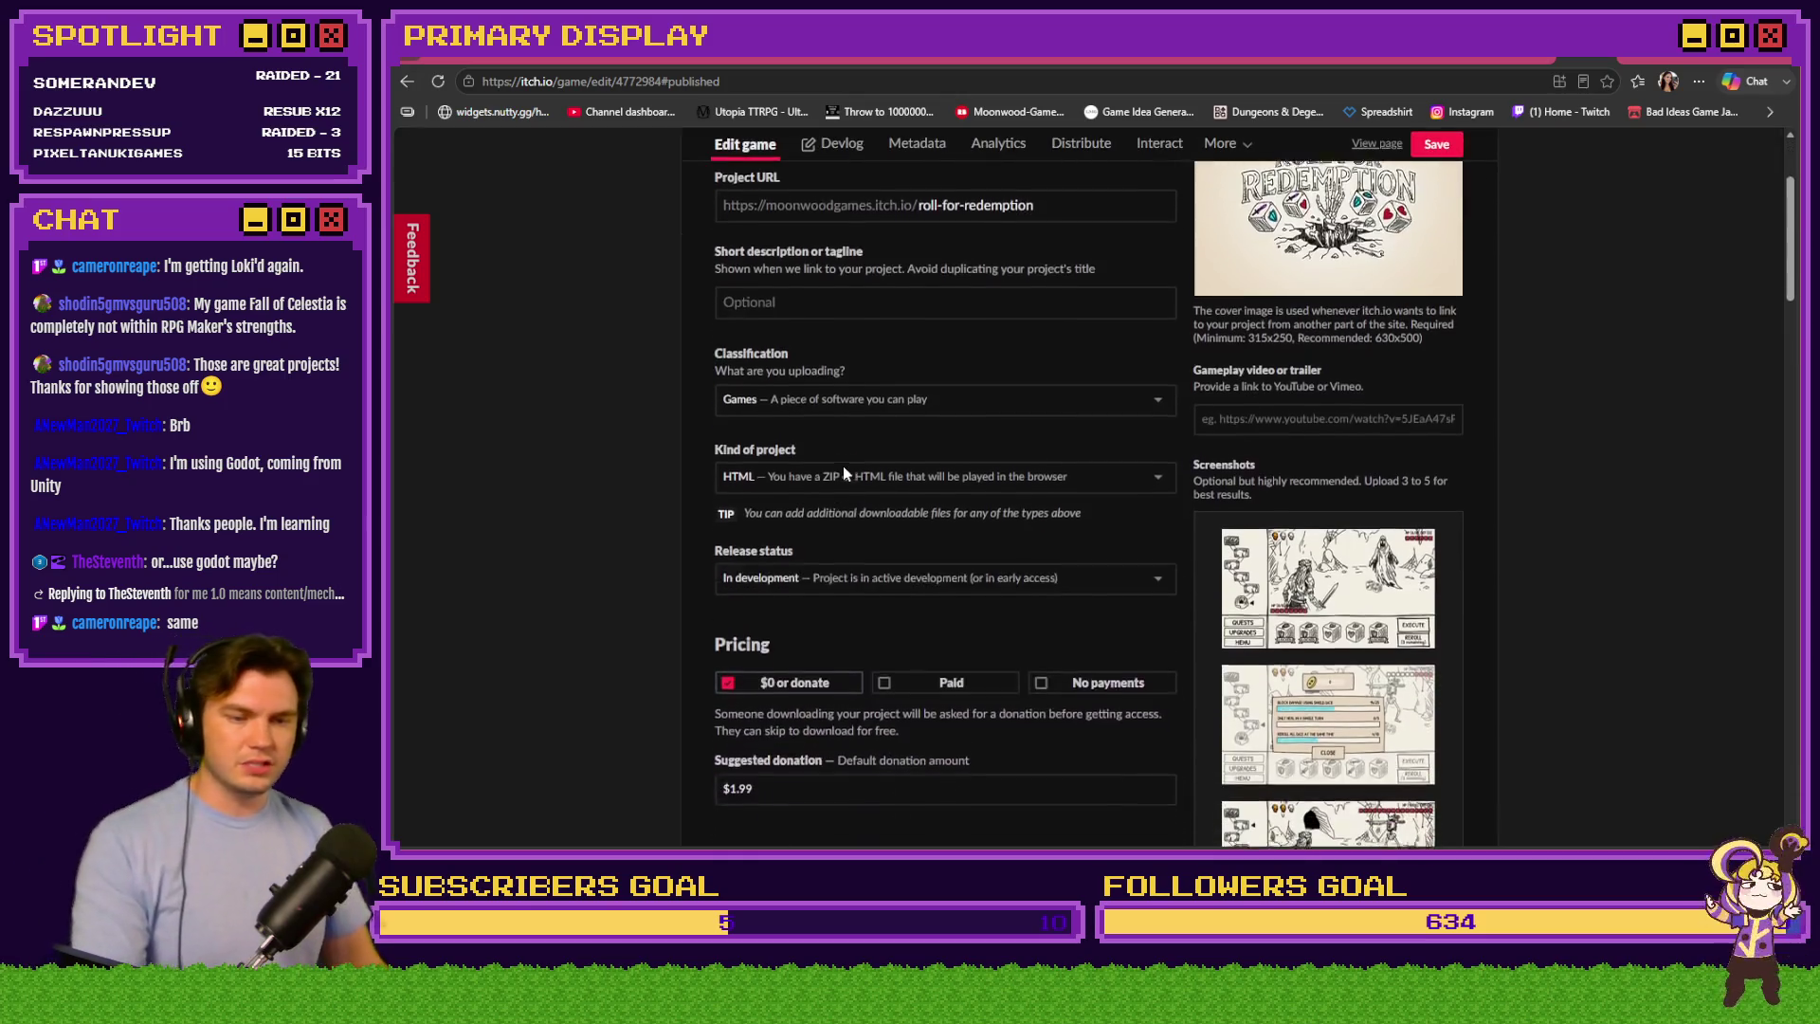
scroll(845, 466, down, 2)
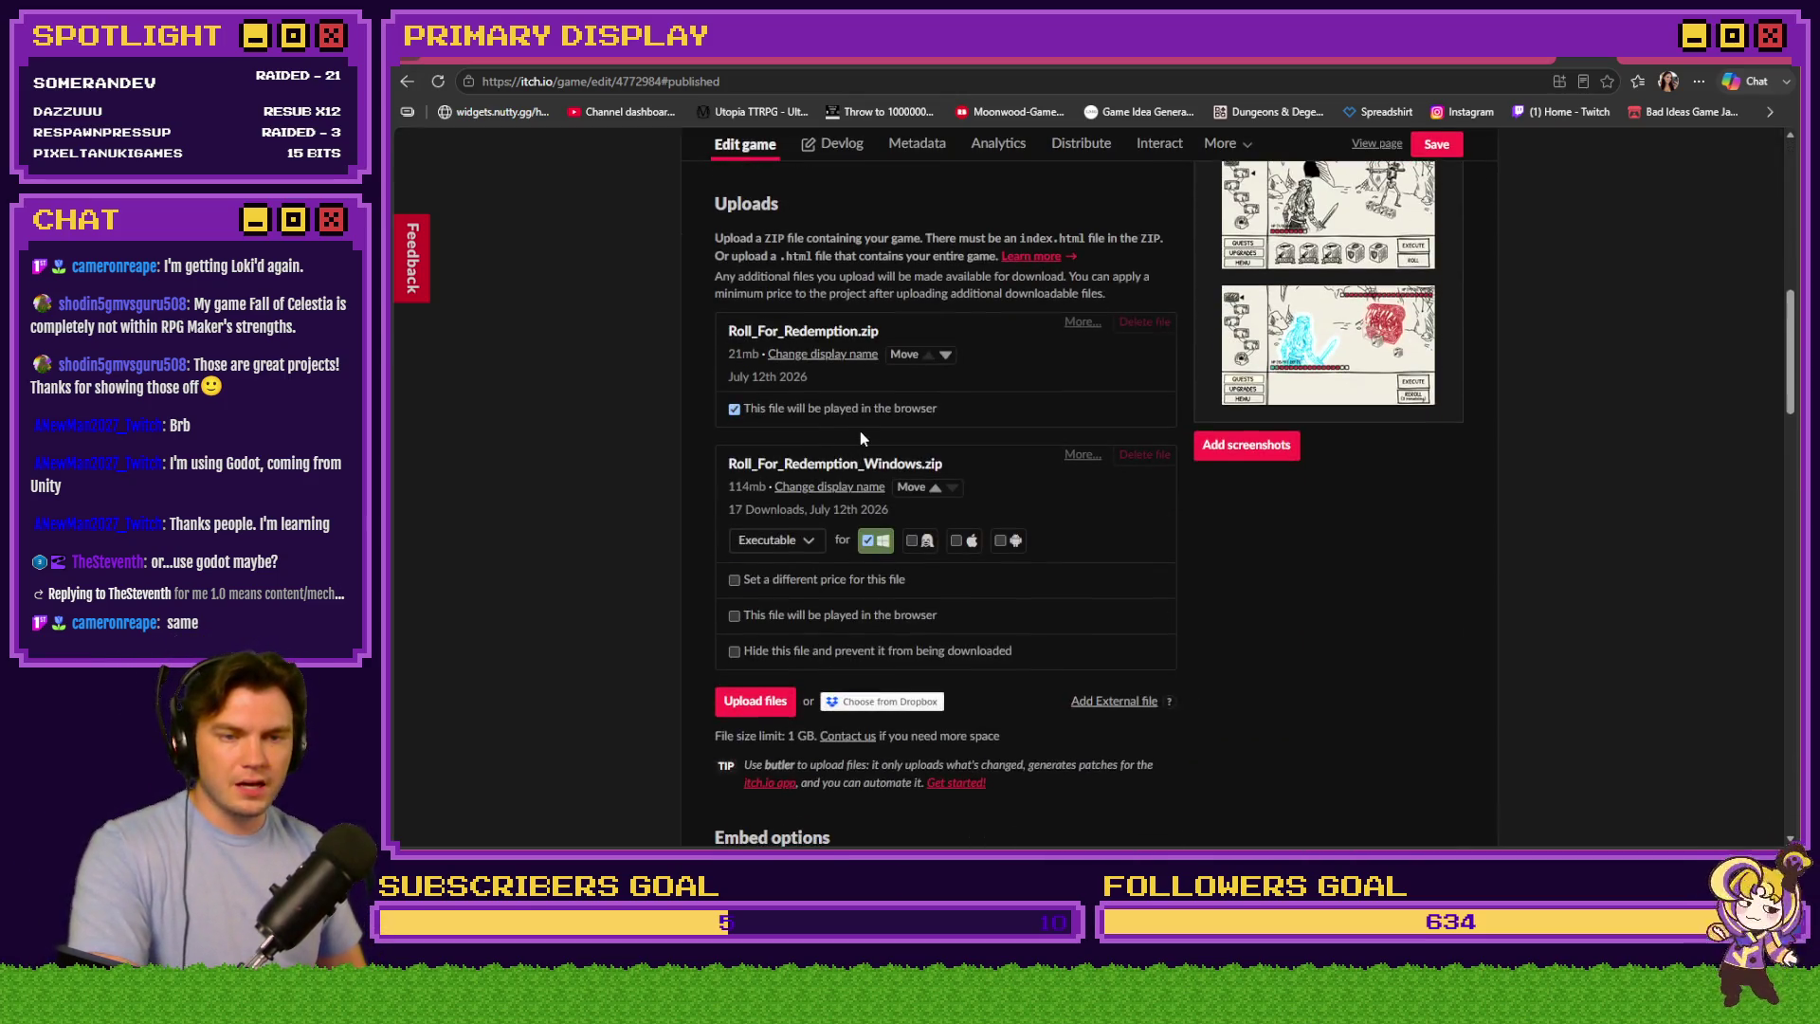
click(774, 706)
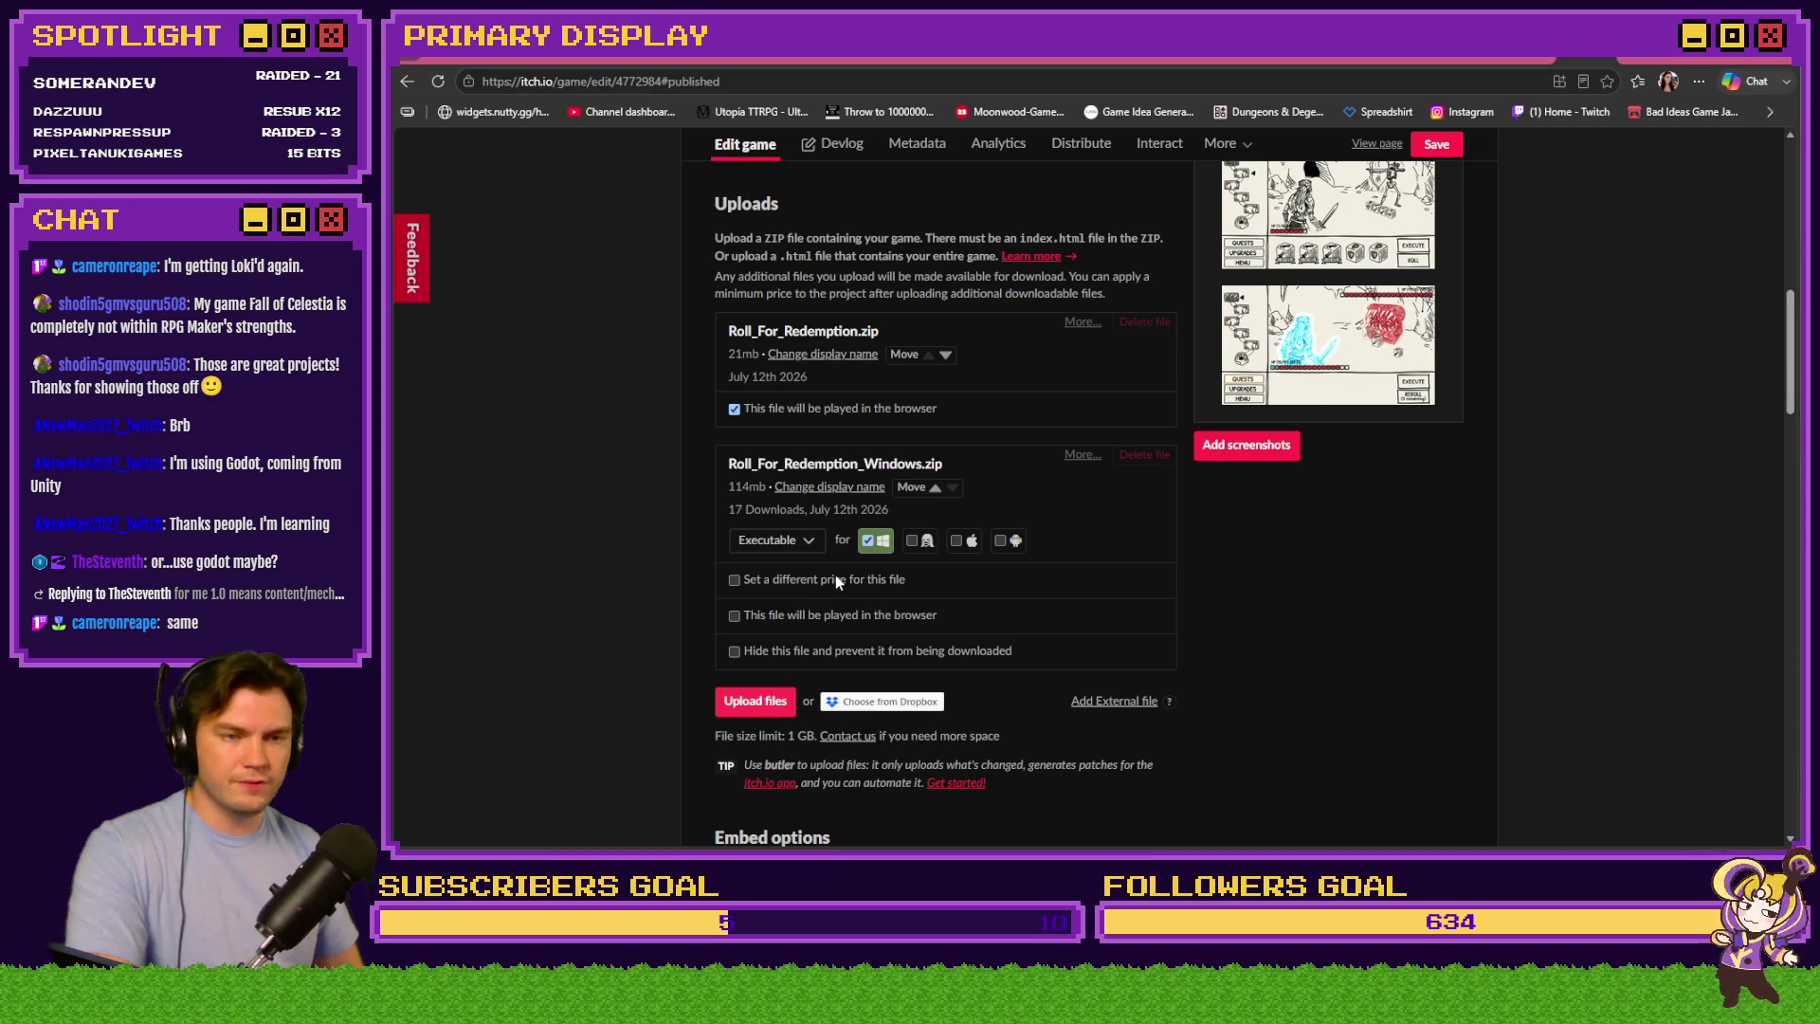
key(Escape)
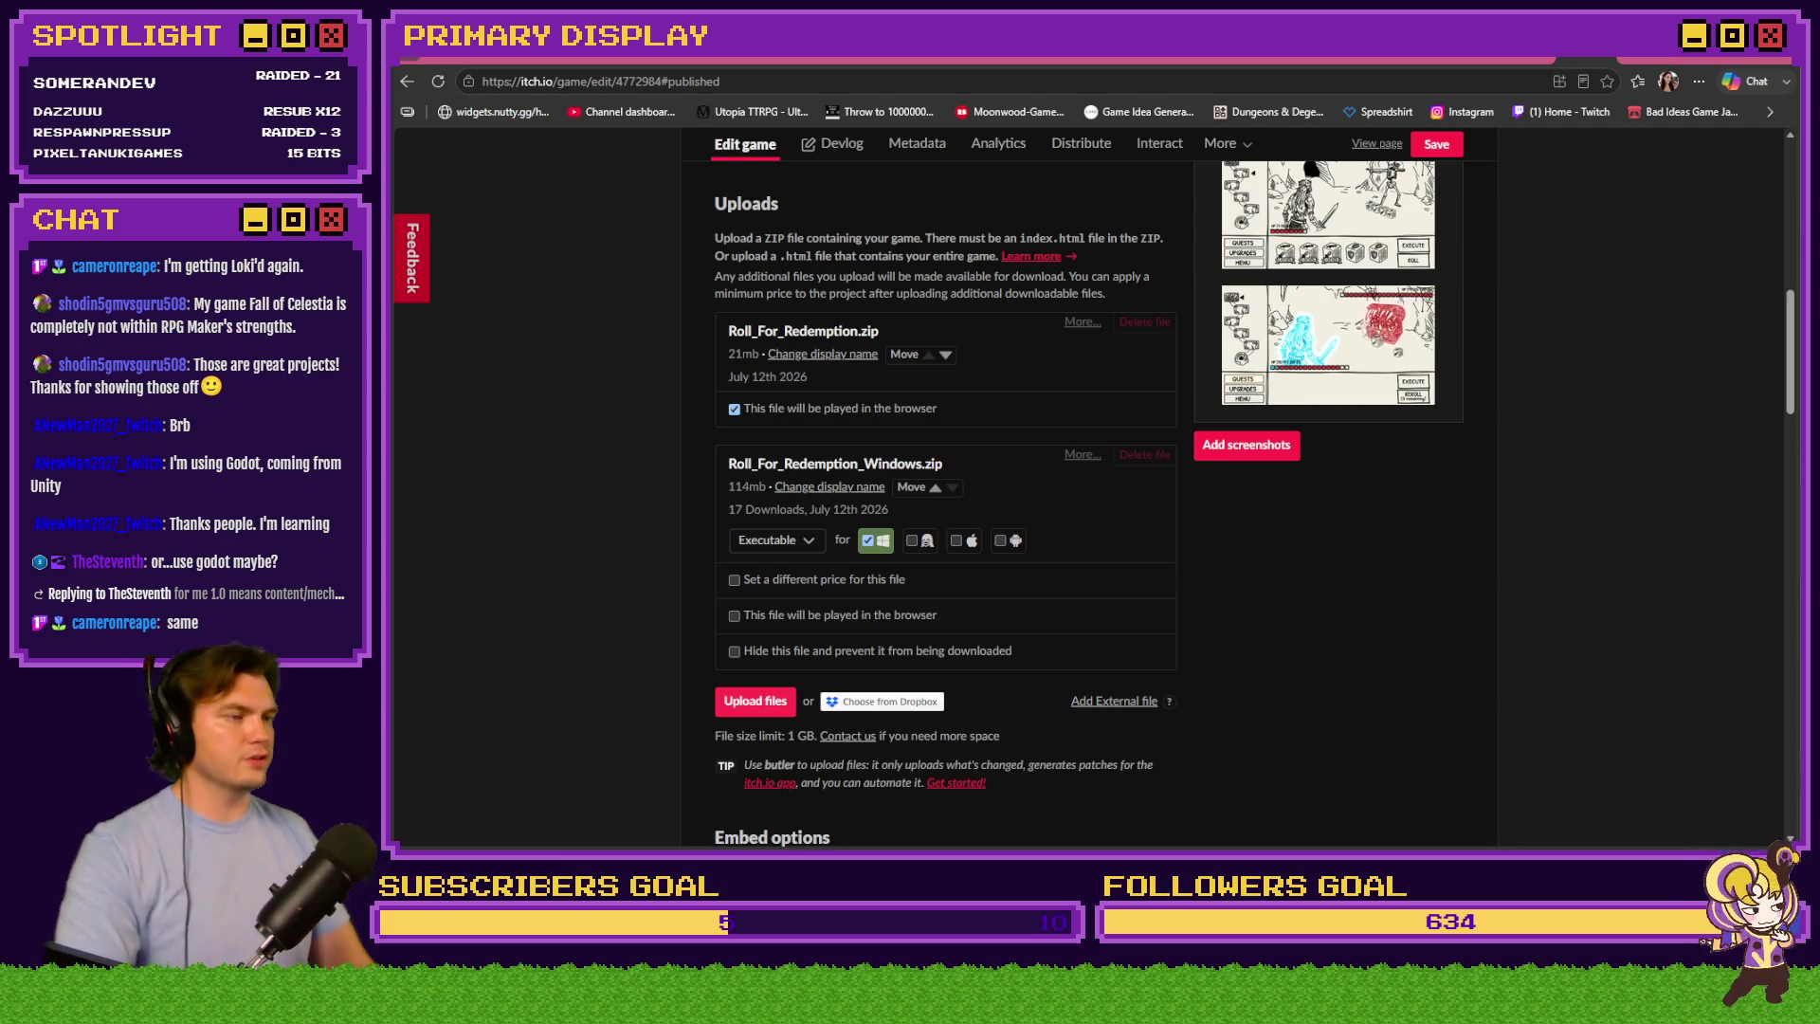
key(Return)
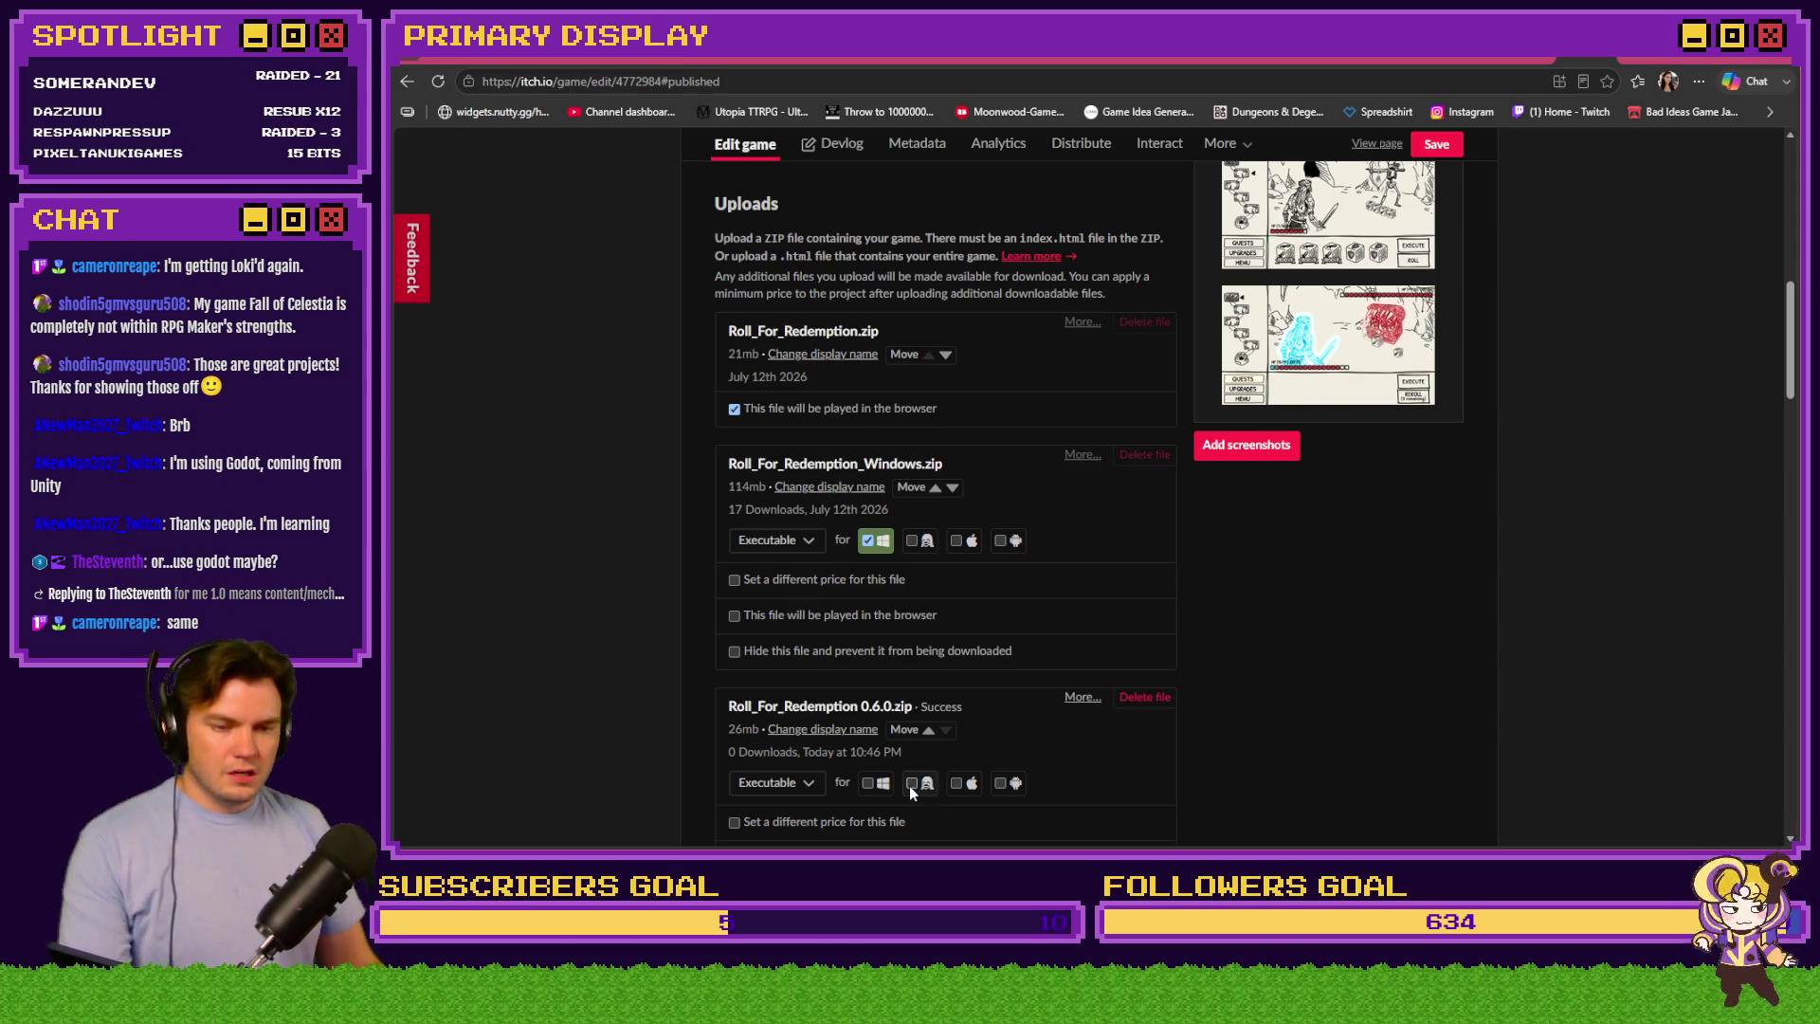
click(928, 729)
Move the 0.6.0 upload to the top and delete the old Roll_For_Redemption.zip, keeping Executable type
click(933, 487)
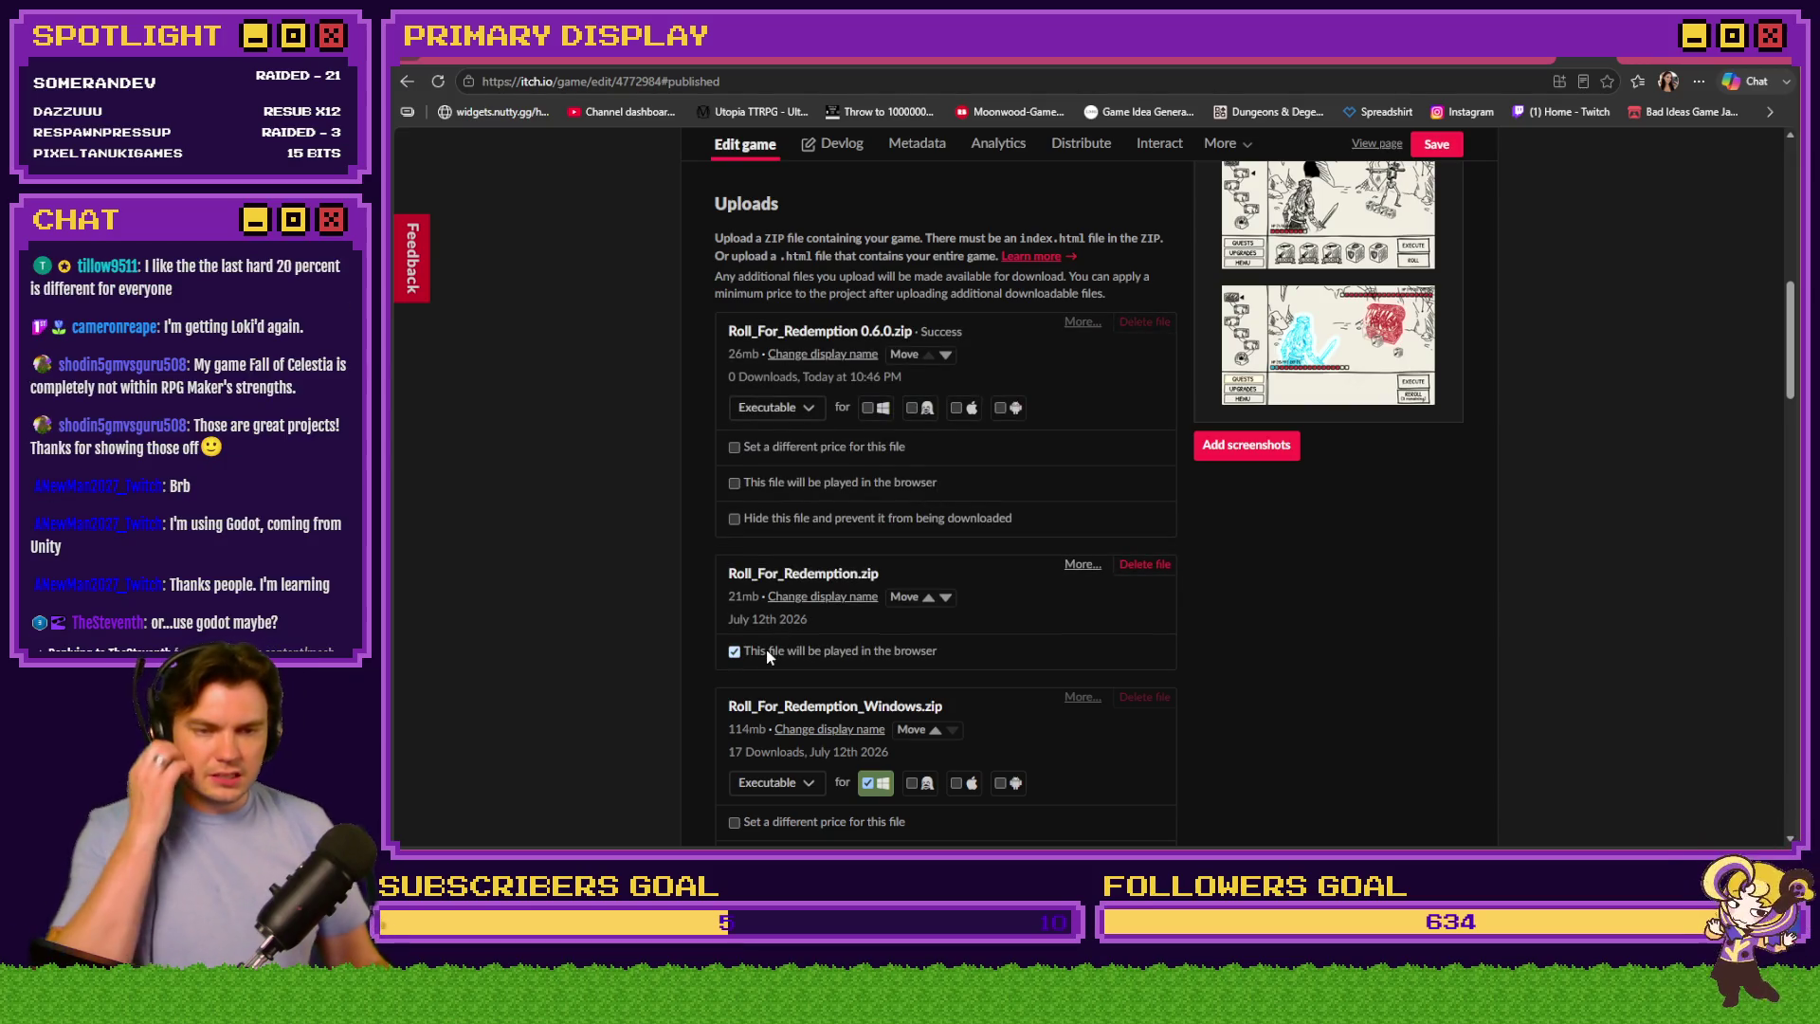
click(1135, 567)
click(908, 337)
click(1257, 375)
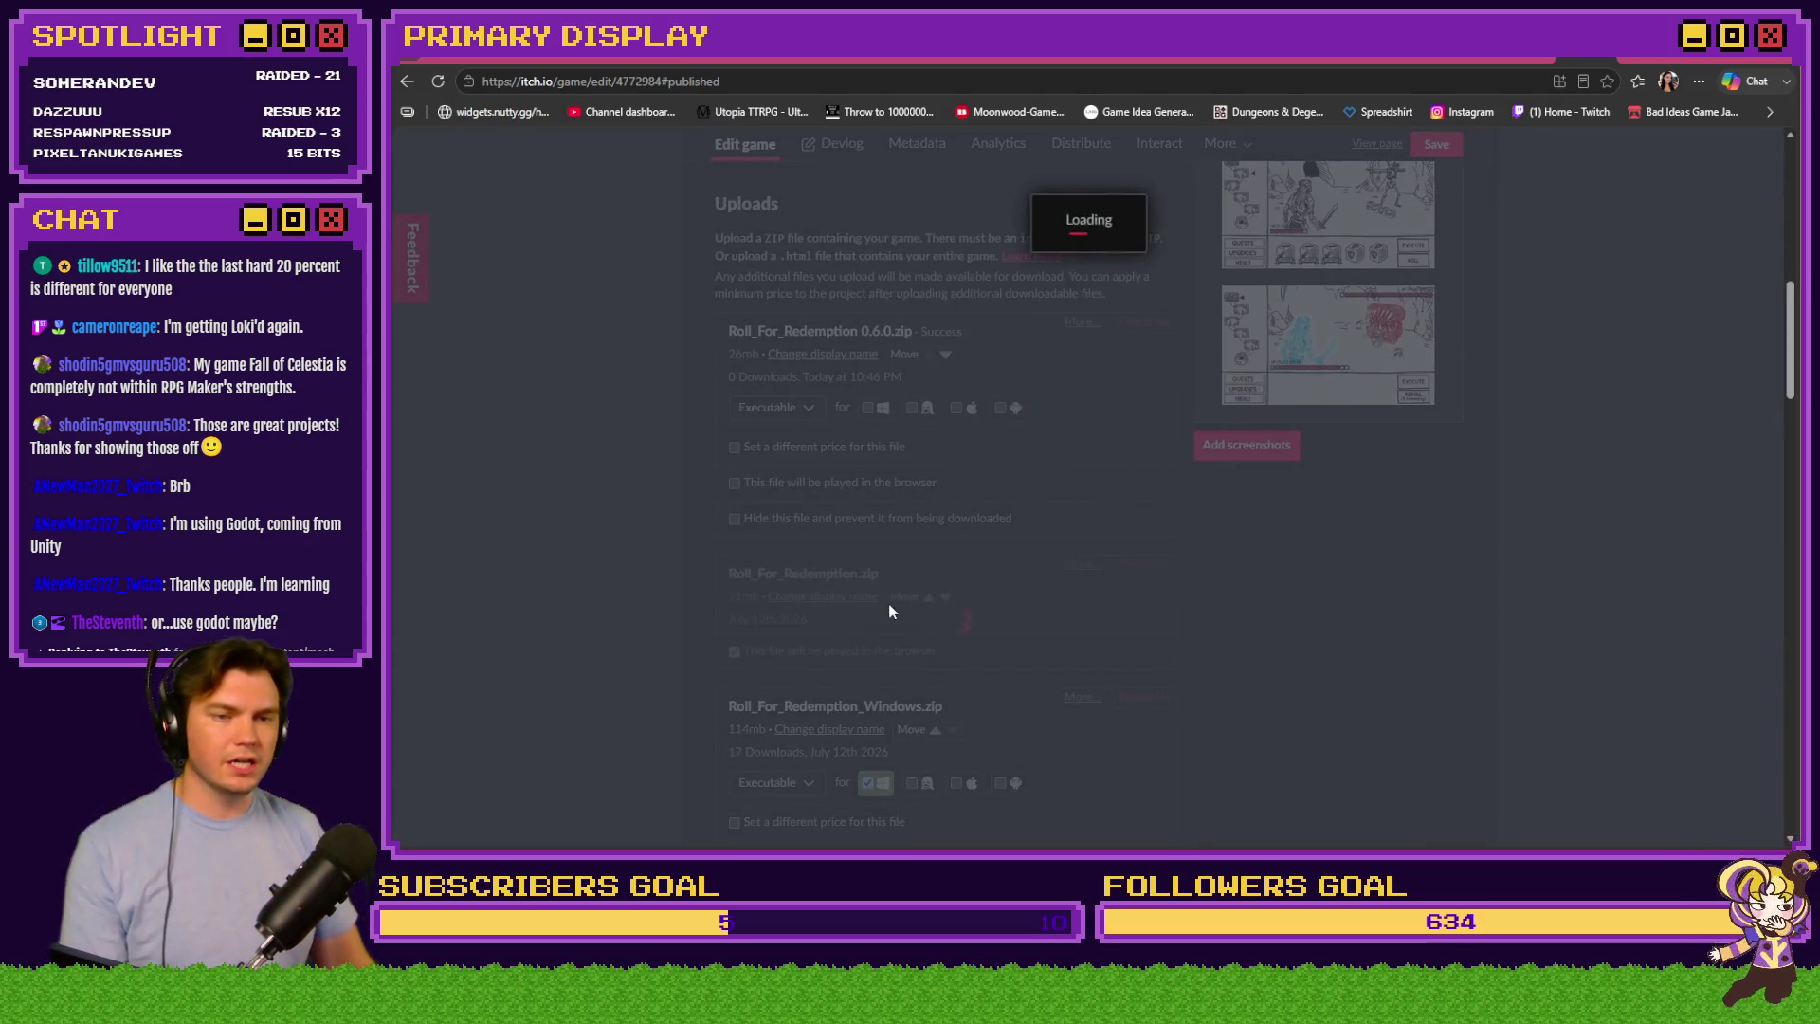
click(755, 411)
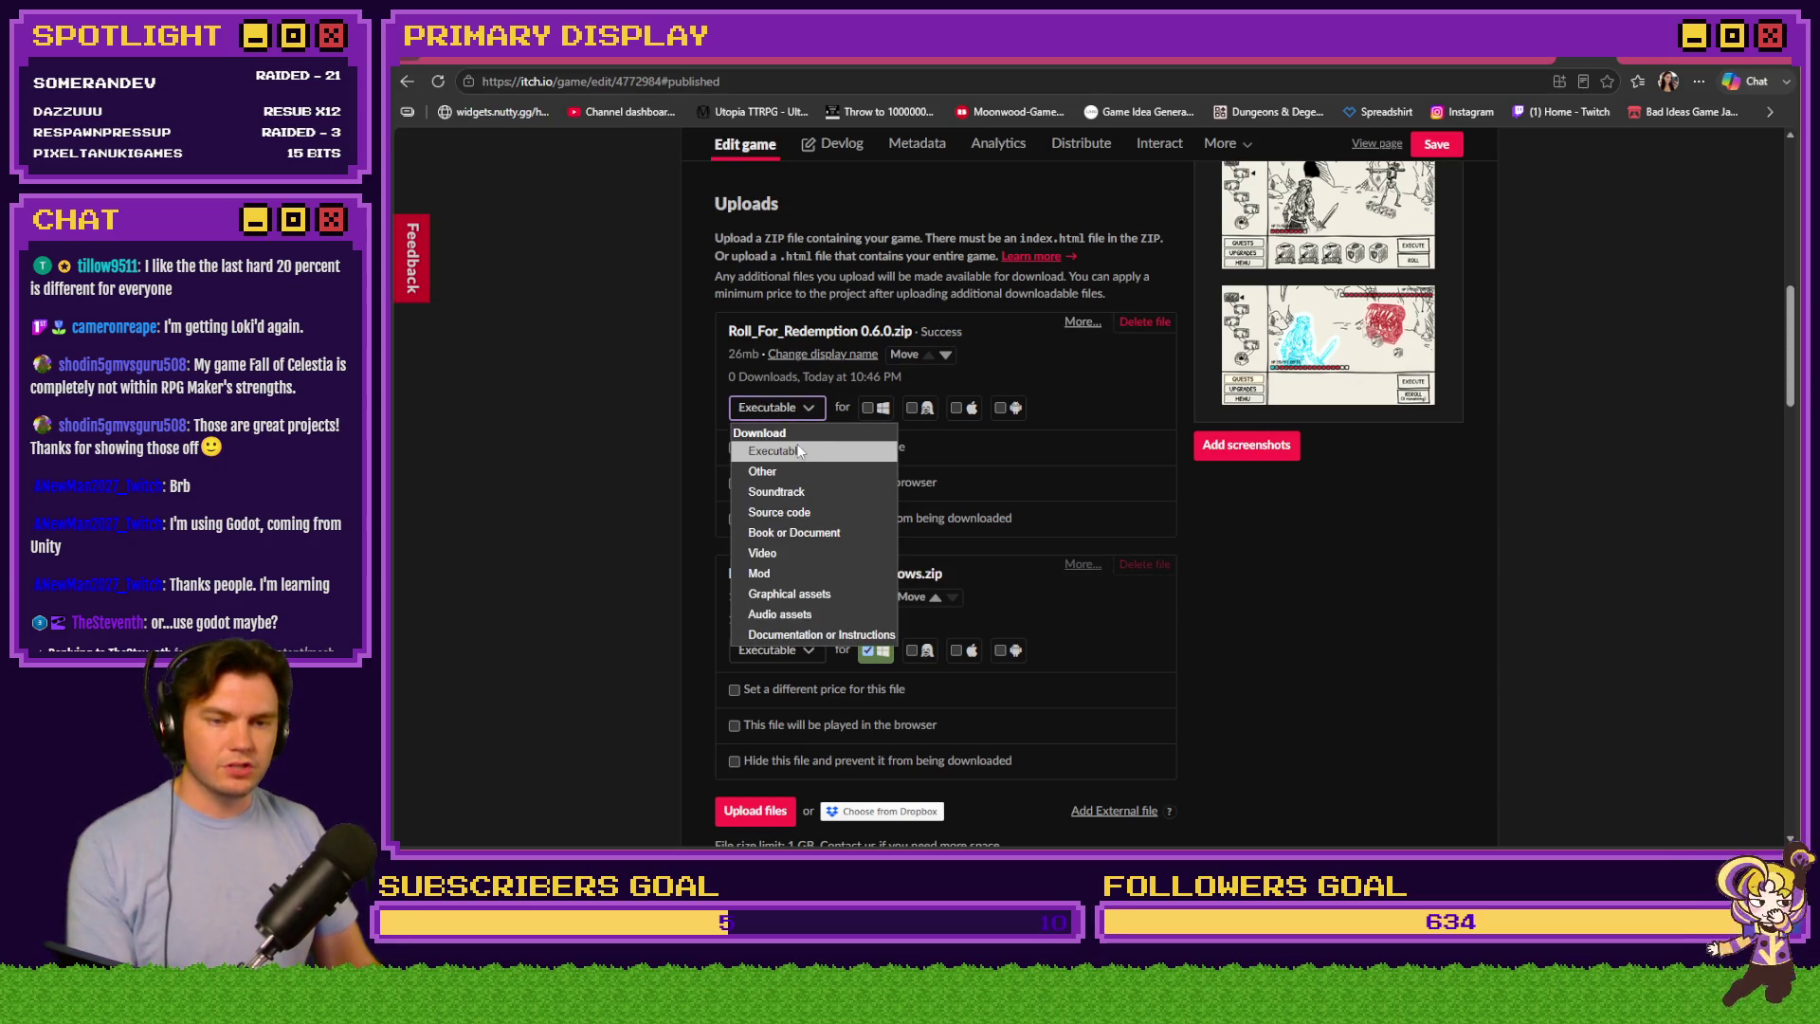
click(607, 424)
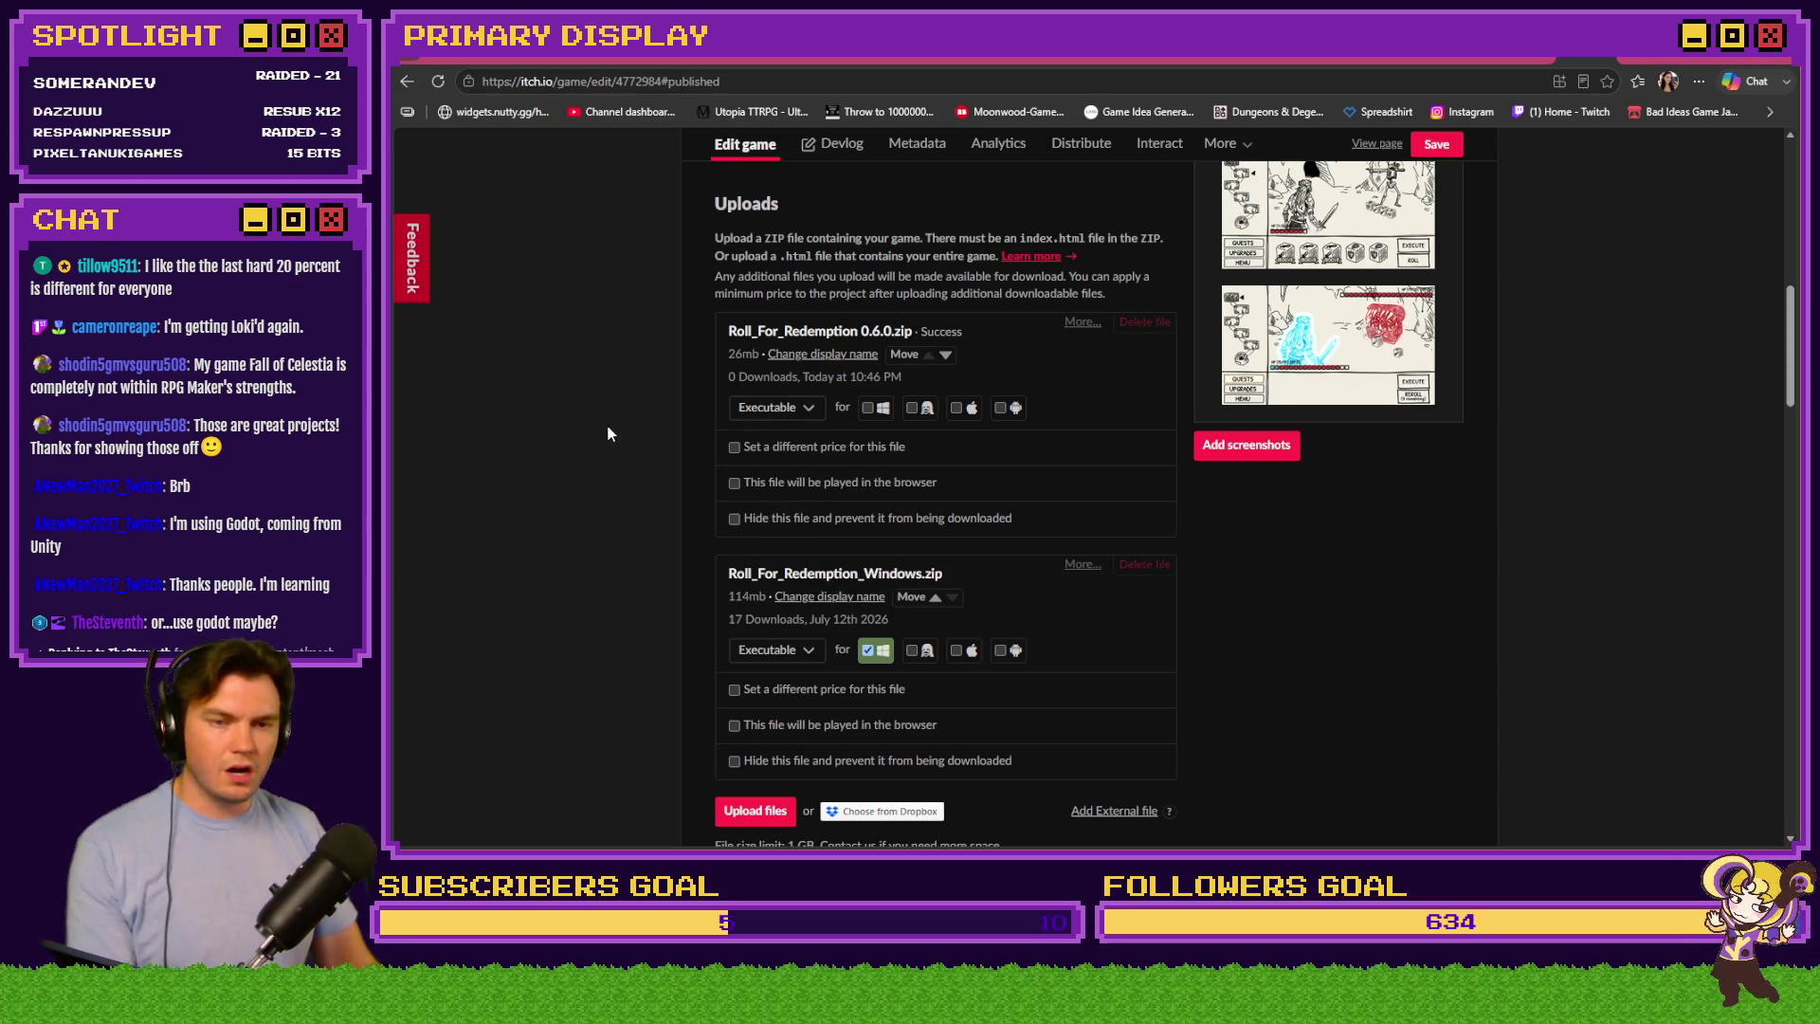
Rename the 0.6.0 upload 'Roll For Redemption' and make it playable in the browser
click(869, 356)
key(ctrl+a)
text(Roll For Redempo)
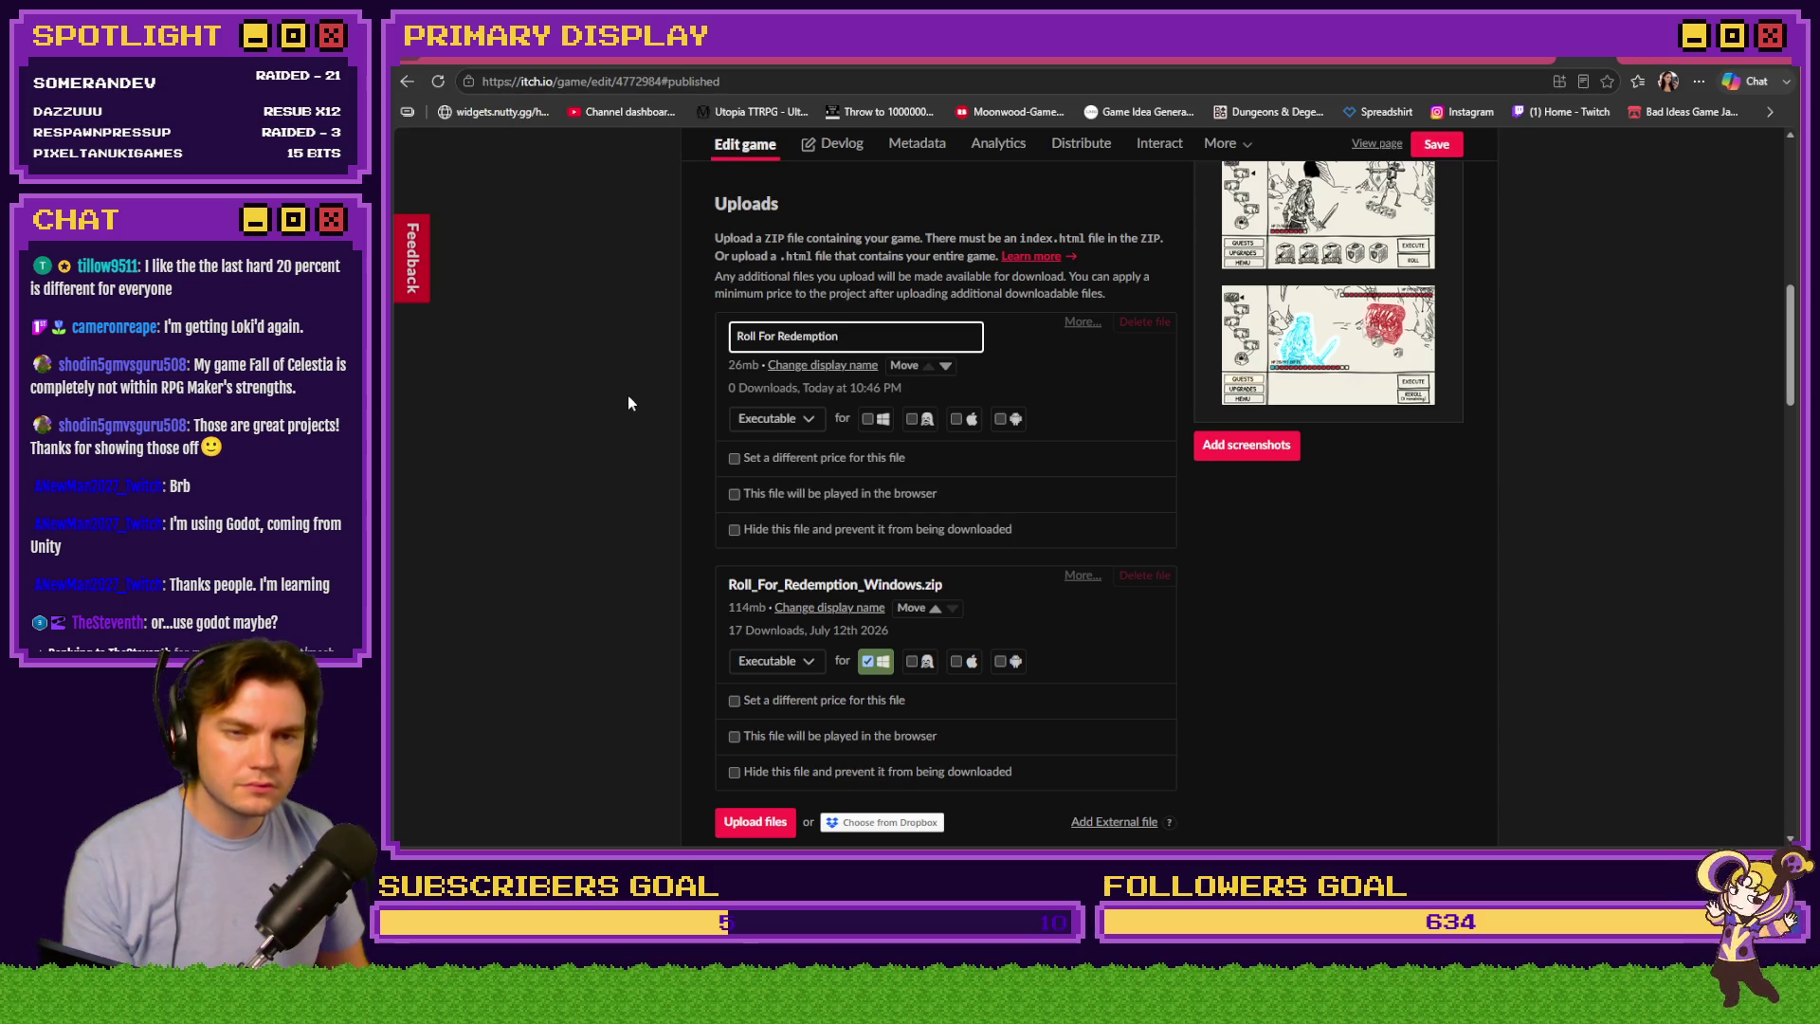
key(Return)
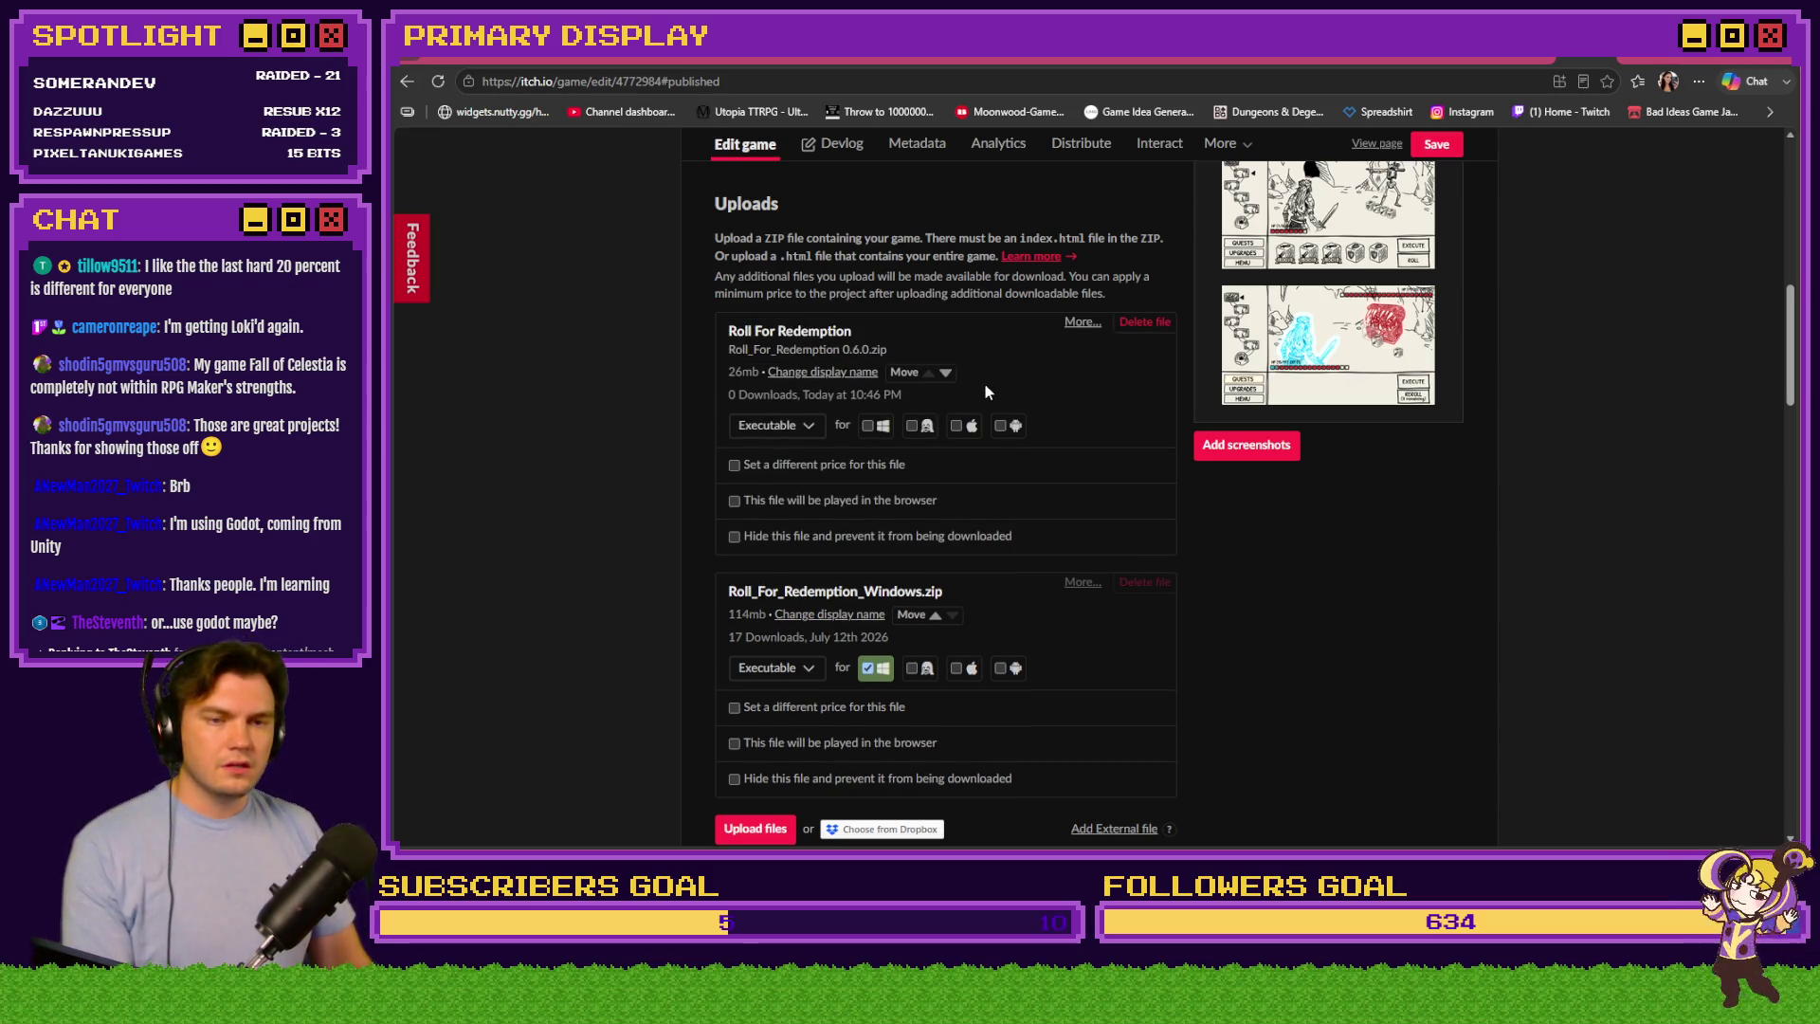
click(802, 427)
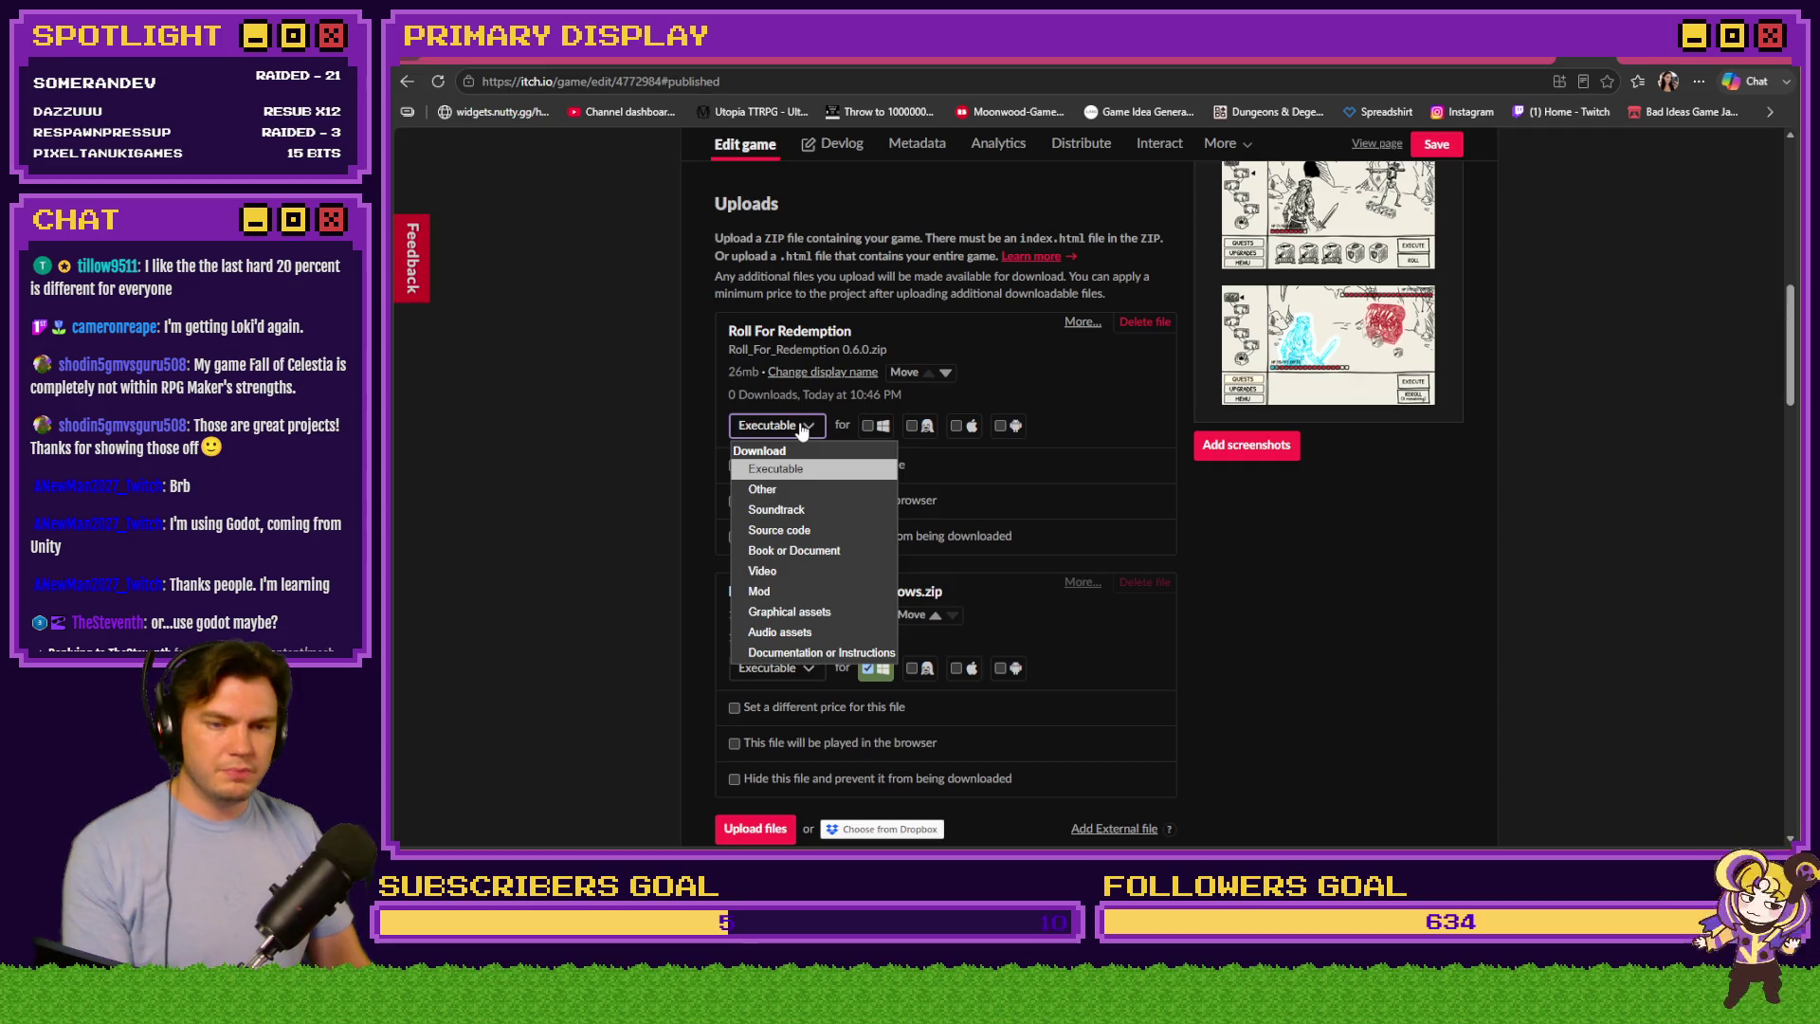
click(624, 429)
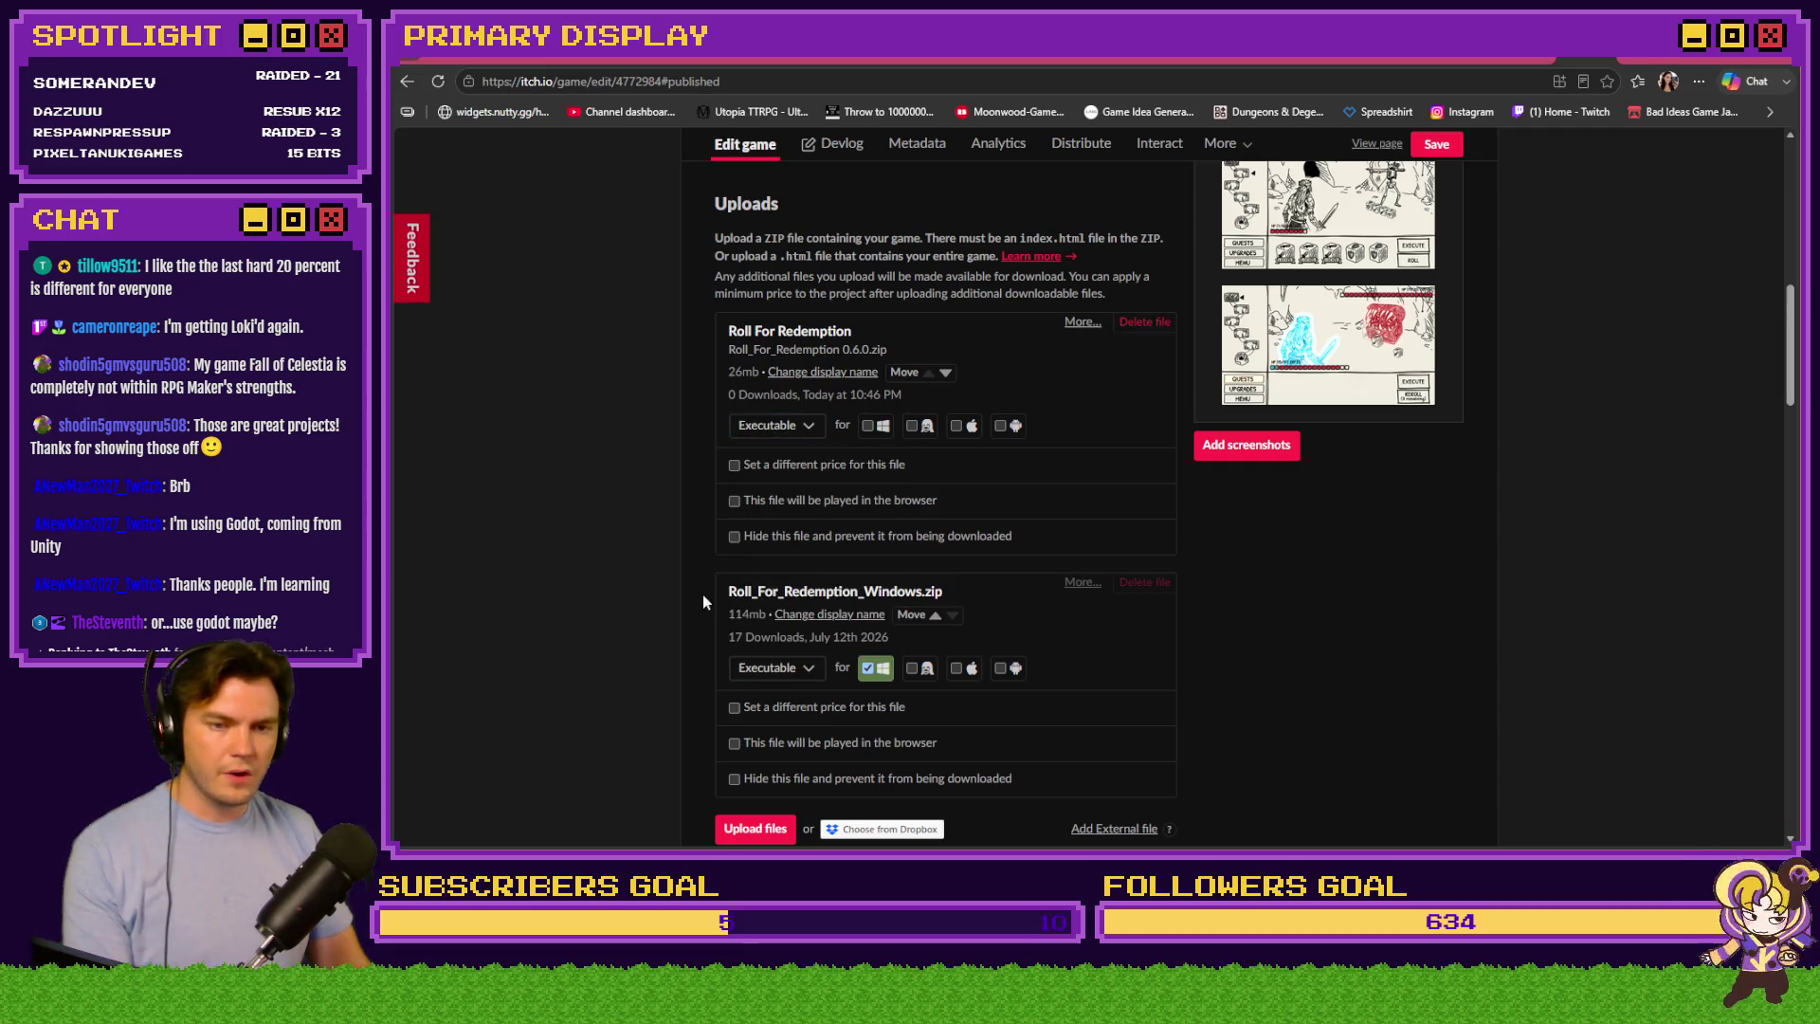
click(735, 501)
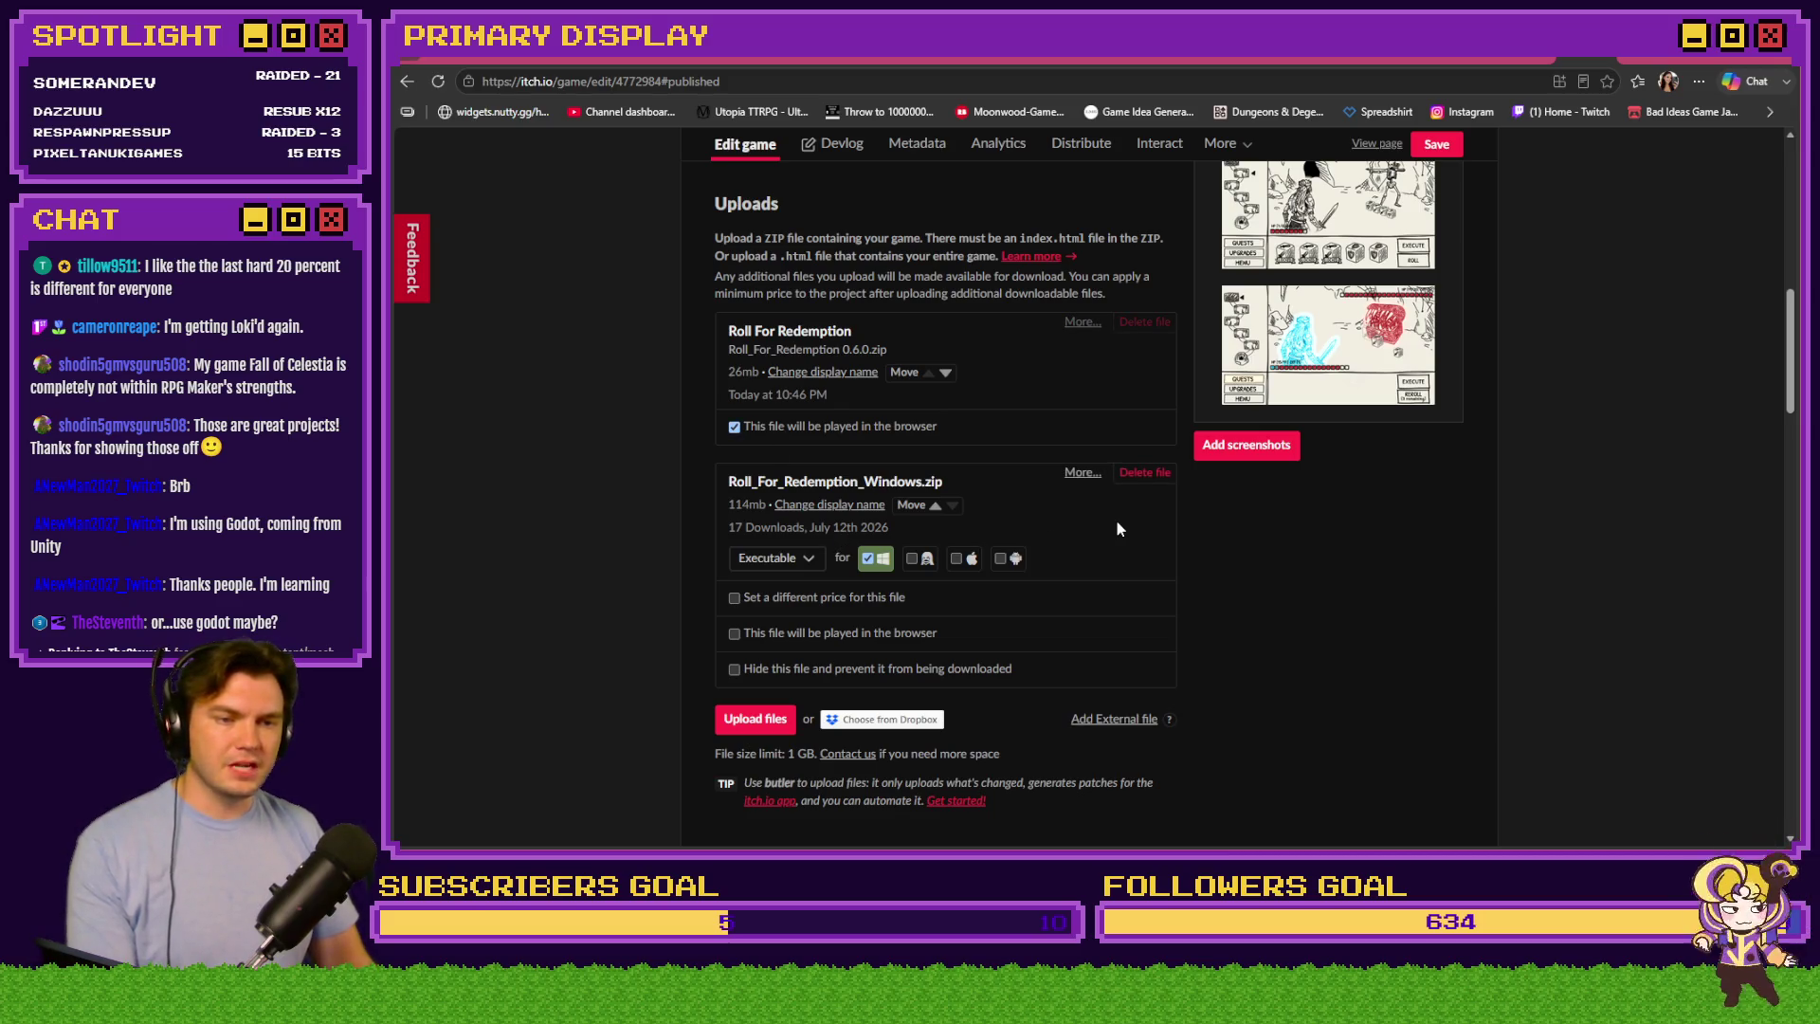
click(1143, 473)
Confirm and delete the old Roll_For_Redemption_Windows.zip upload
click(934, 337)
click(1253, 375)
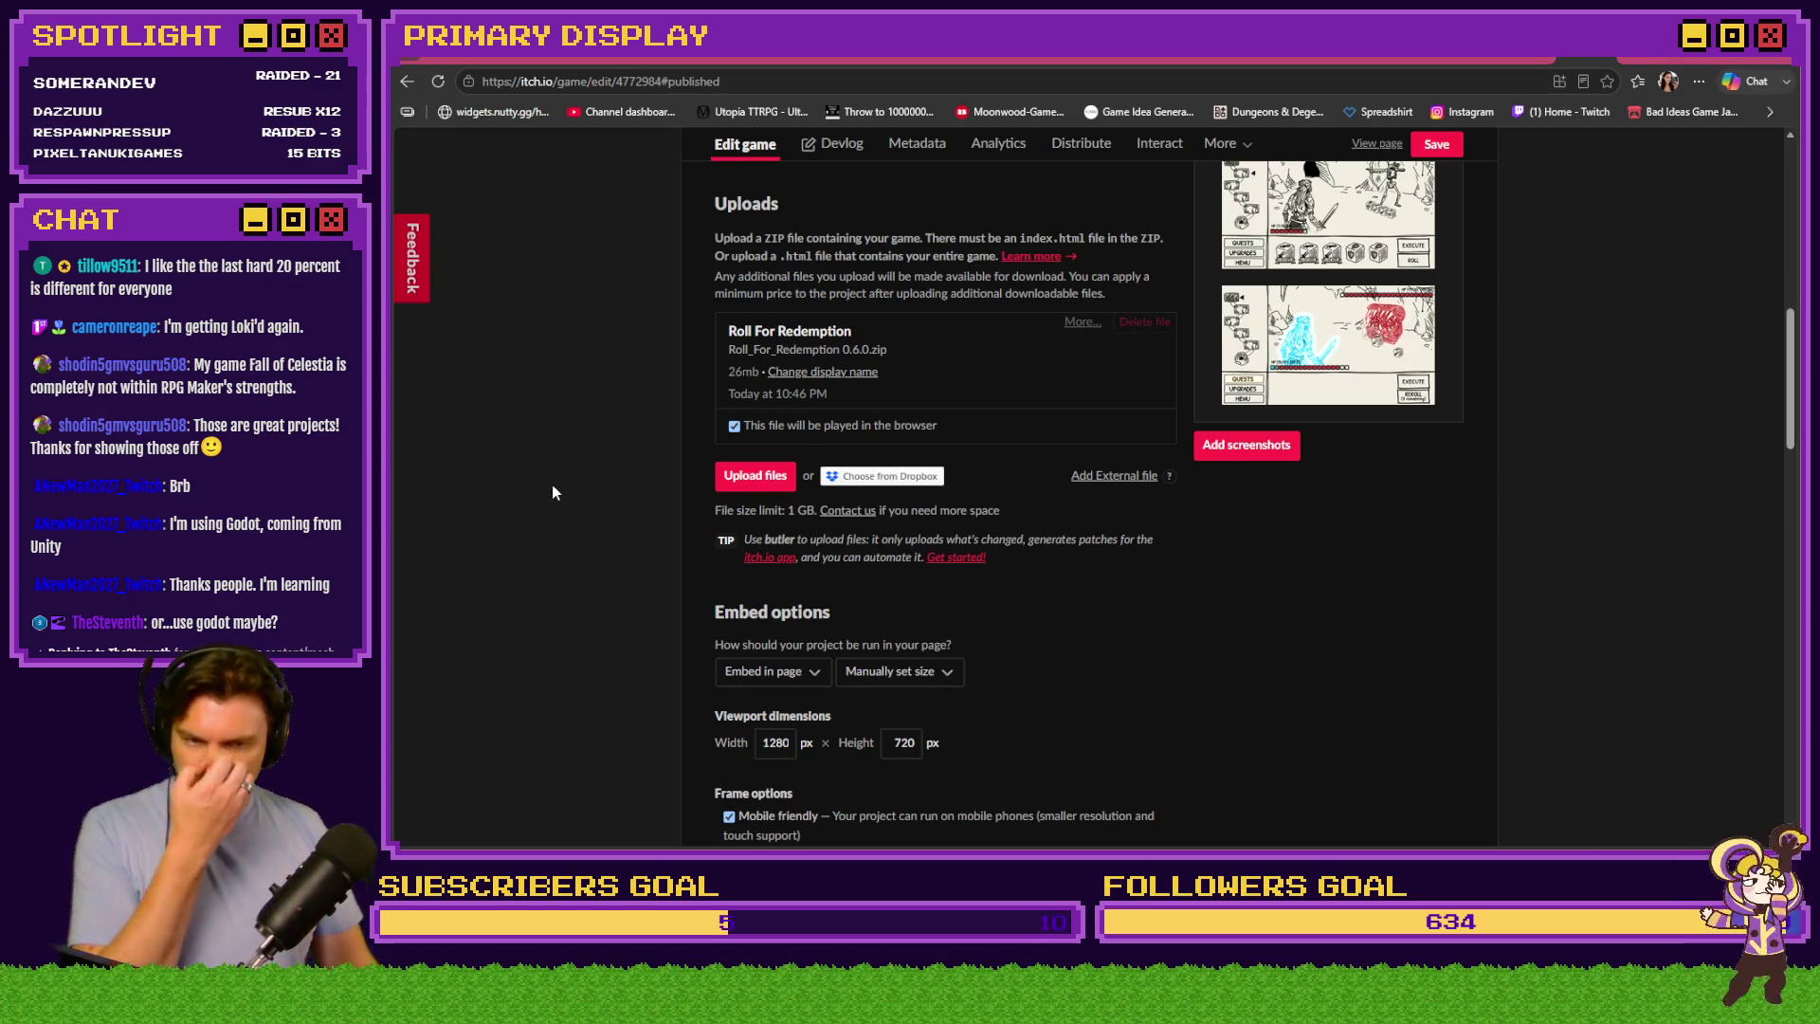
scroll(595, 553, down, 6)
Delete the tilde-framed GAME BREAKING BUG notice and its empty line from the Description
scroll(598, 554, down, 3)
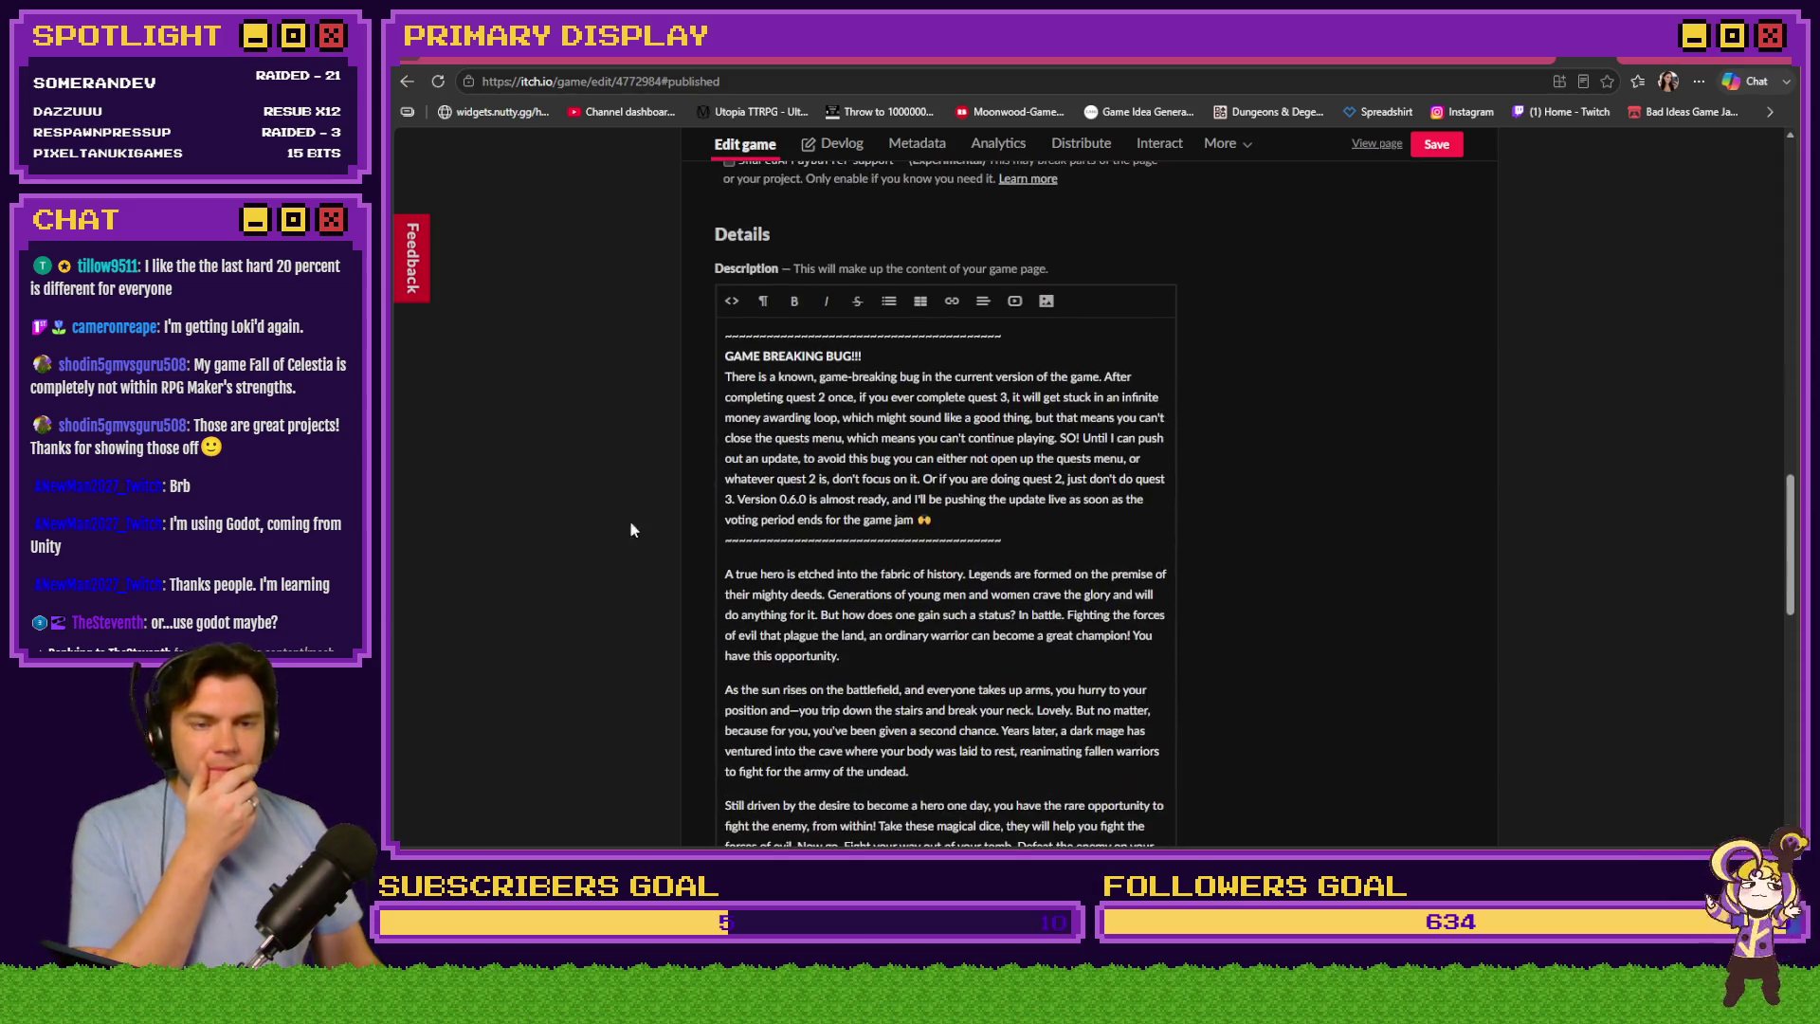
mouse_move(1003, 543)
mouse_down()
mouse_move(834, 389)
mouse_move(730, 359)
mouse_move(725, 335)
mouse_up()
key(BackSpace)
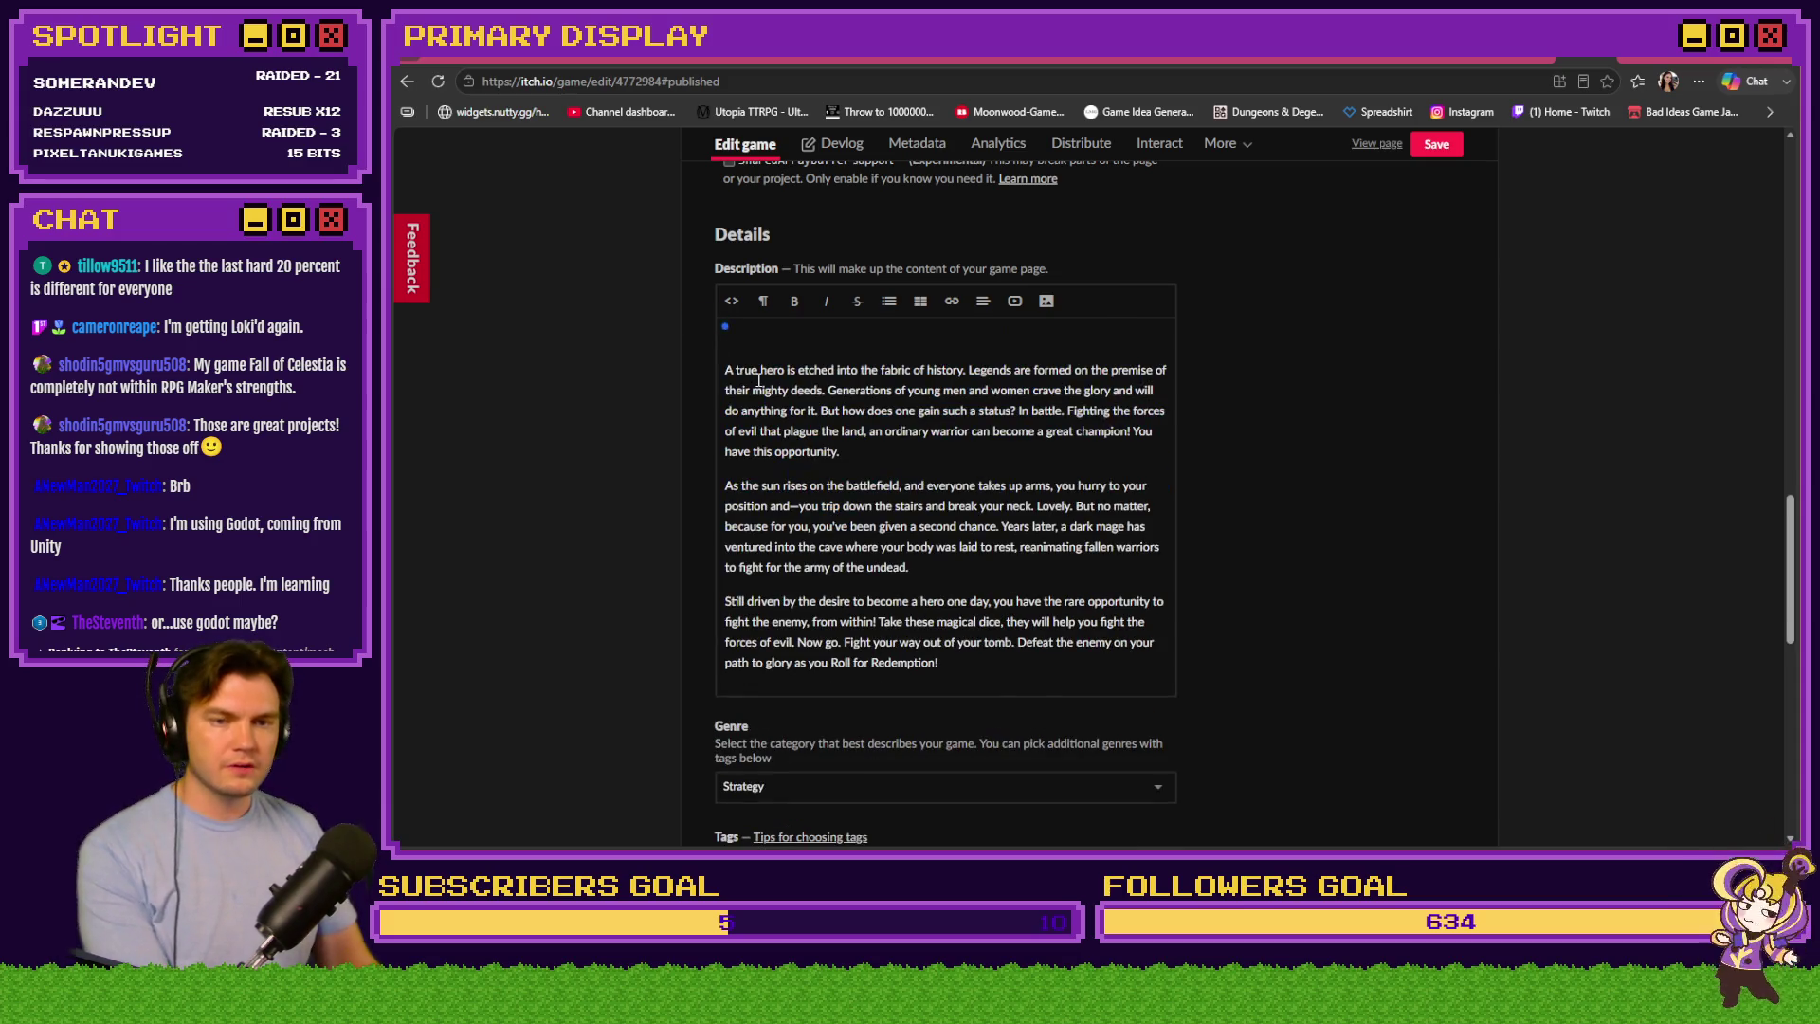
key(Delete)
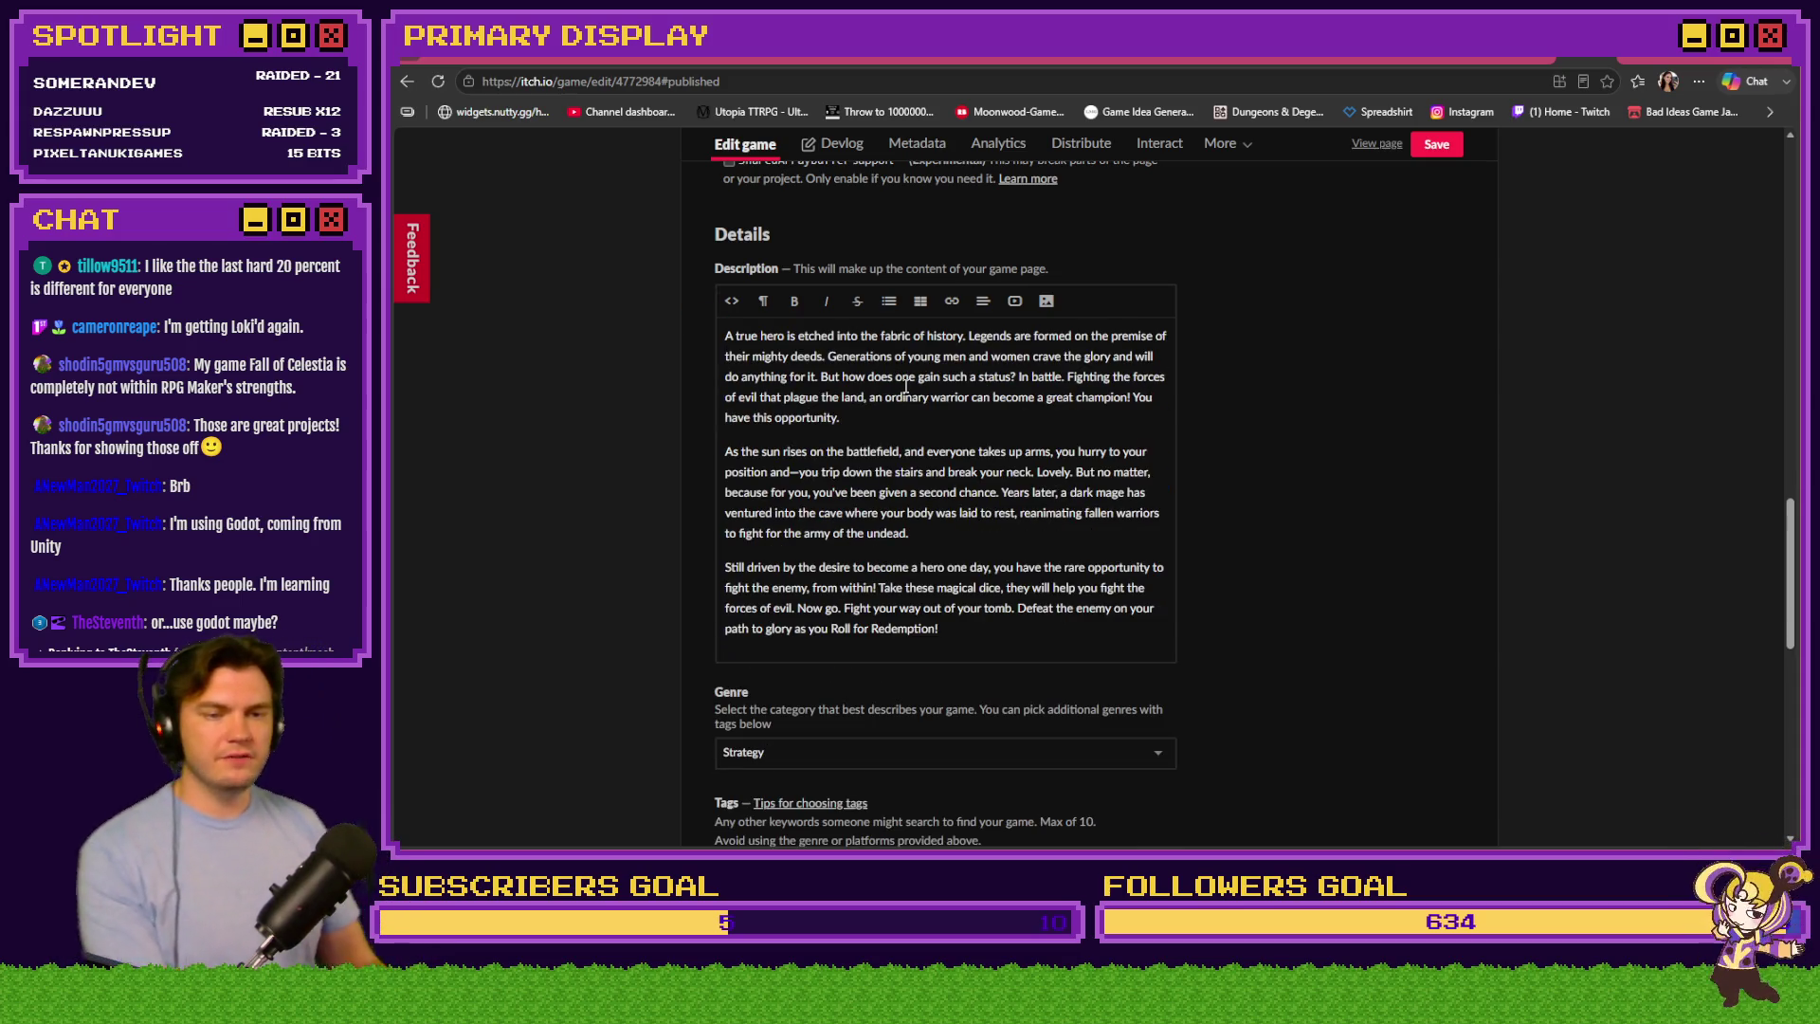
scroll(675, 550, down, 3)
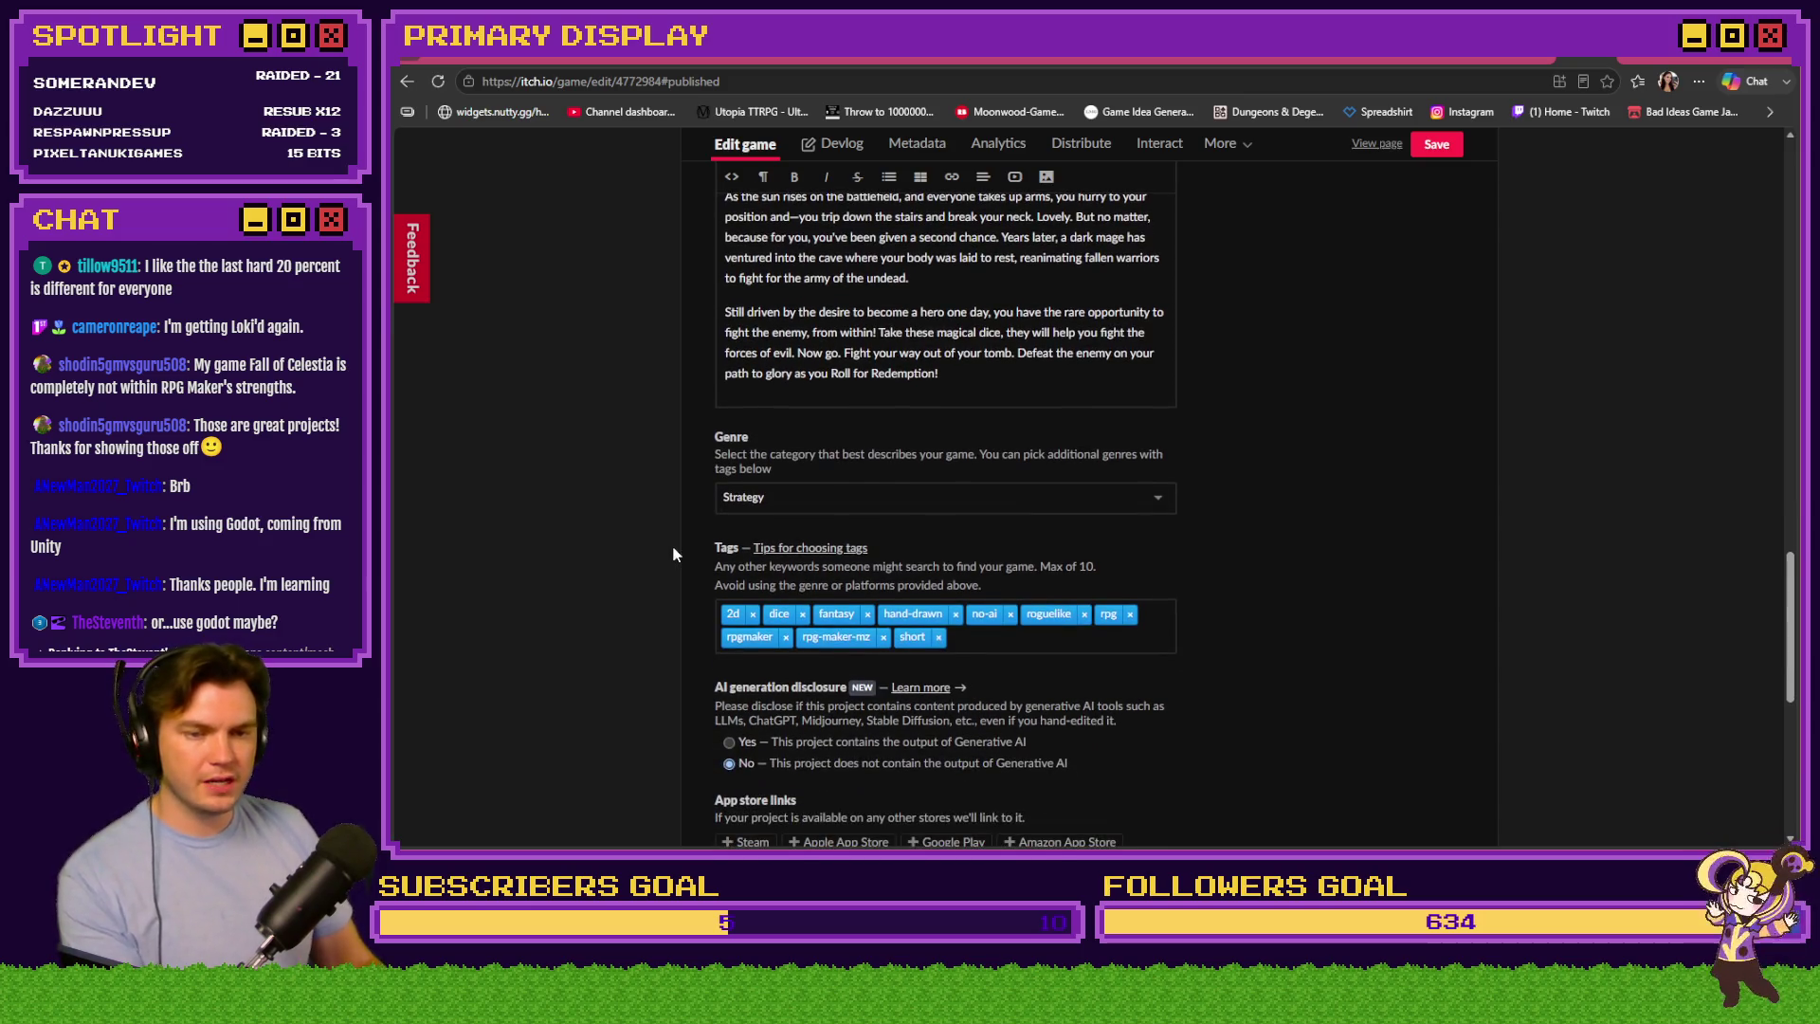
scroll(673, 550, down, 1)
scroll(673, 546, down, 2)
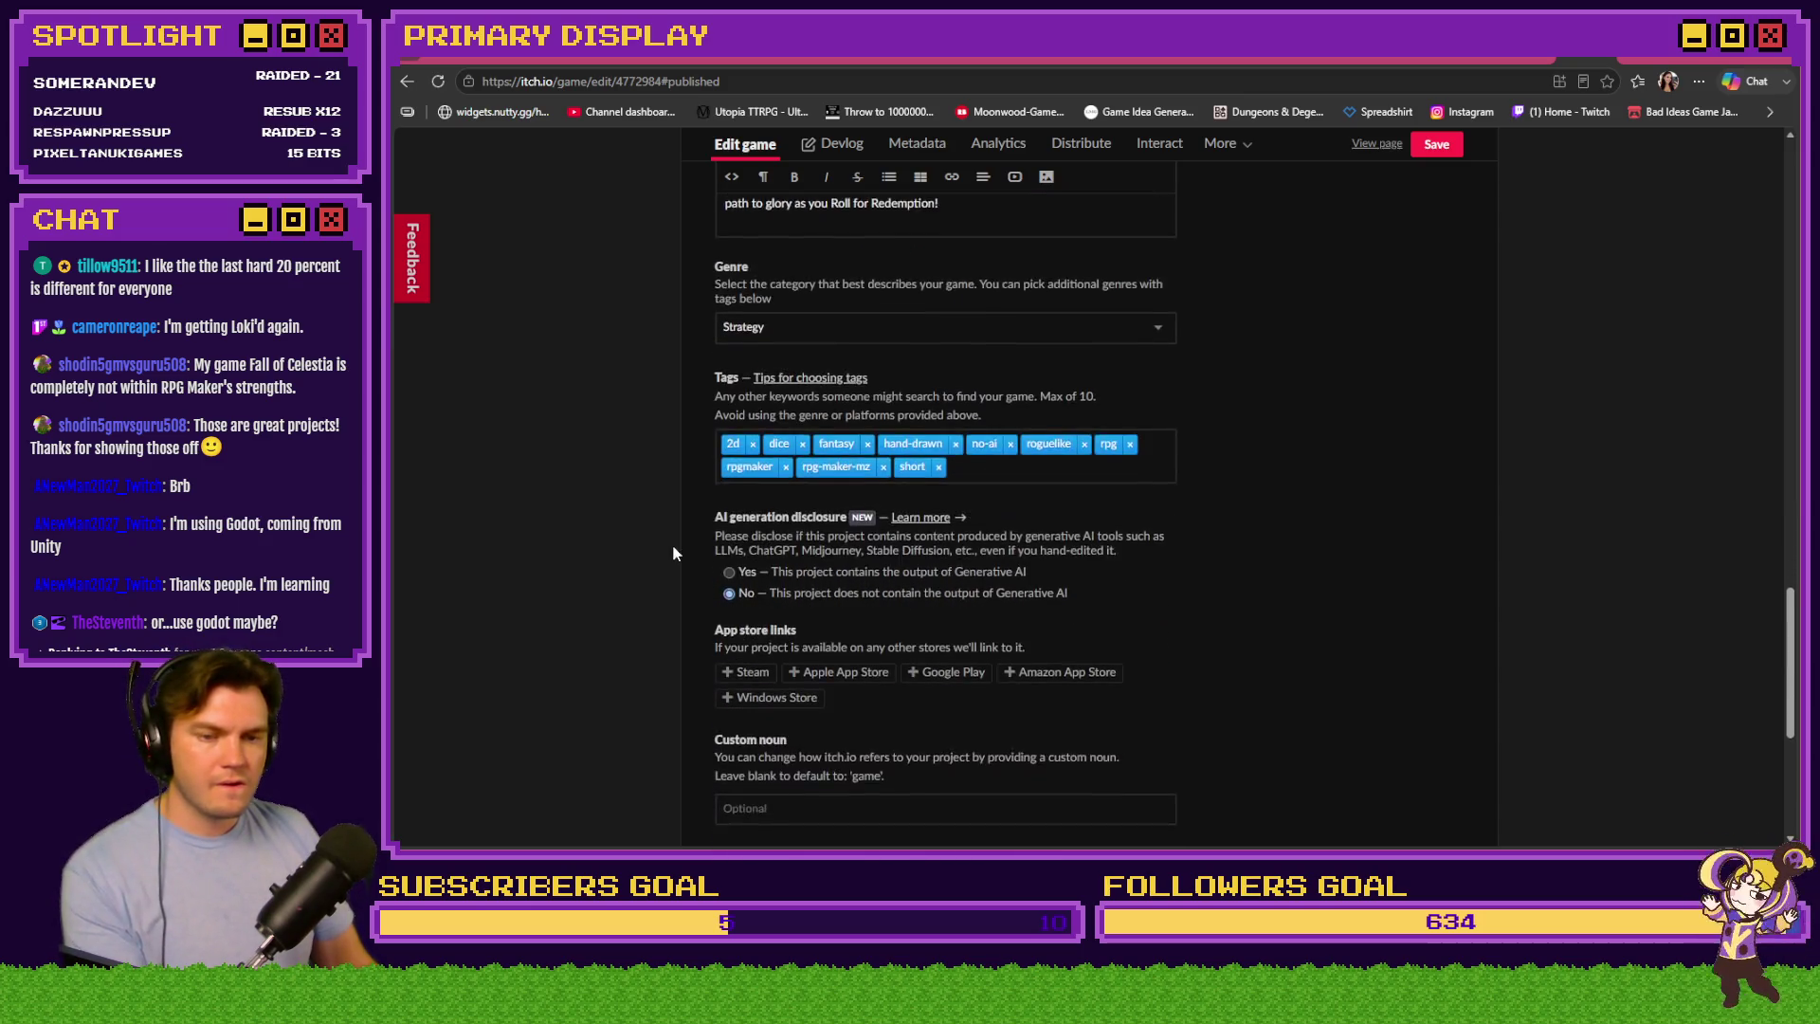
scroll(692, 511, down, 4)
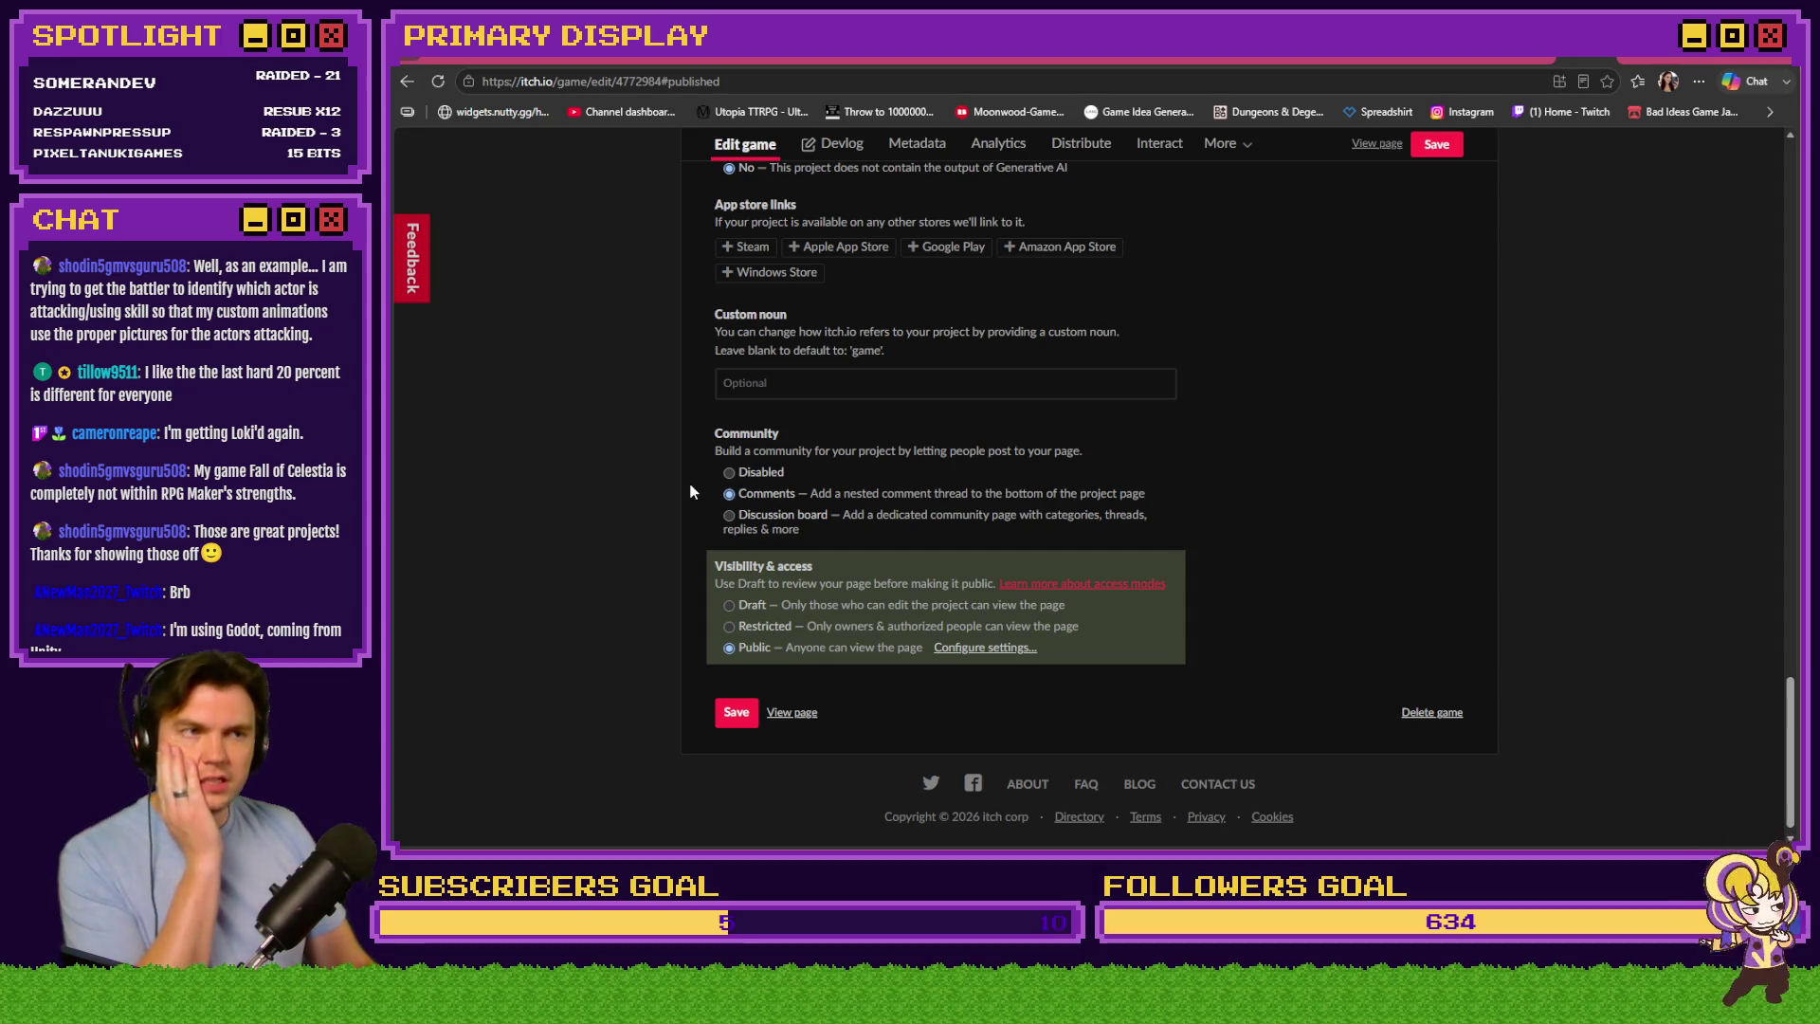
scroll(679, 518, up, 15)
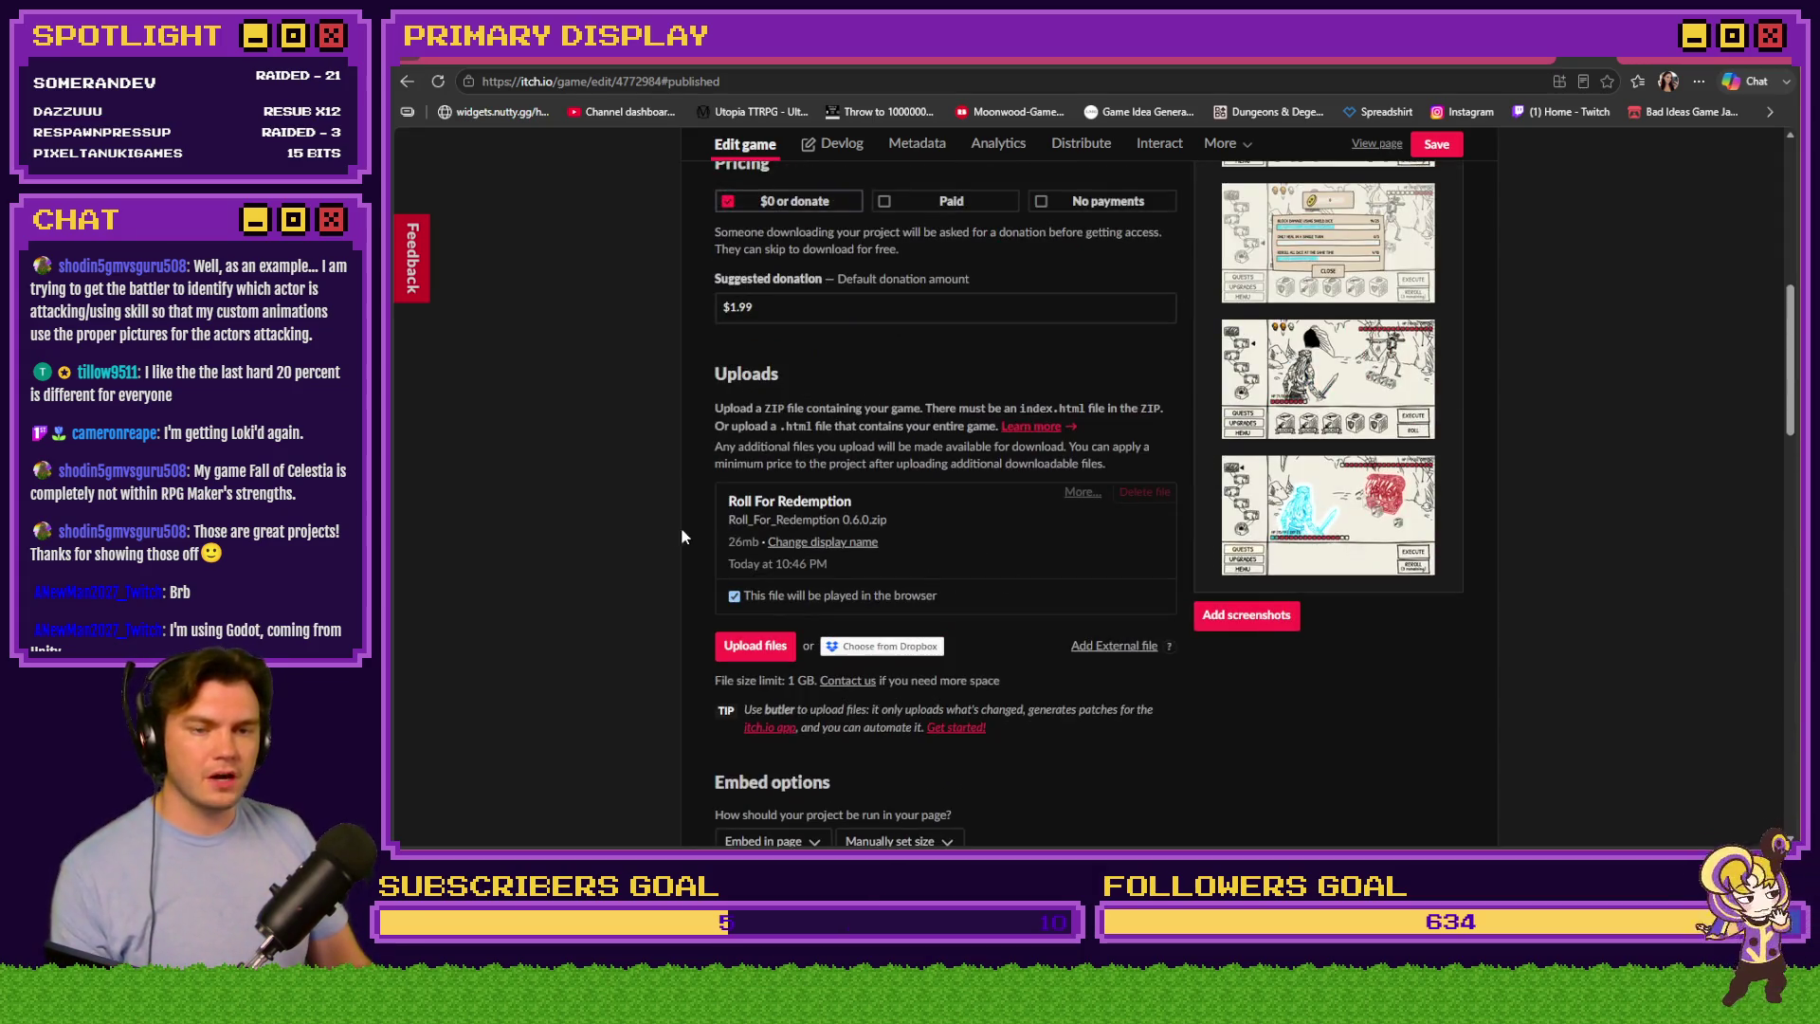
click(764, 645)
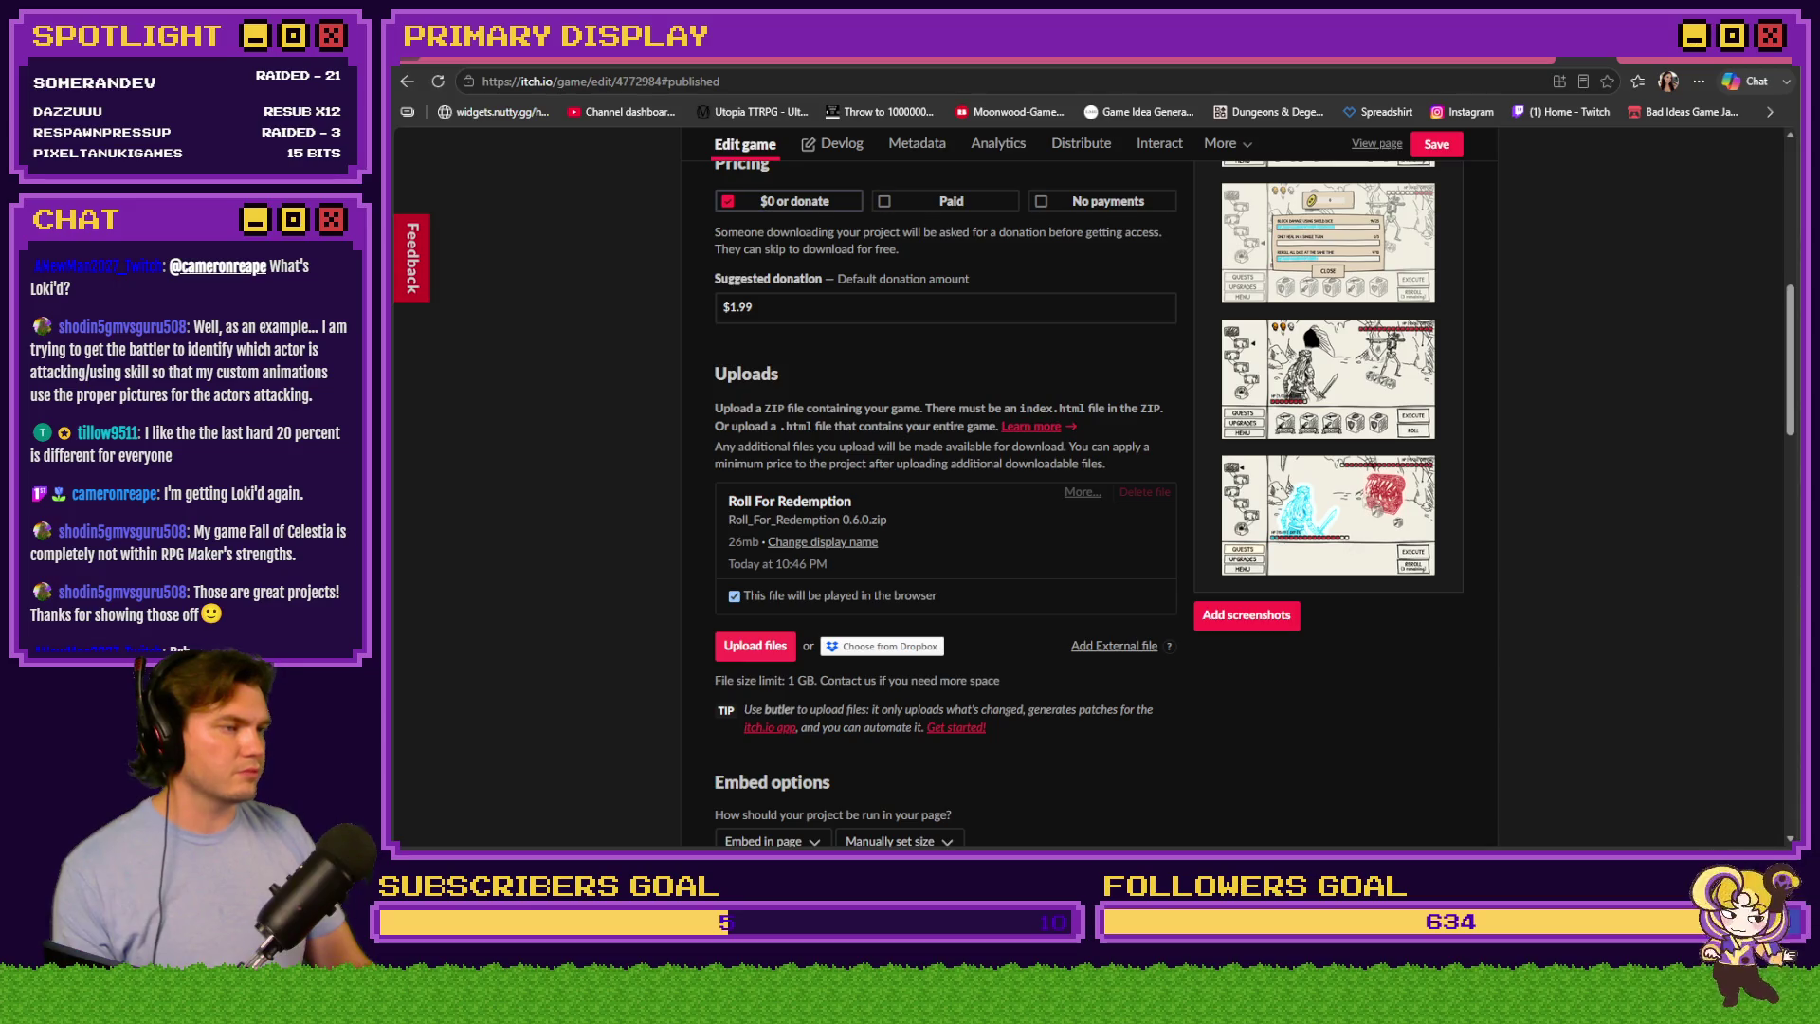
Upload Roll_For_Redemption.zip and replace its display name with 'Roll For Redemption Windows'
key(Return)
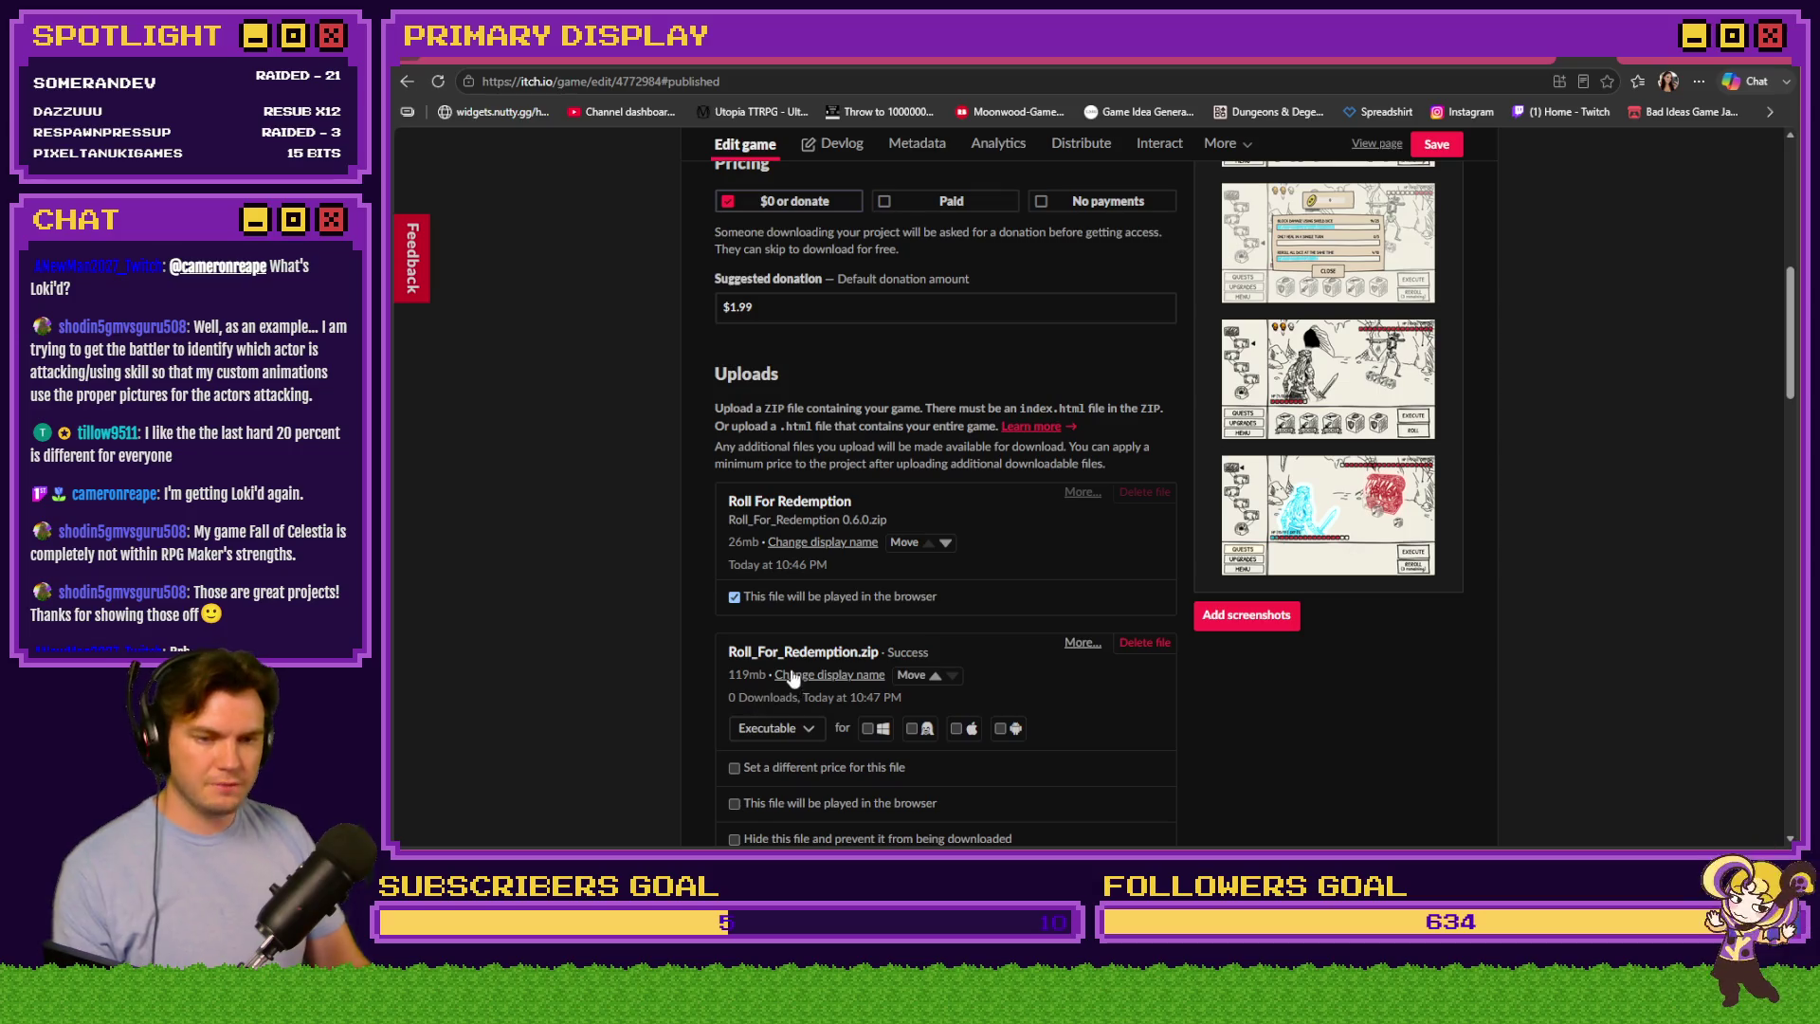
click(842, 676)
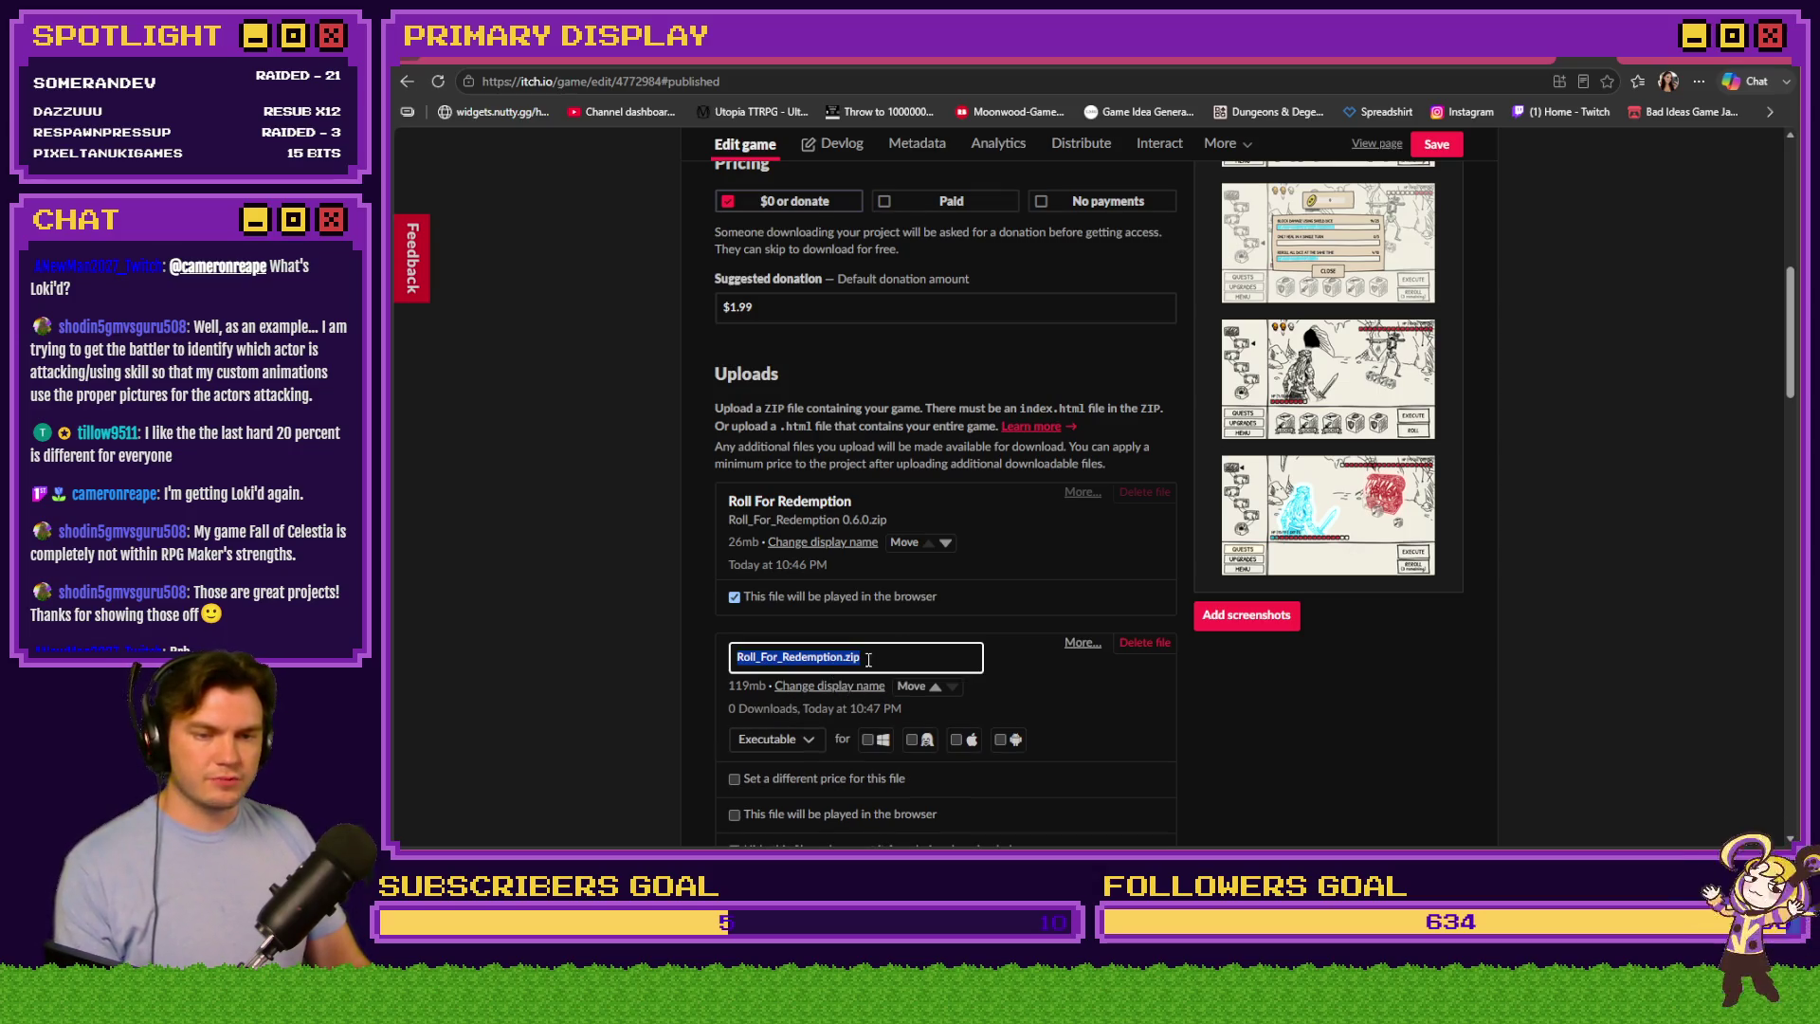
click(841, 661)
drag(858, 657, 722, 652)
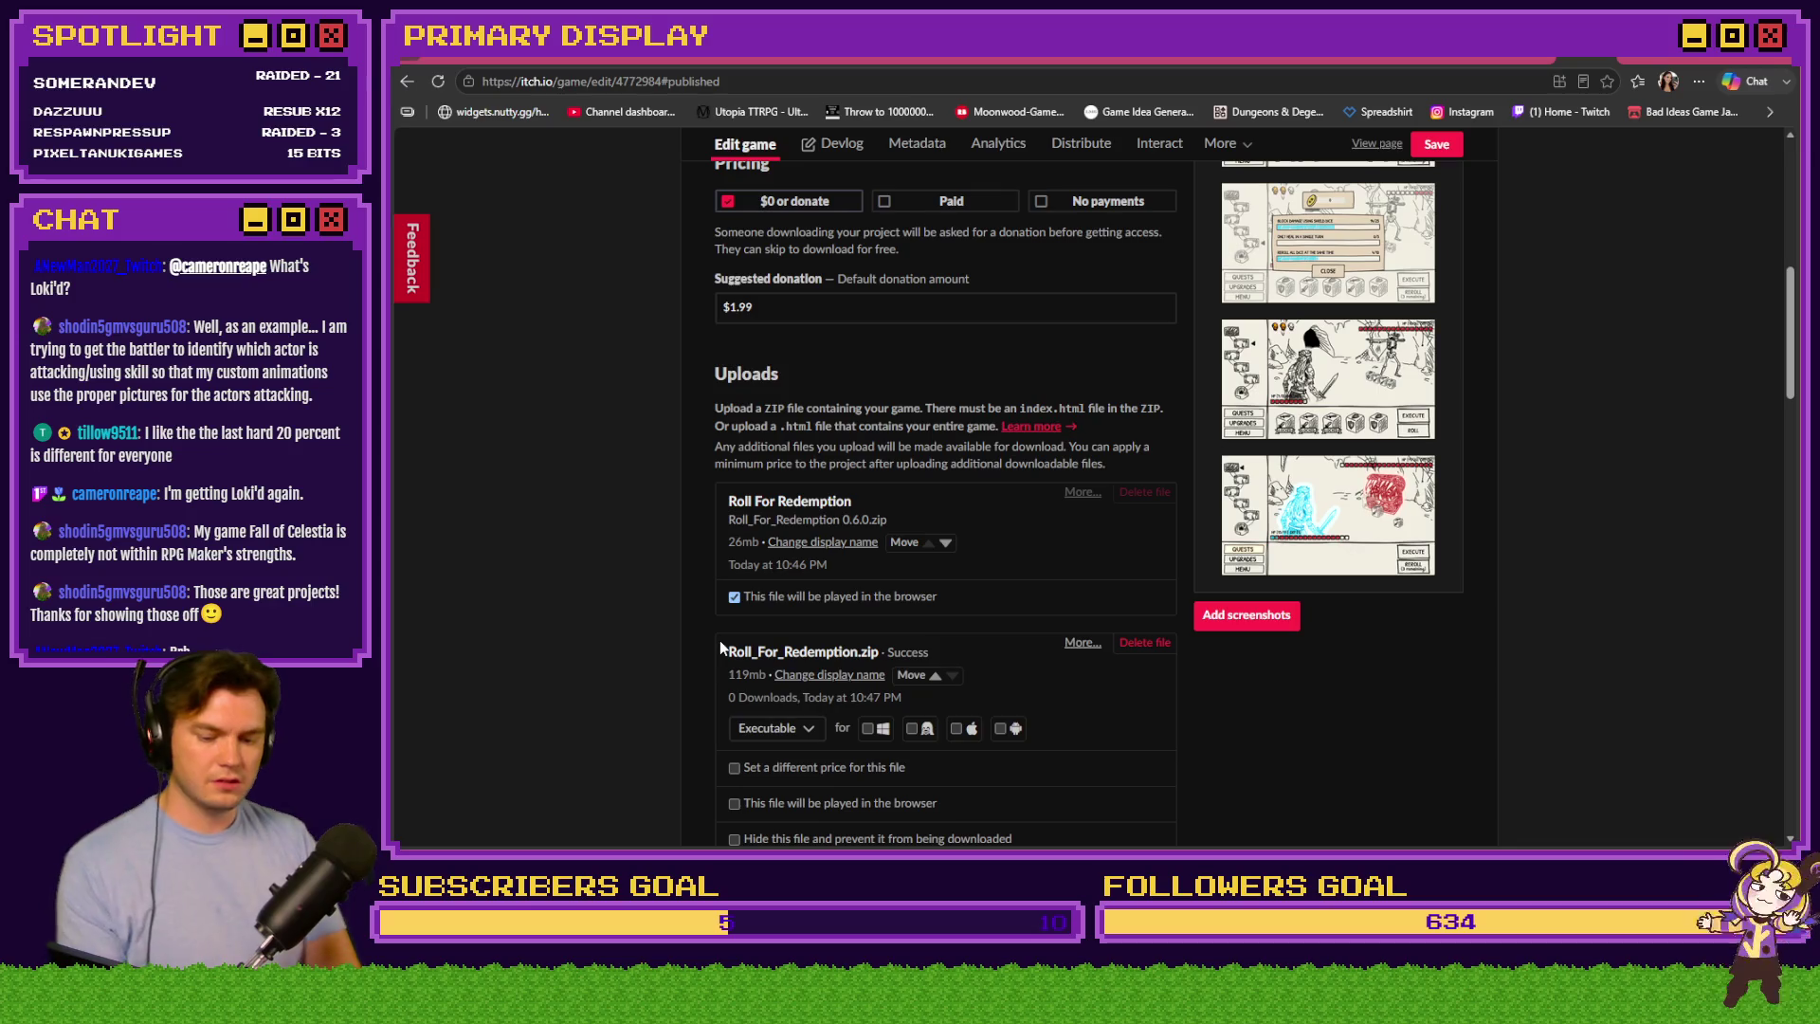
scroll(722, 650, down, 5)
scroll(719, 640, up, 5)
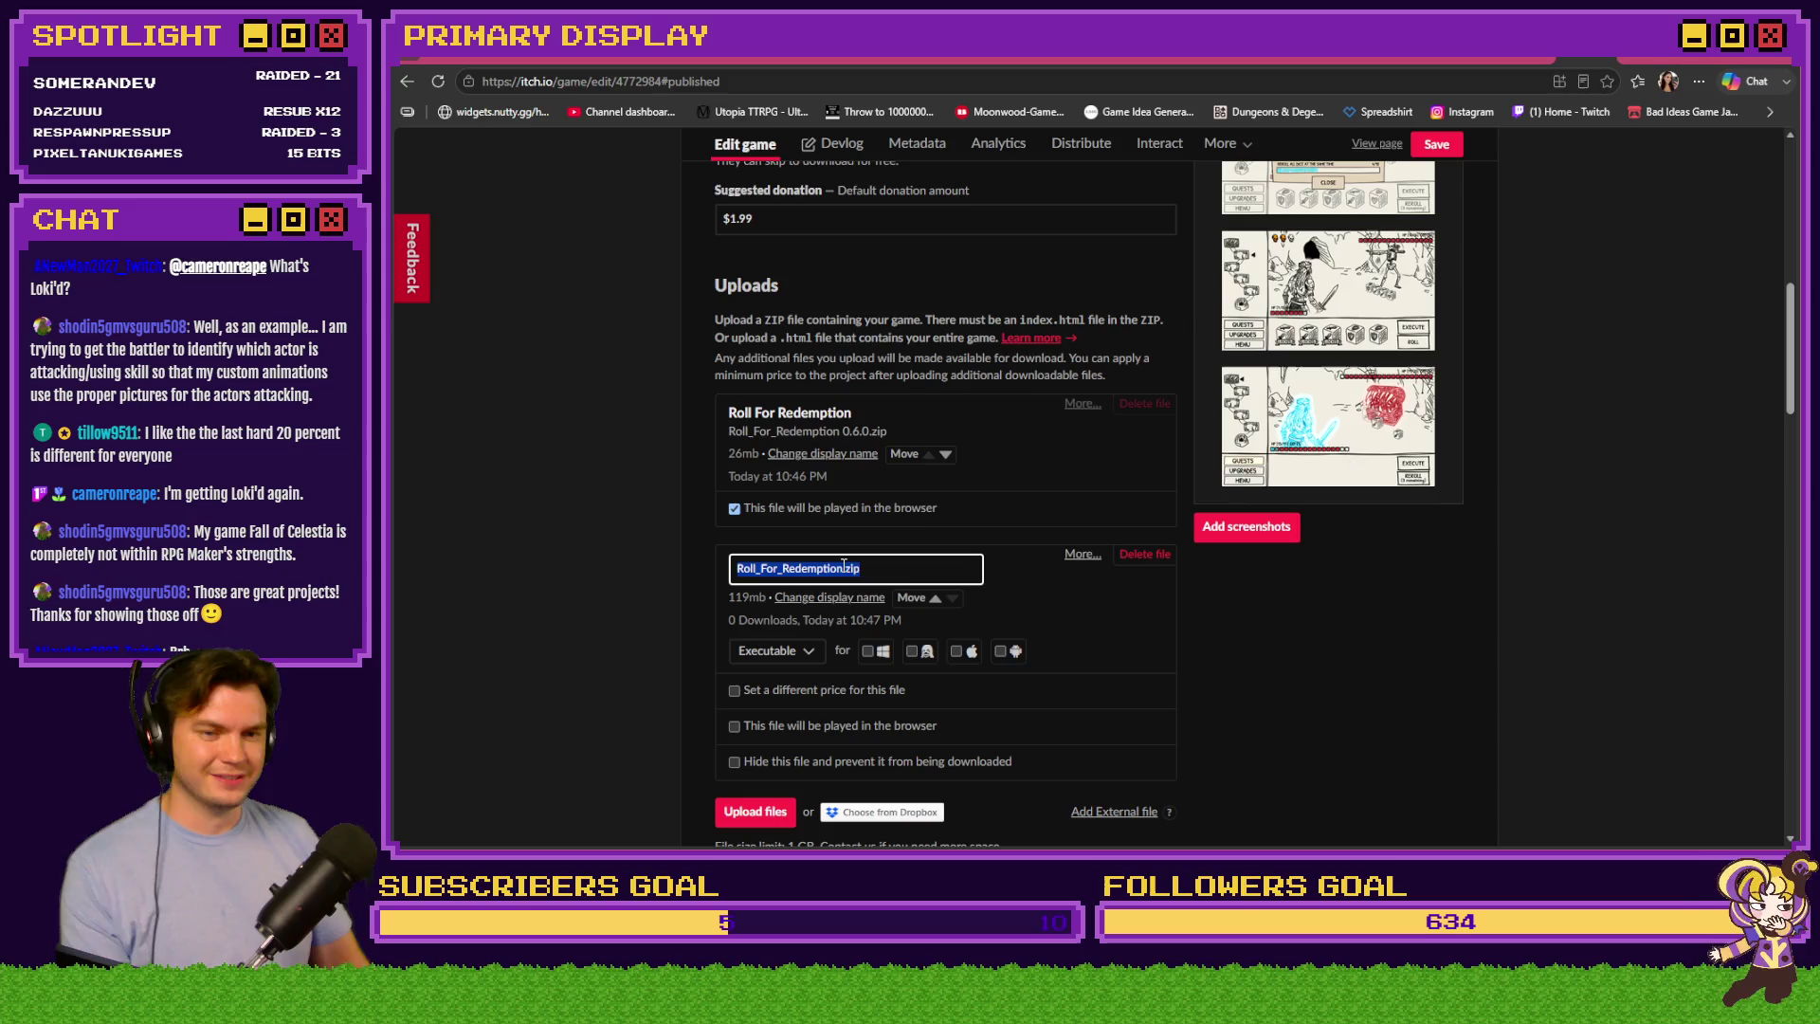
text(Roll For Redemption)
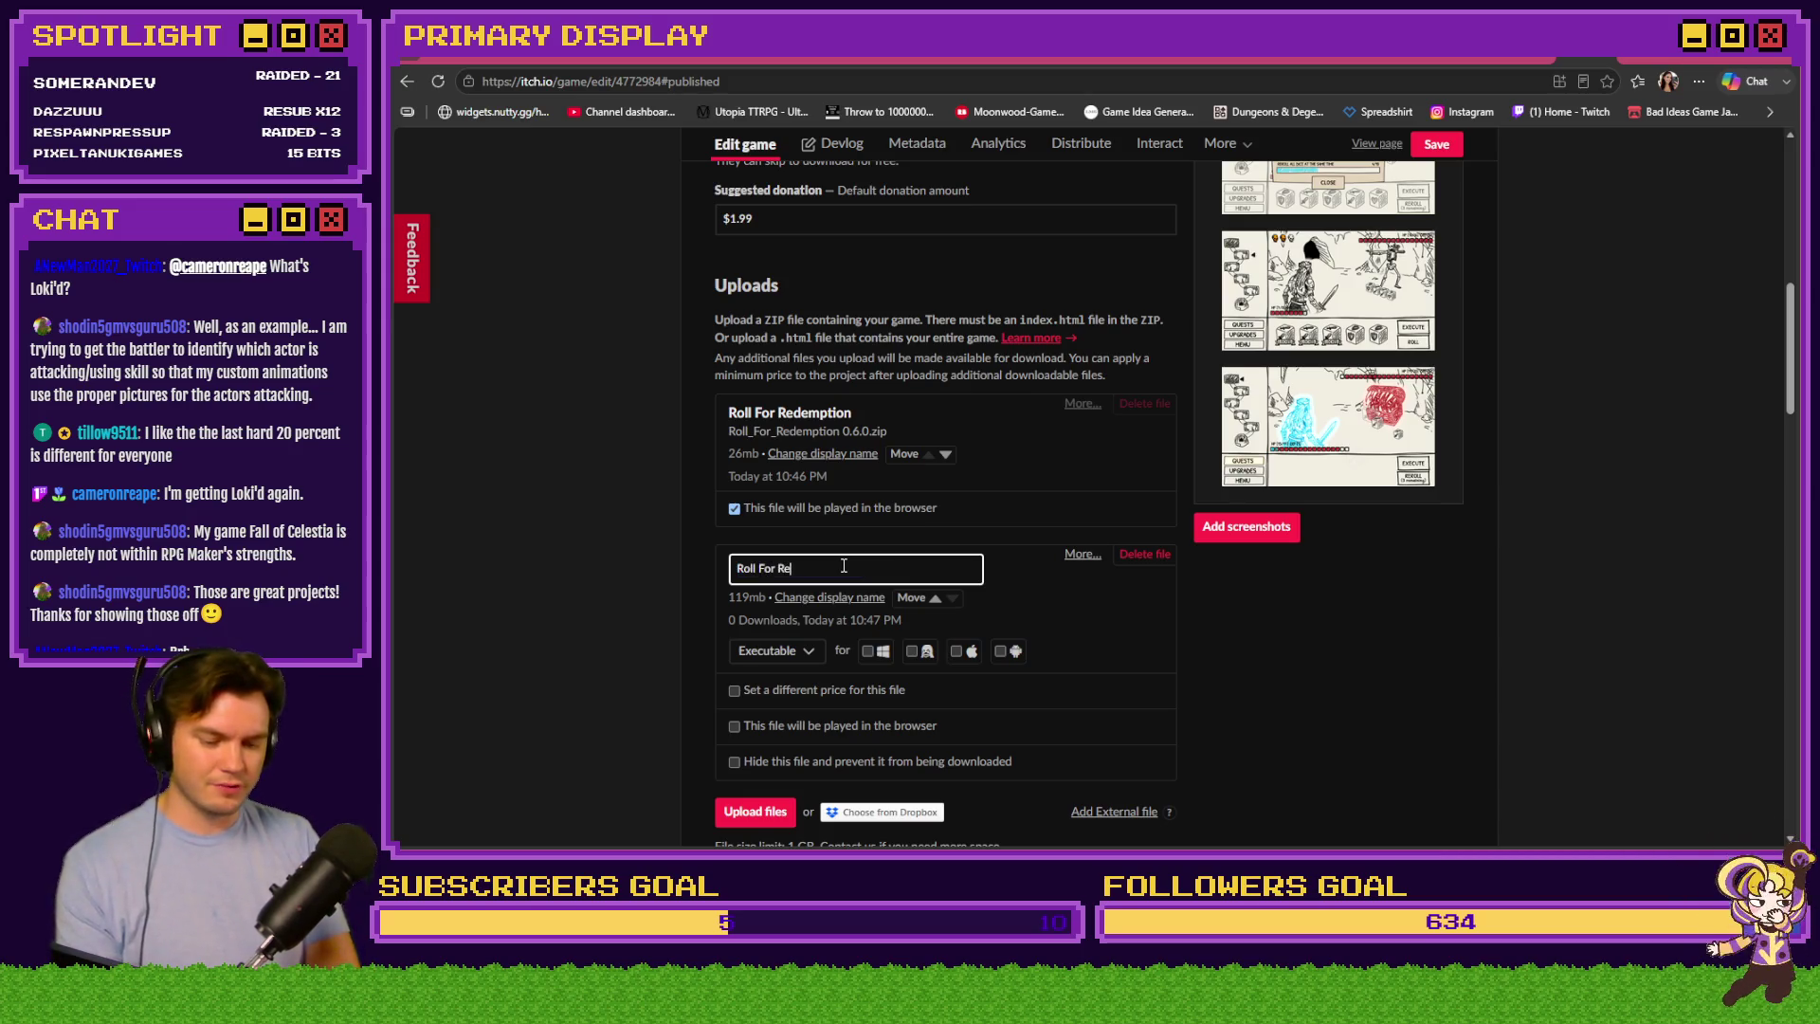
text( Windows)
Correct the display name to 'Roll For Redemption_Windows' and mark the upload as a Windows build
click(843, 567)
key(BackSpace)
text(w)
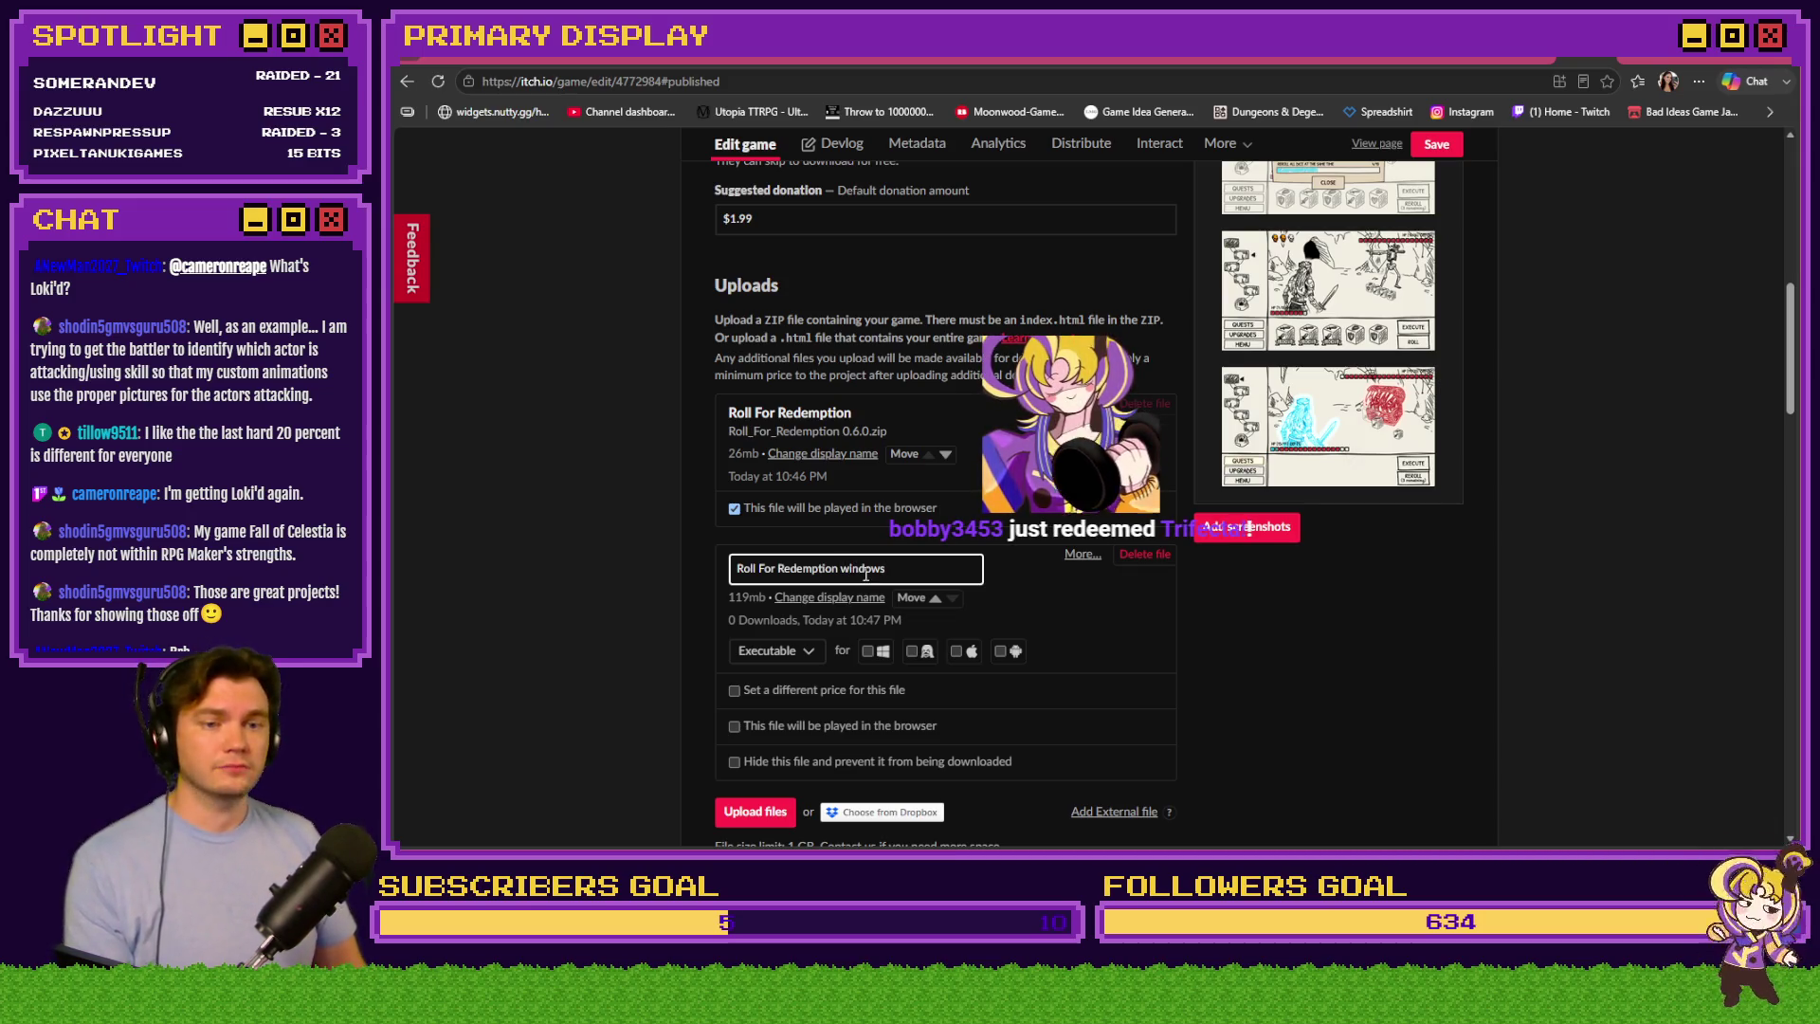
key(BackSpace)
key(BackSpace)
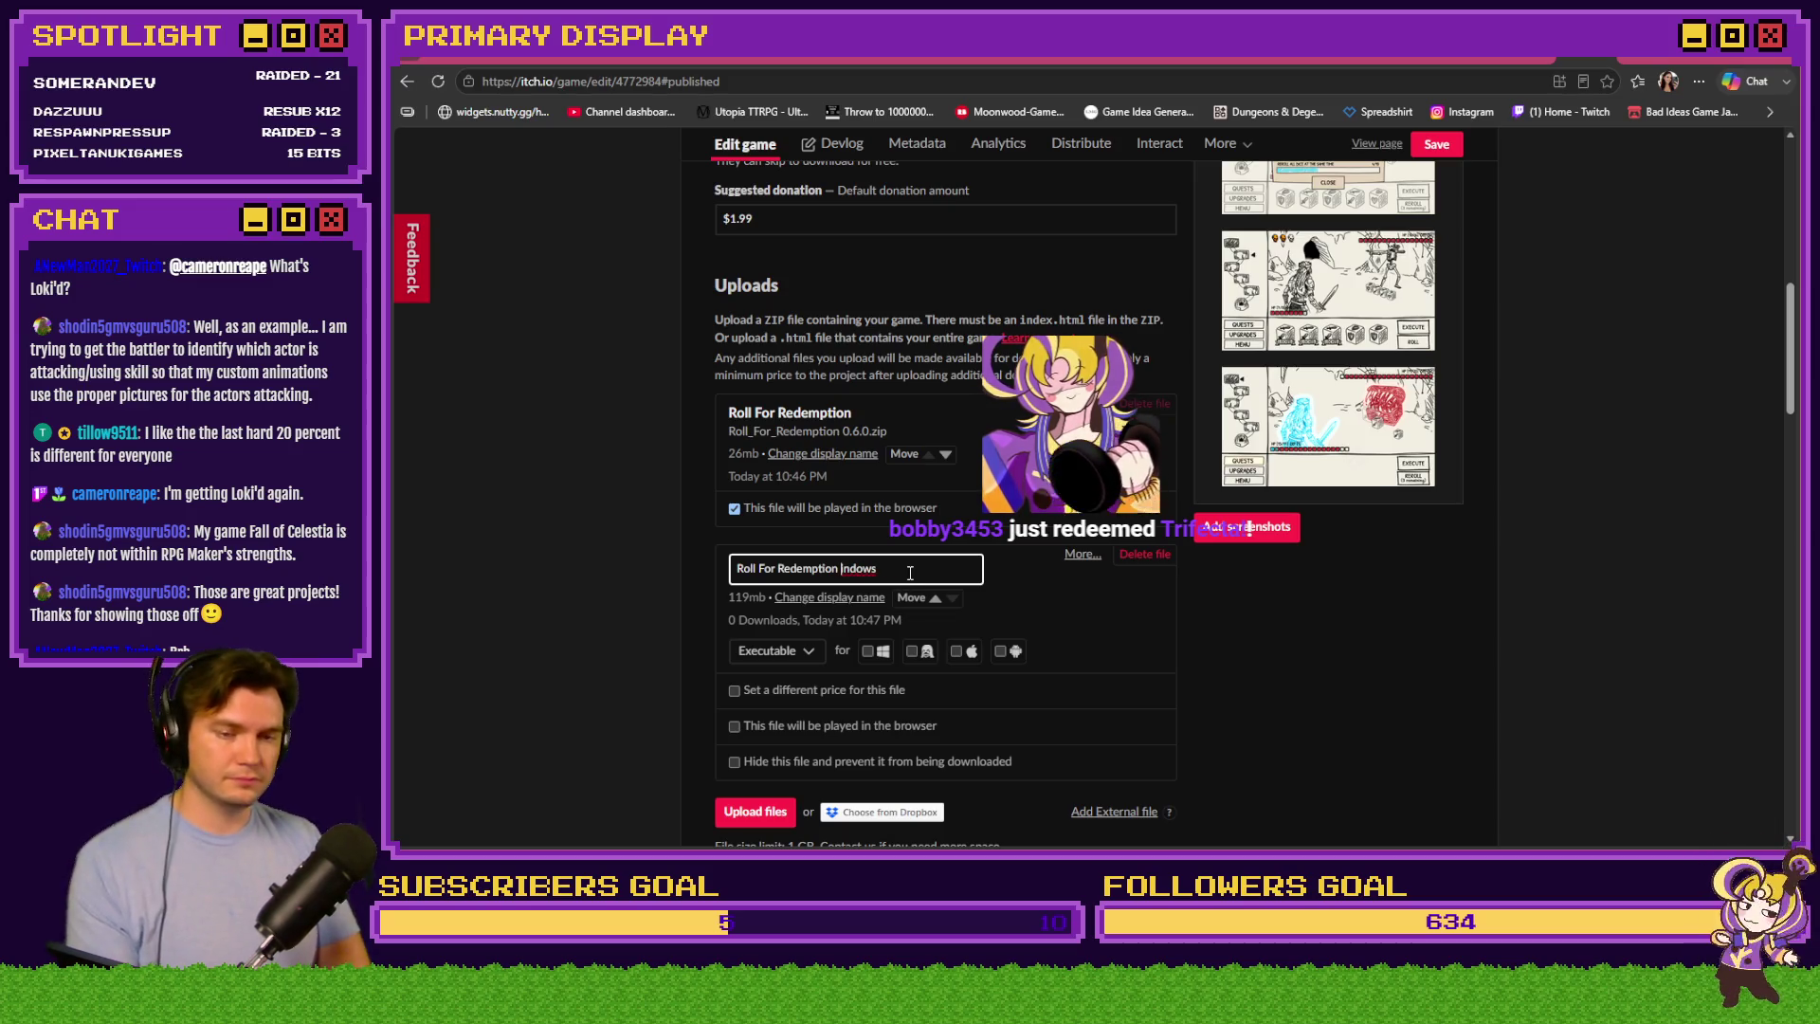
text(Wi)
key(BackSpace)
text(Wi)
text(_)
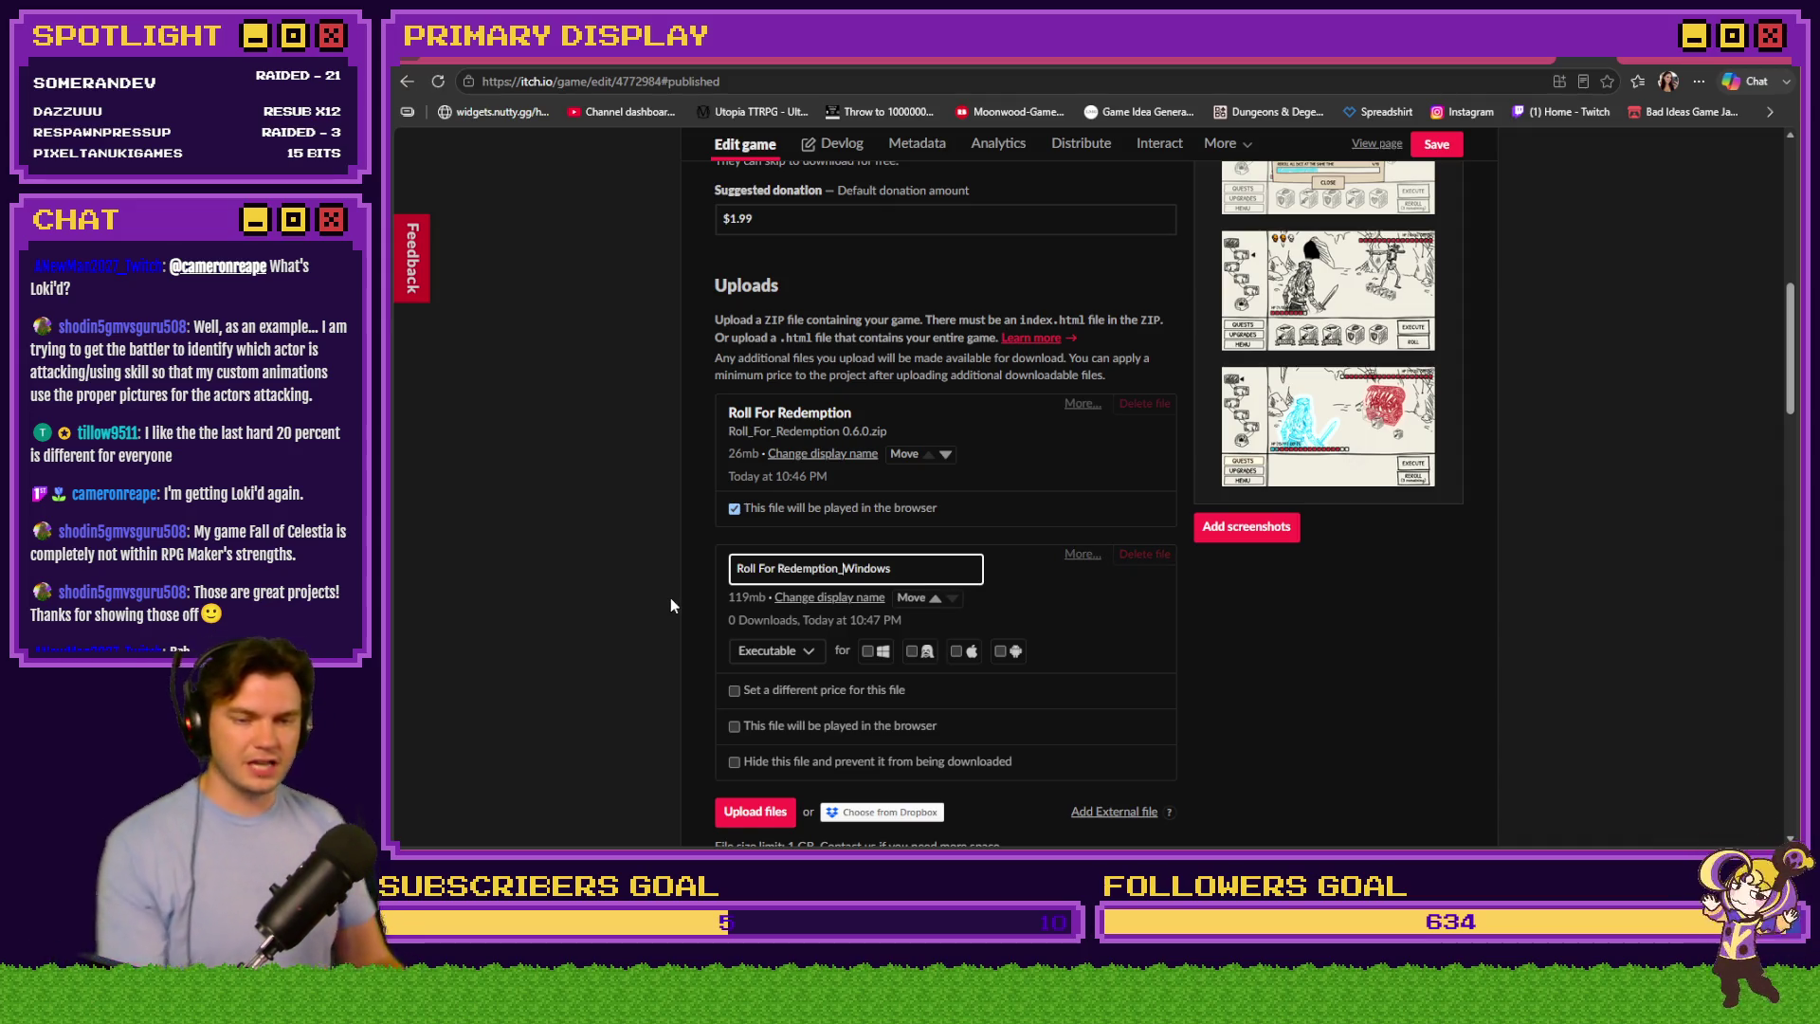
key(Return)
click(867, 658)
scroll(781, 607, down, 2)
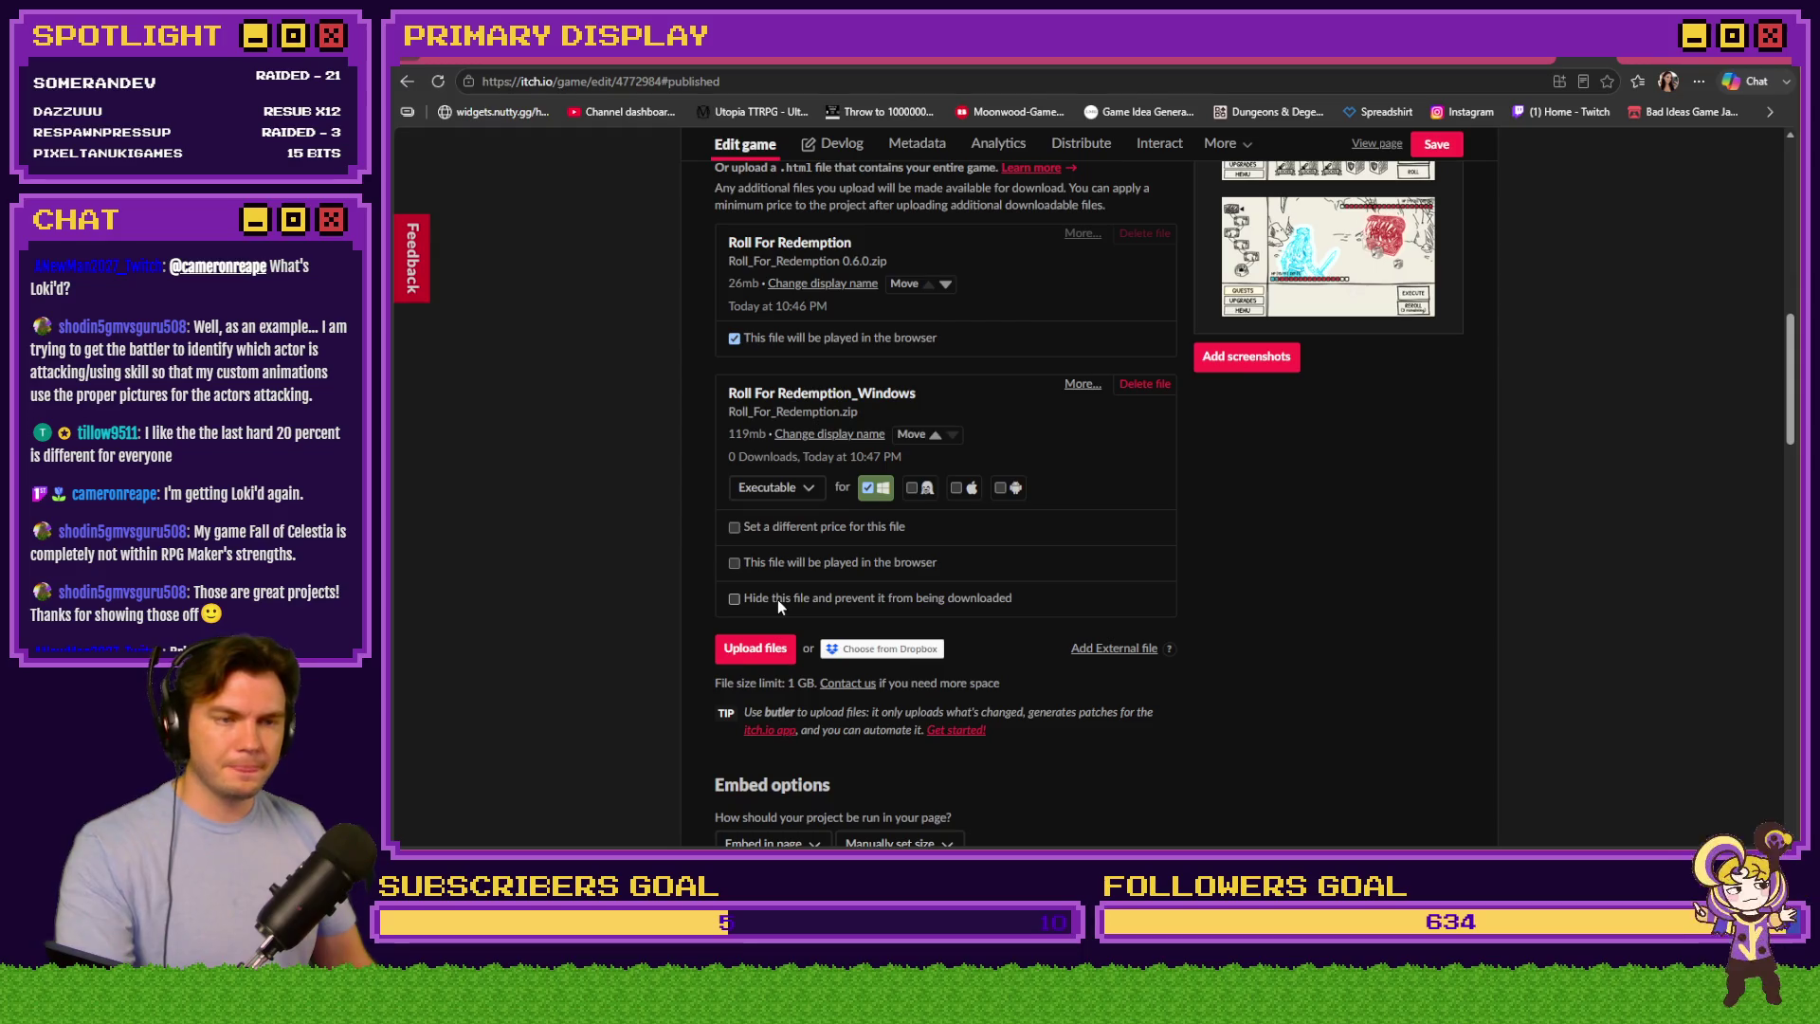
Save the Edit game page changes and view the public Roll For Redemption page
scroll(793, 574, down, 2)
scroll(787, 573, down, 5)
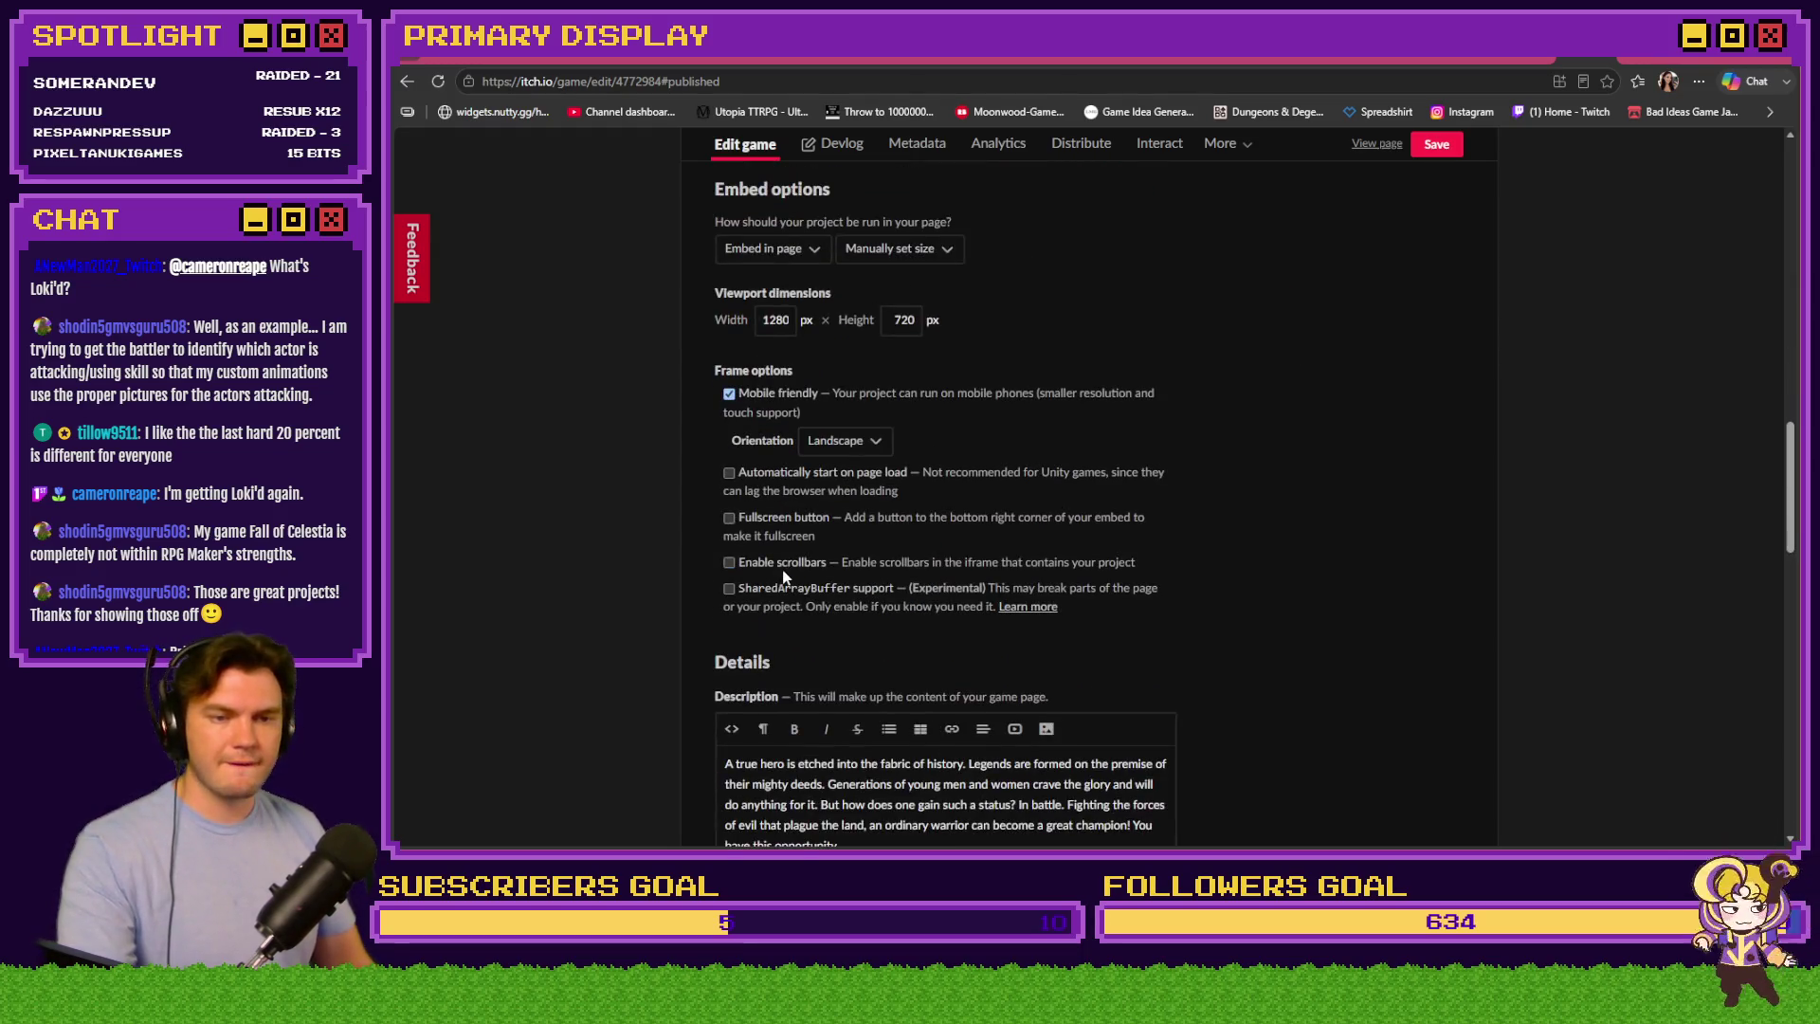
scroll(1246, 548, down, 6)
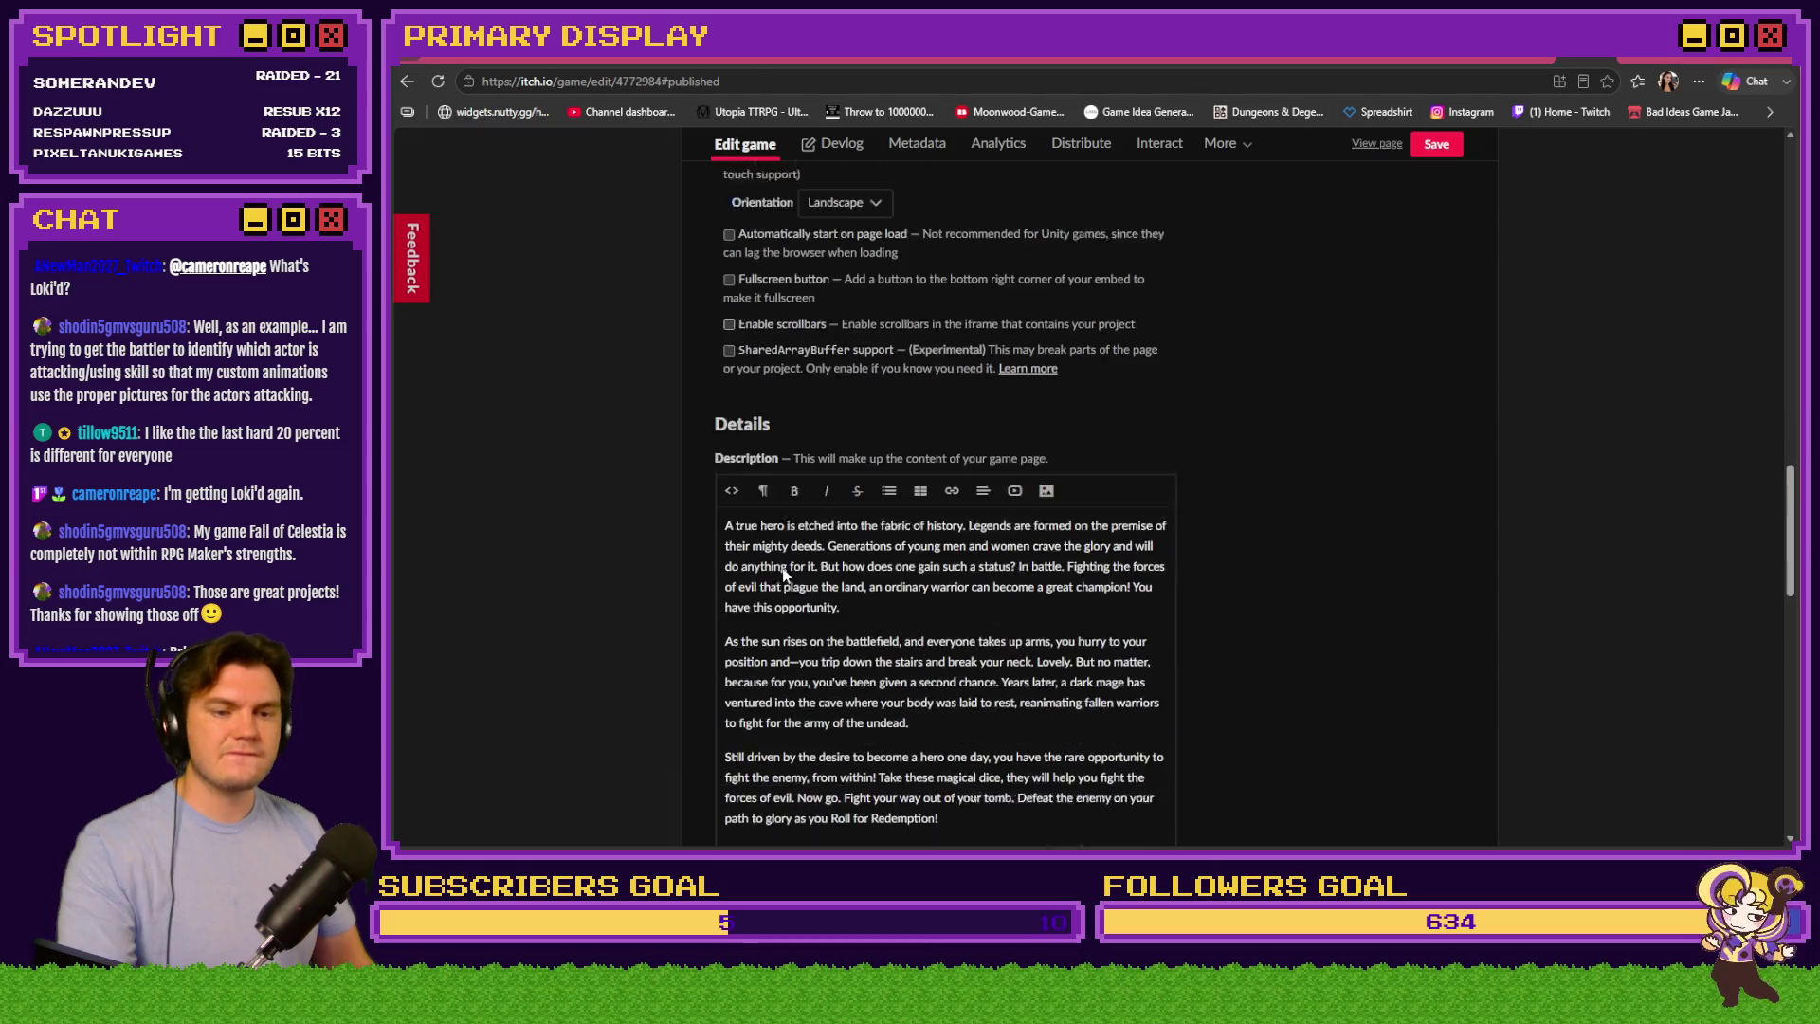
scroll(1233, 538, down, 2)
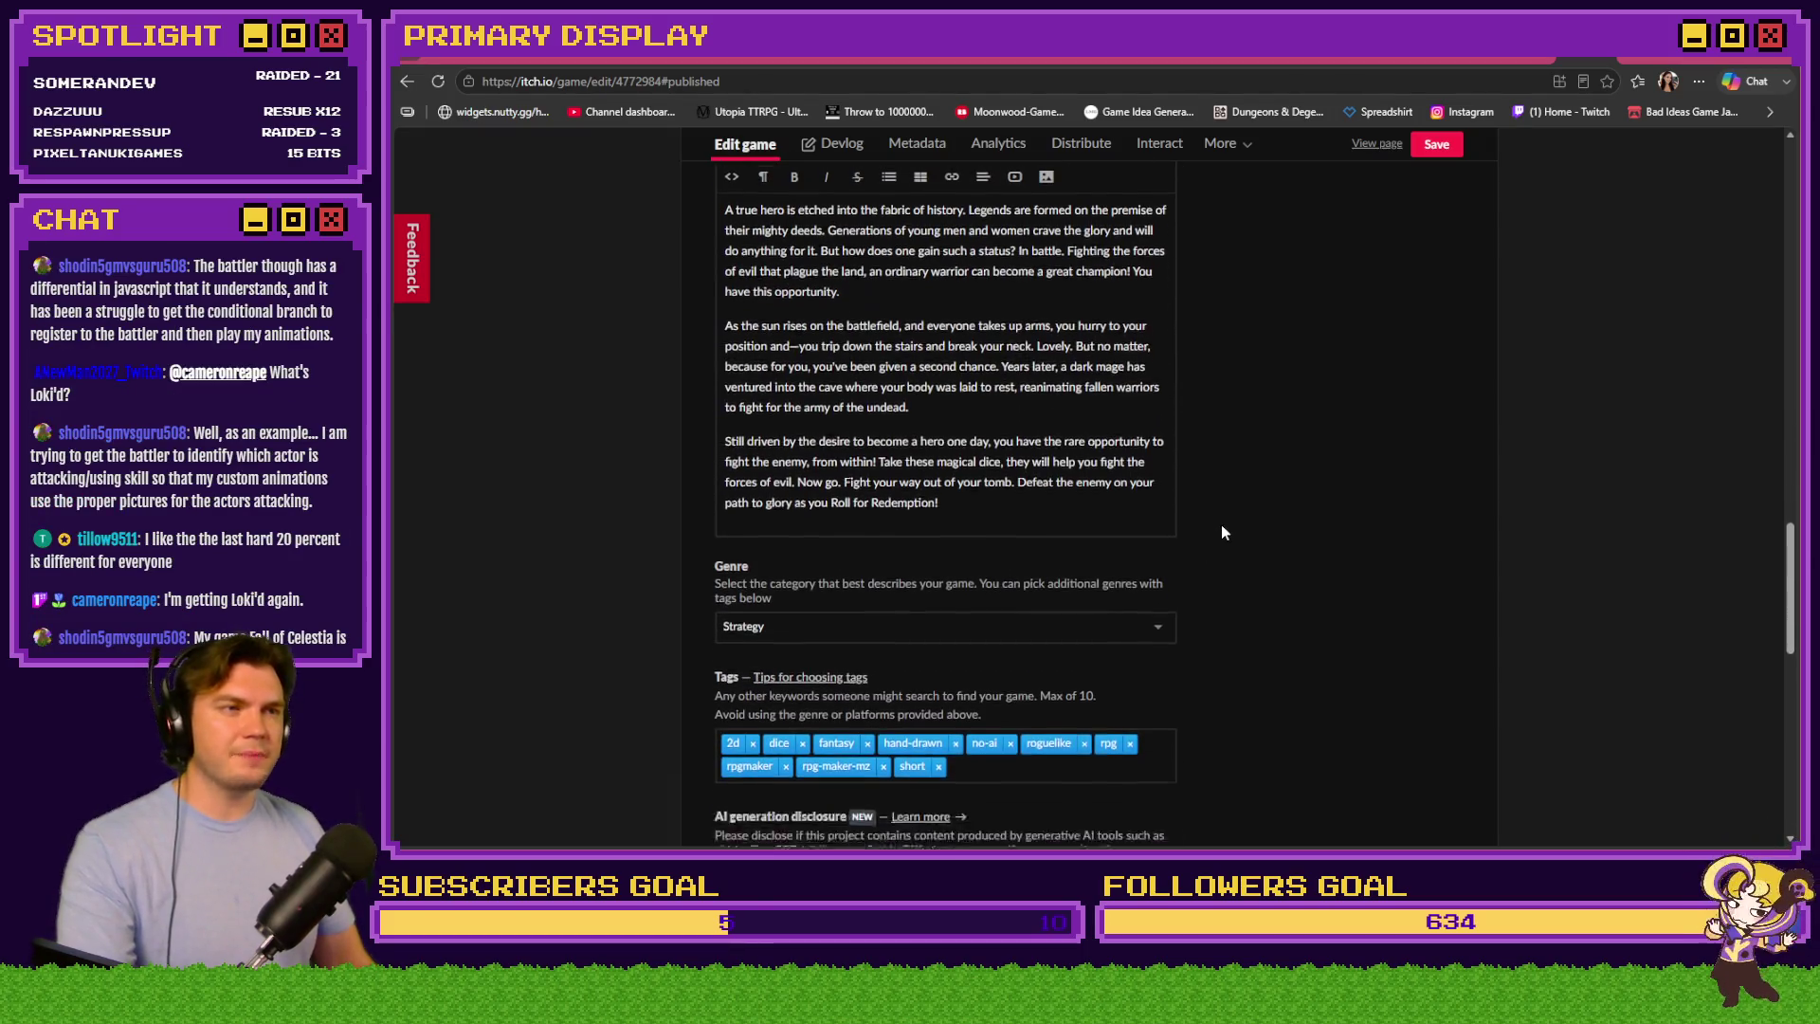
scroll(1221, 525, down, 9)
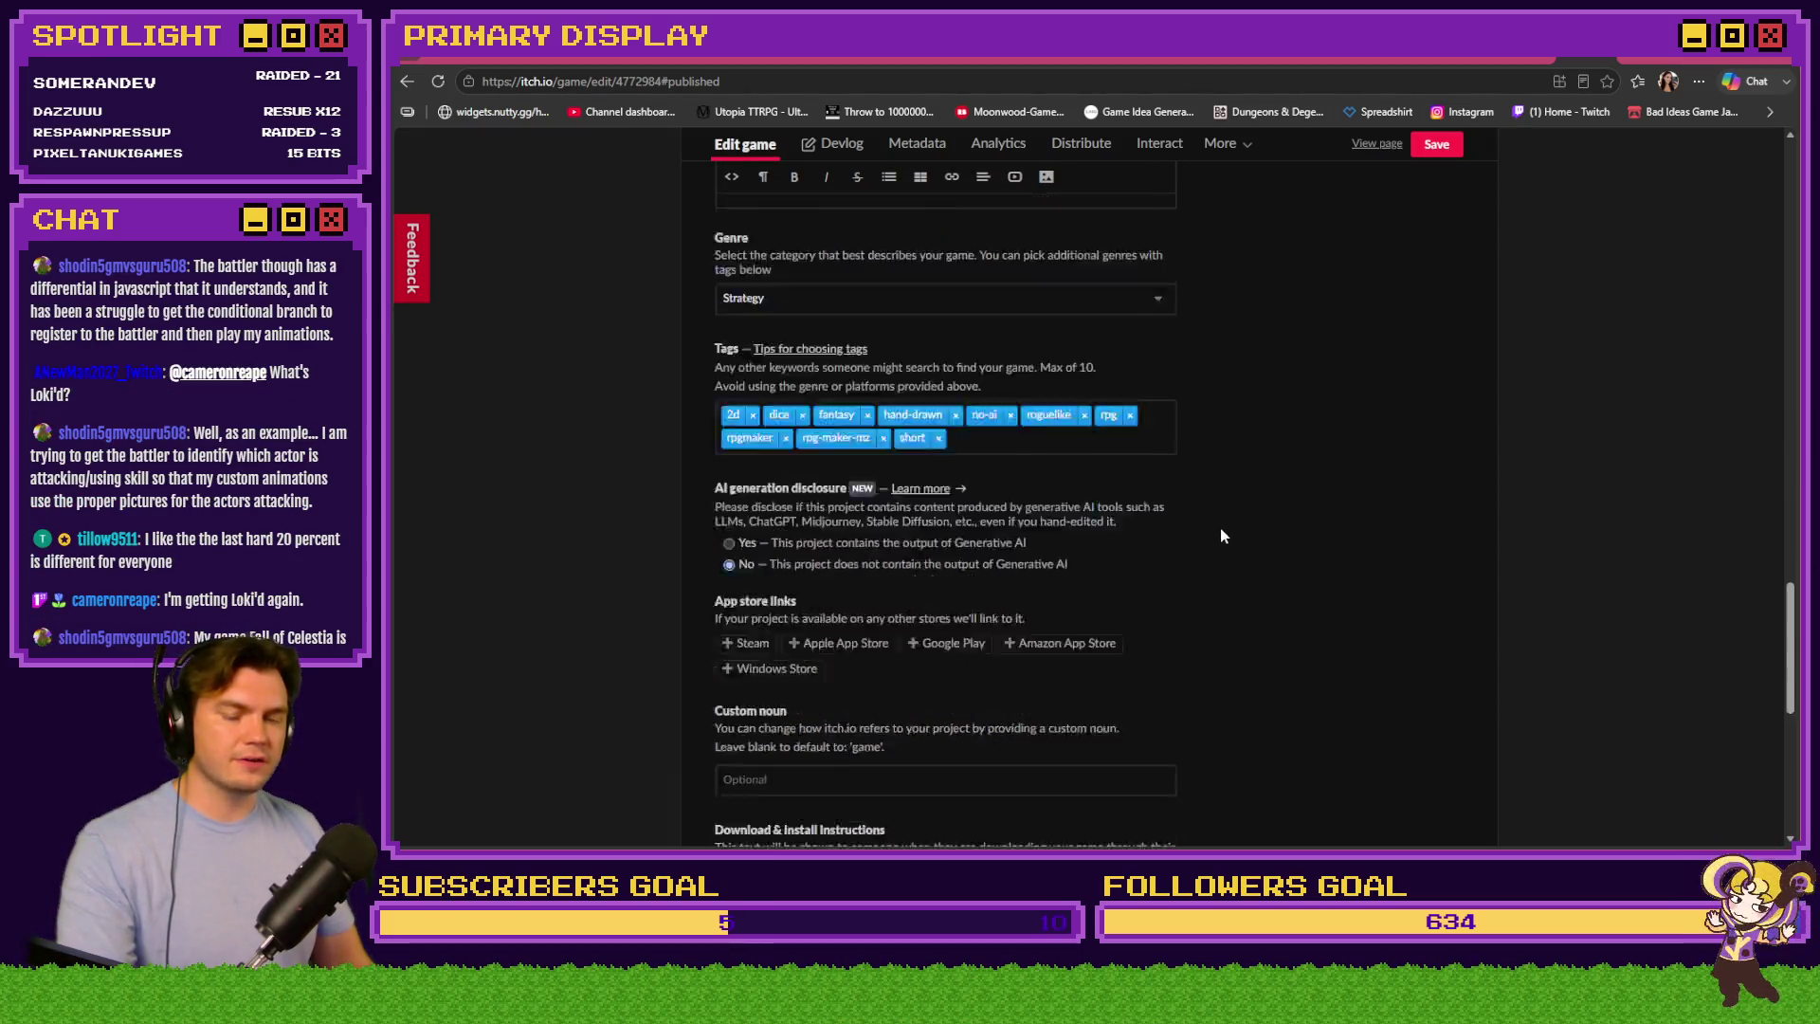
click(736, 699)
click(735, 700)
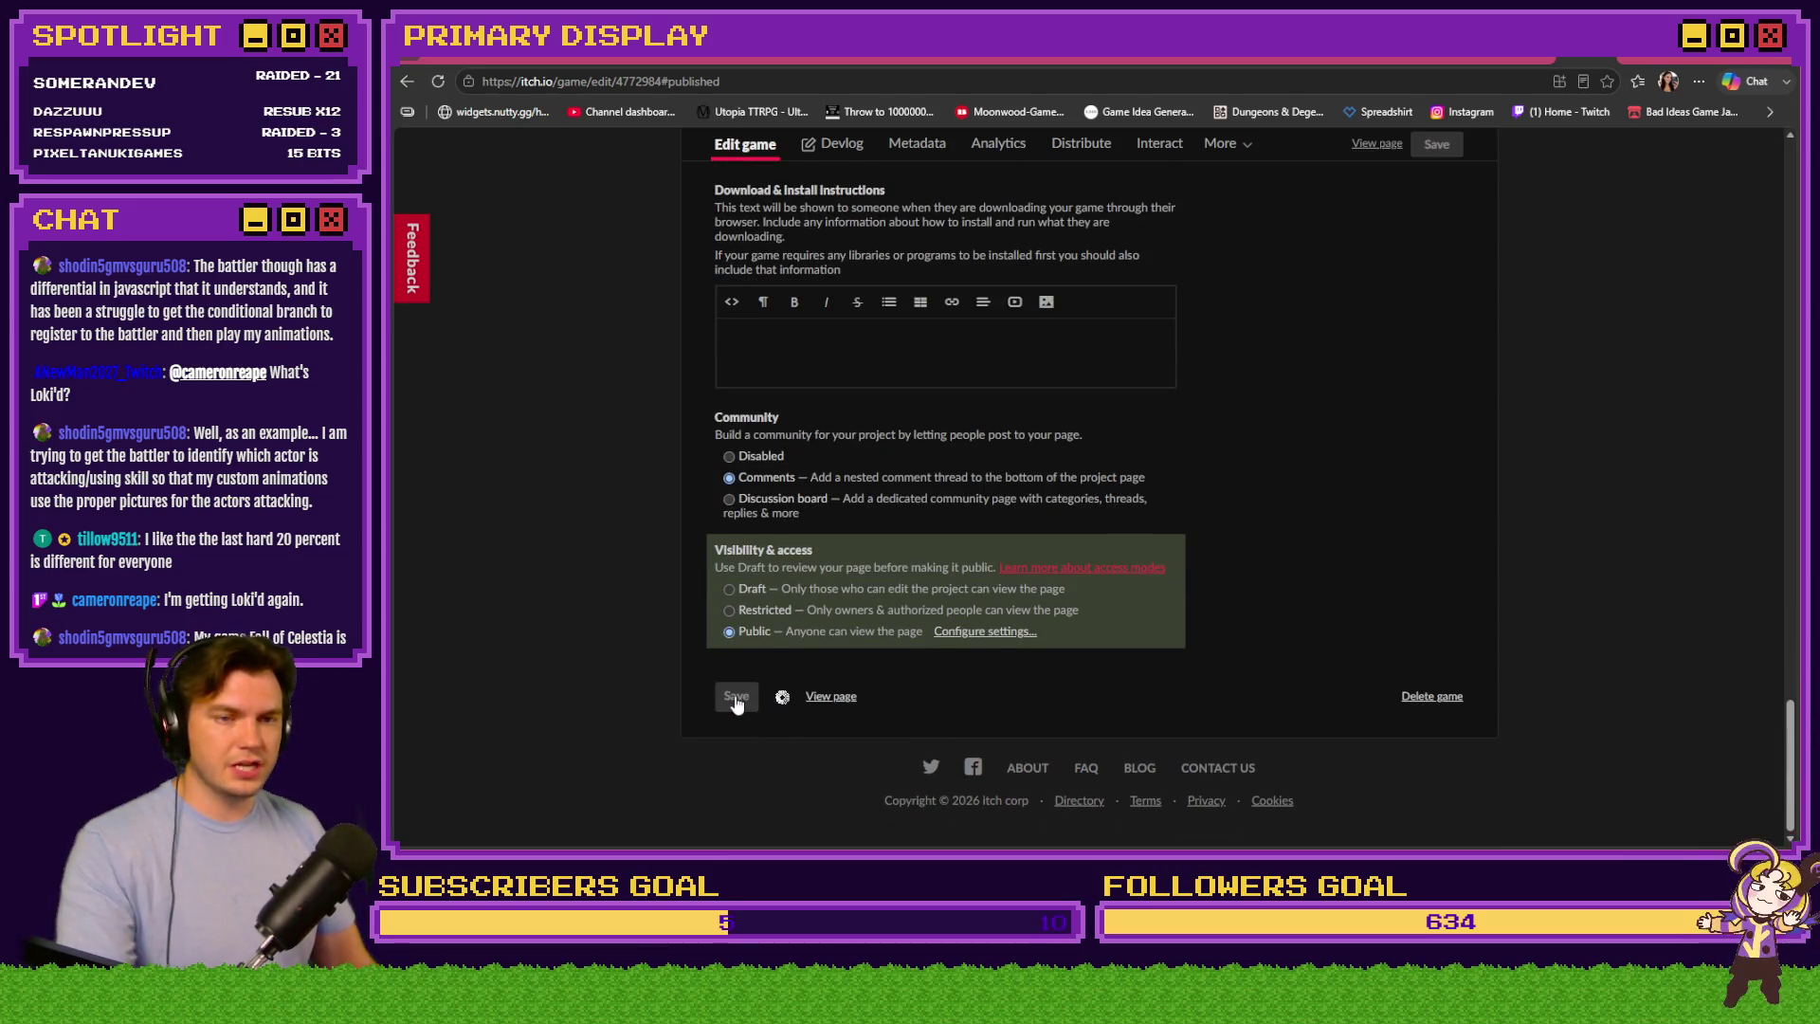
click(1382, 147)
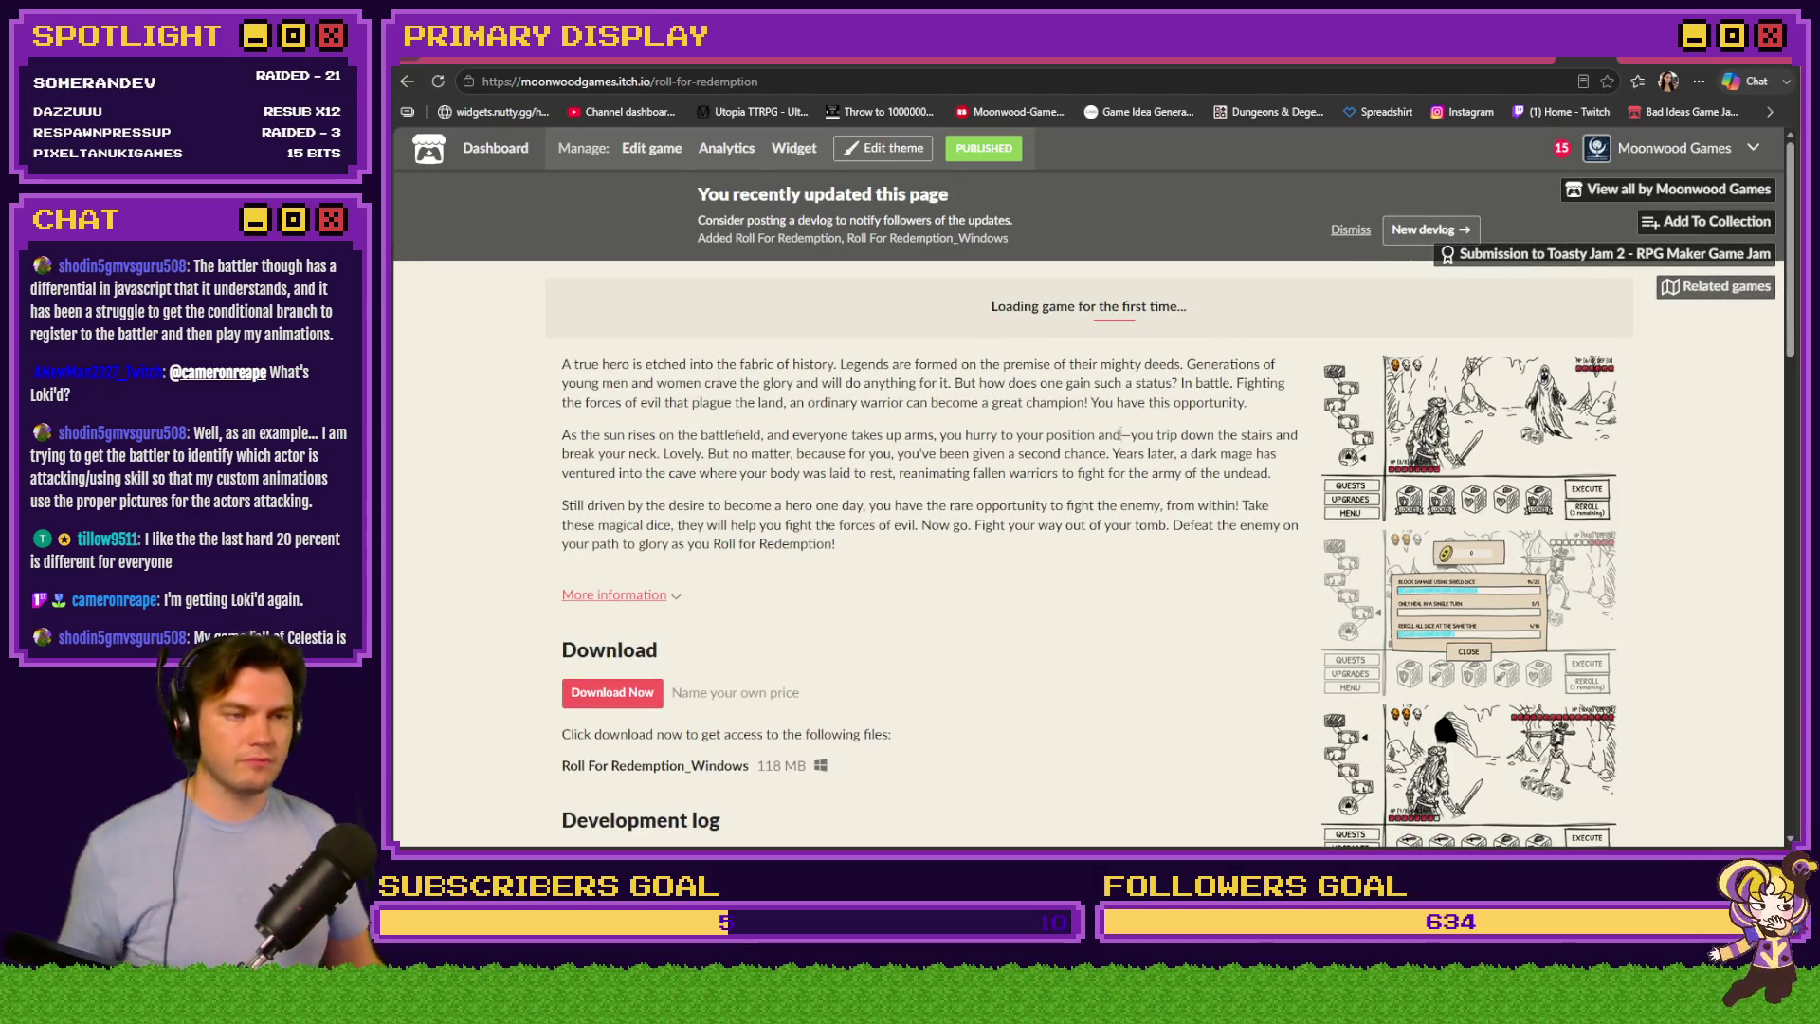
Create a devlog post titled 'MAJOR UPDATE — v.0.6.0' with type Major Update or Launch
click(1417, 230)
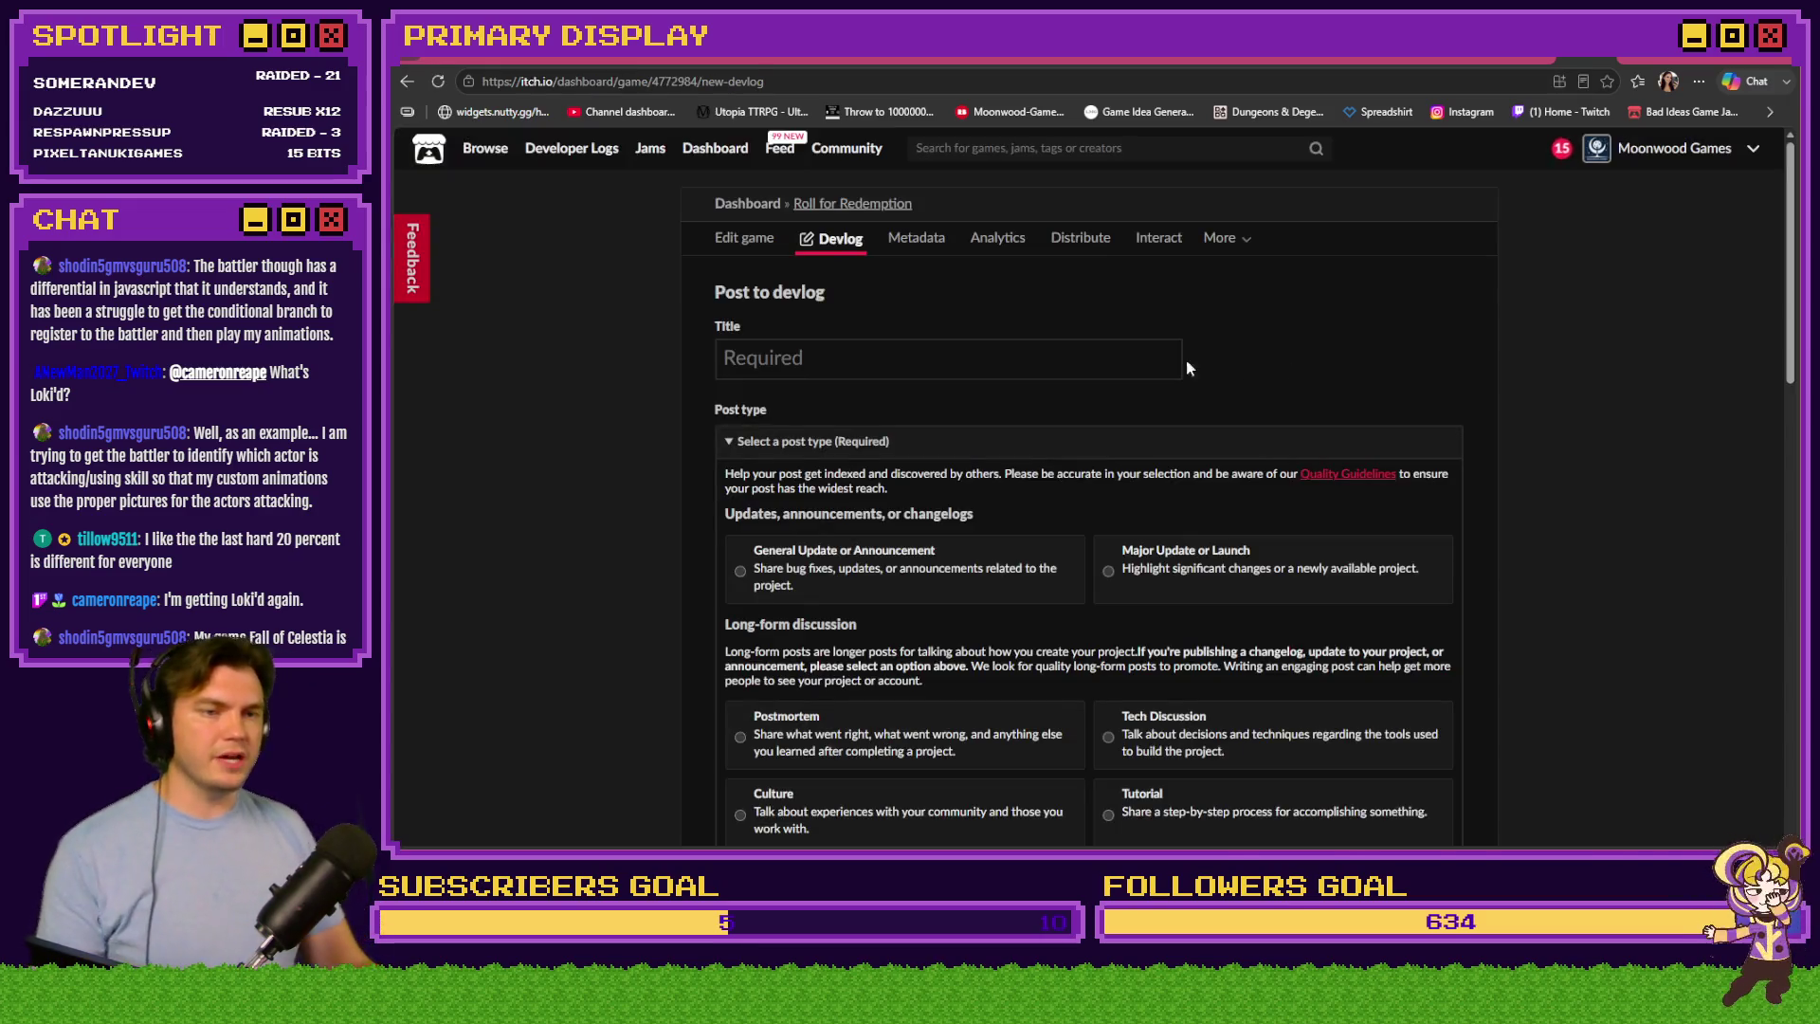
click(865, 362)
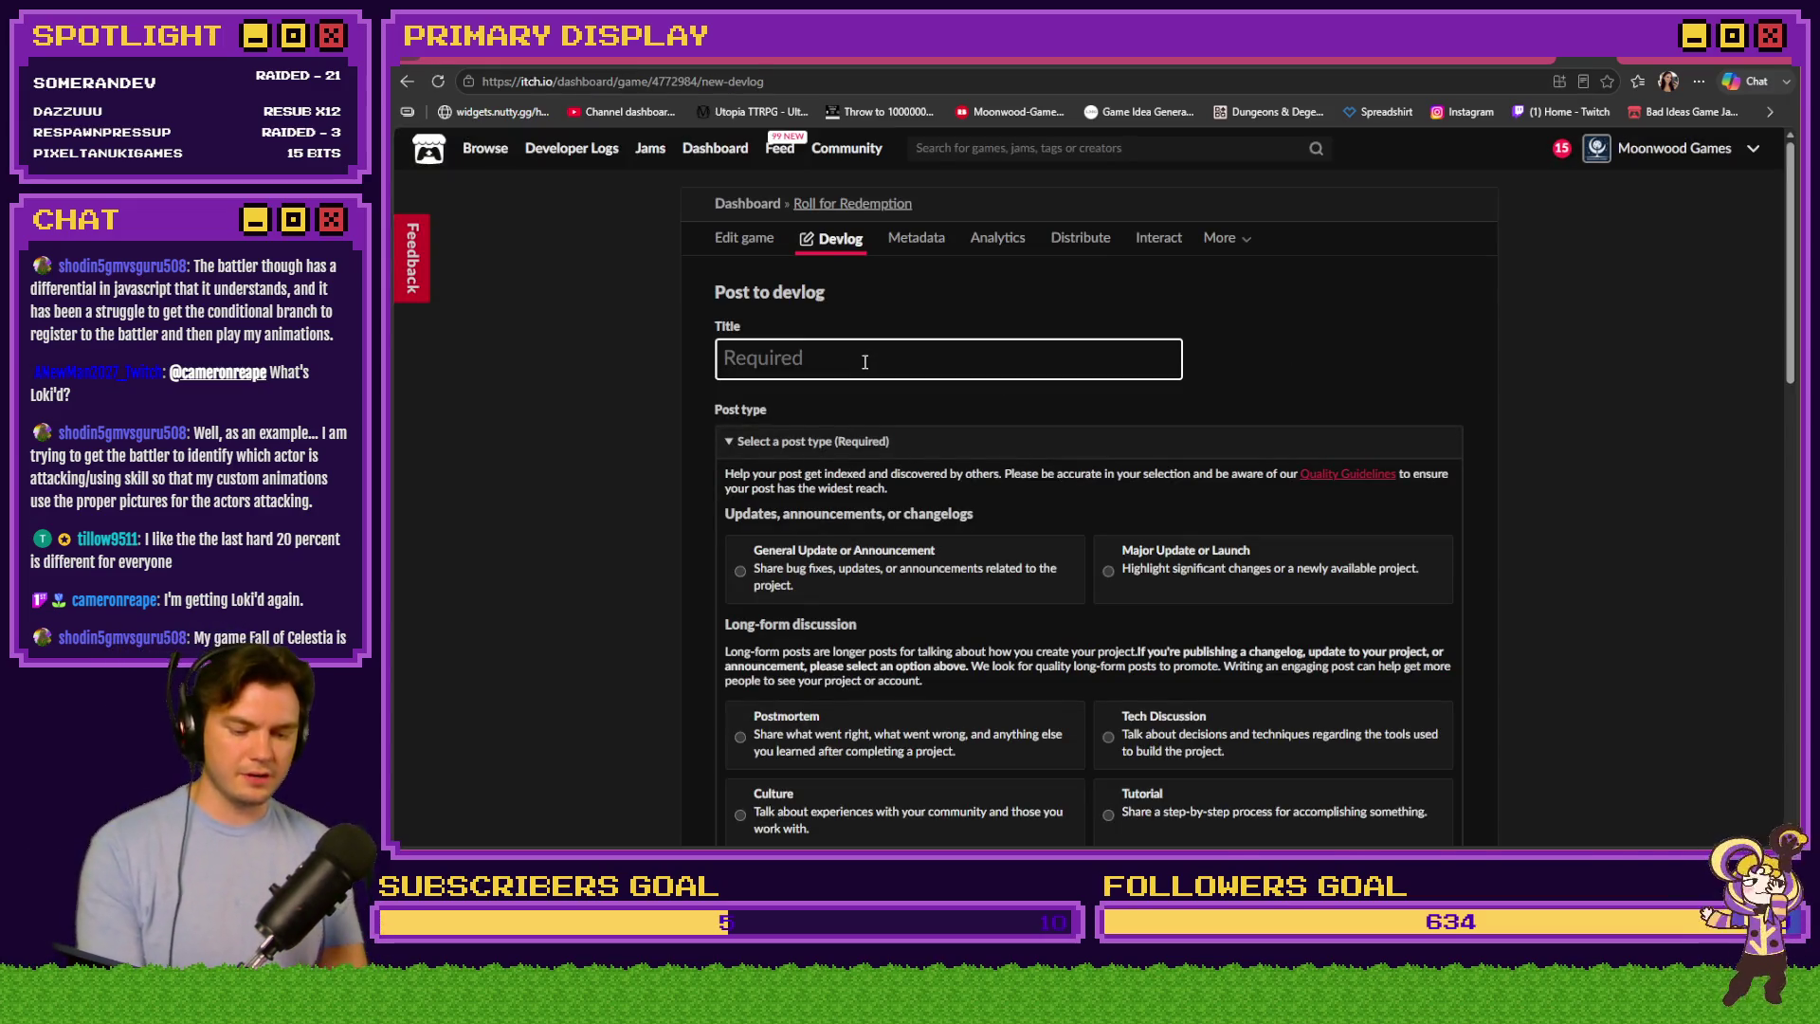
text(MAJOR )
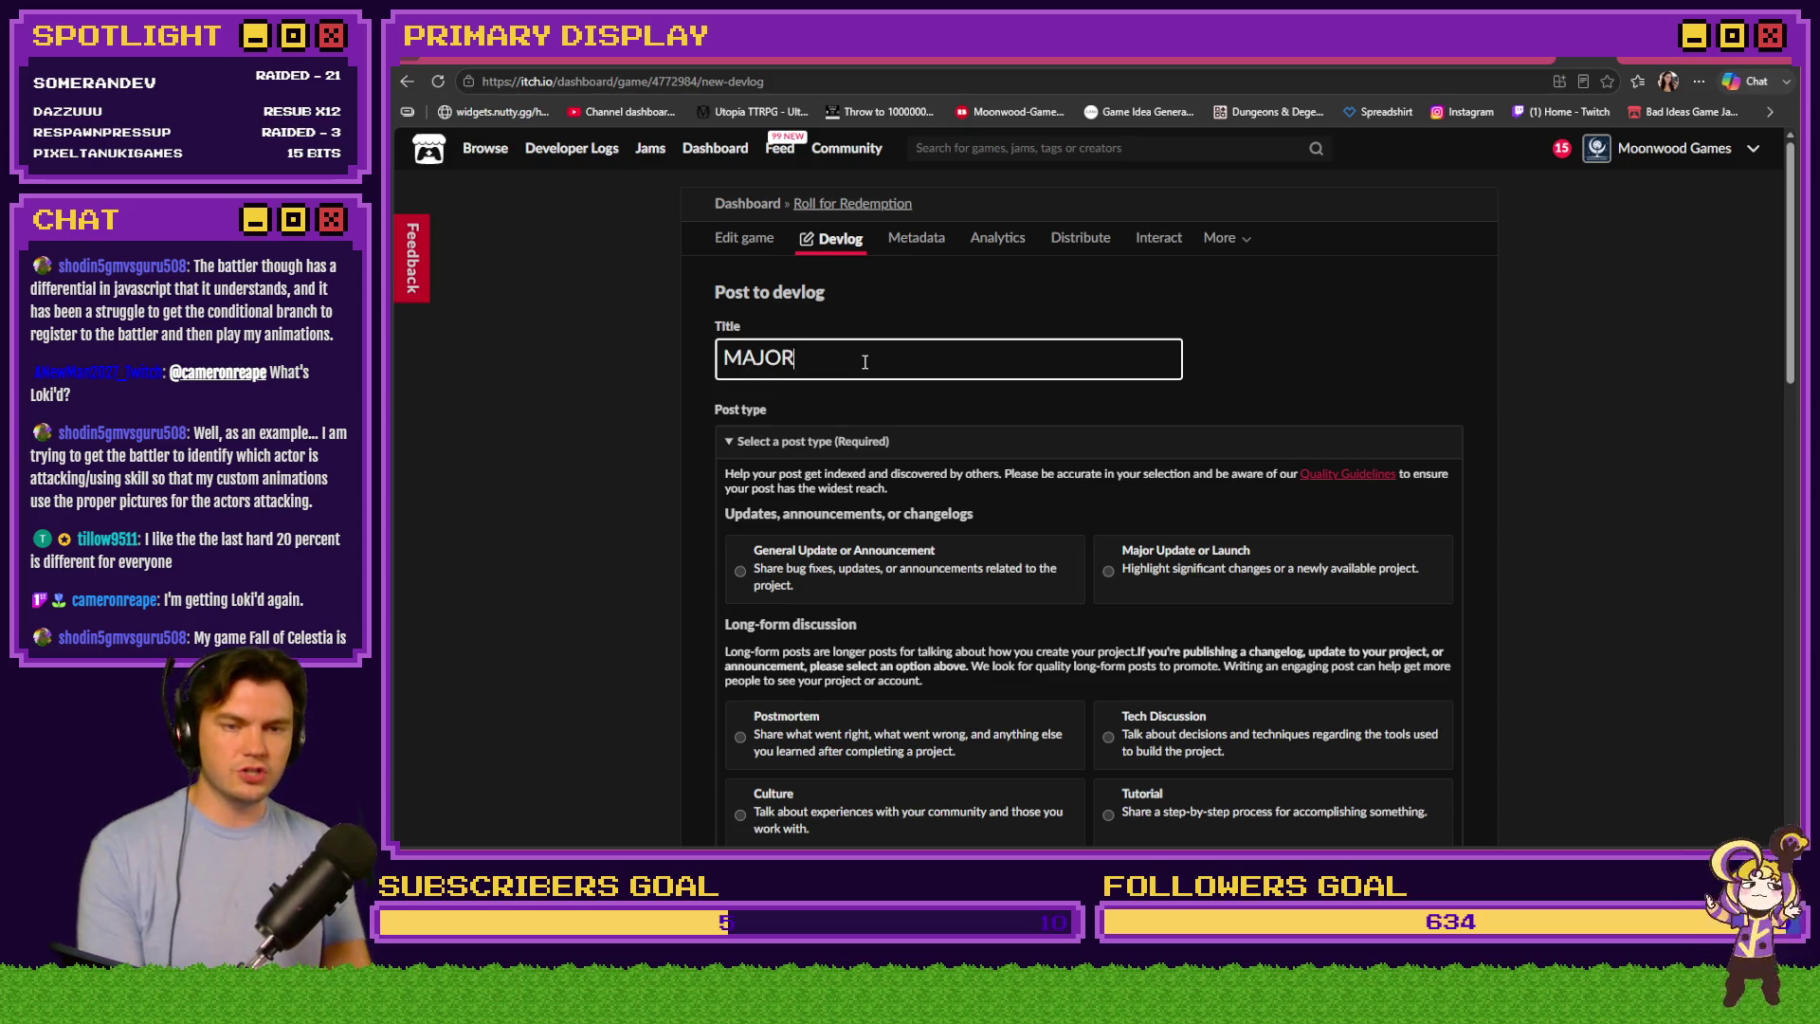
text(UPDATE)
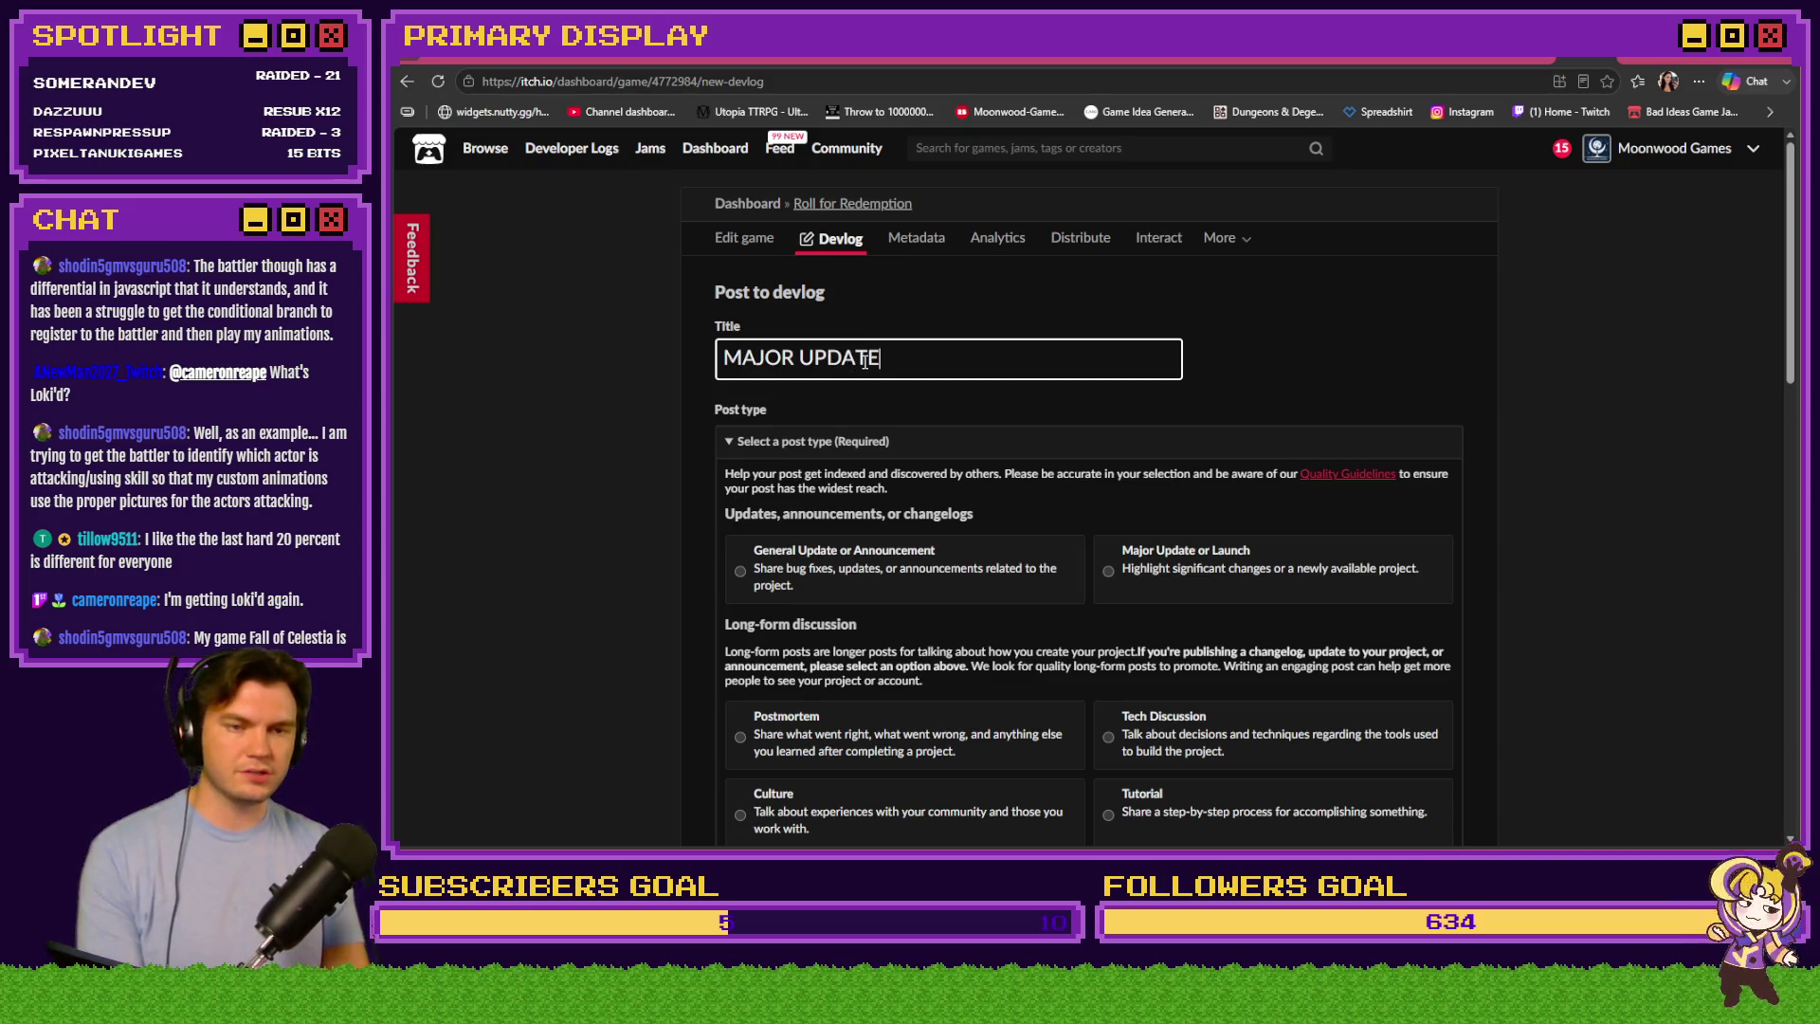
text( —)
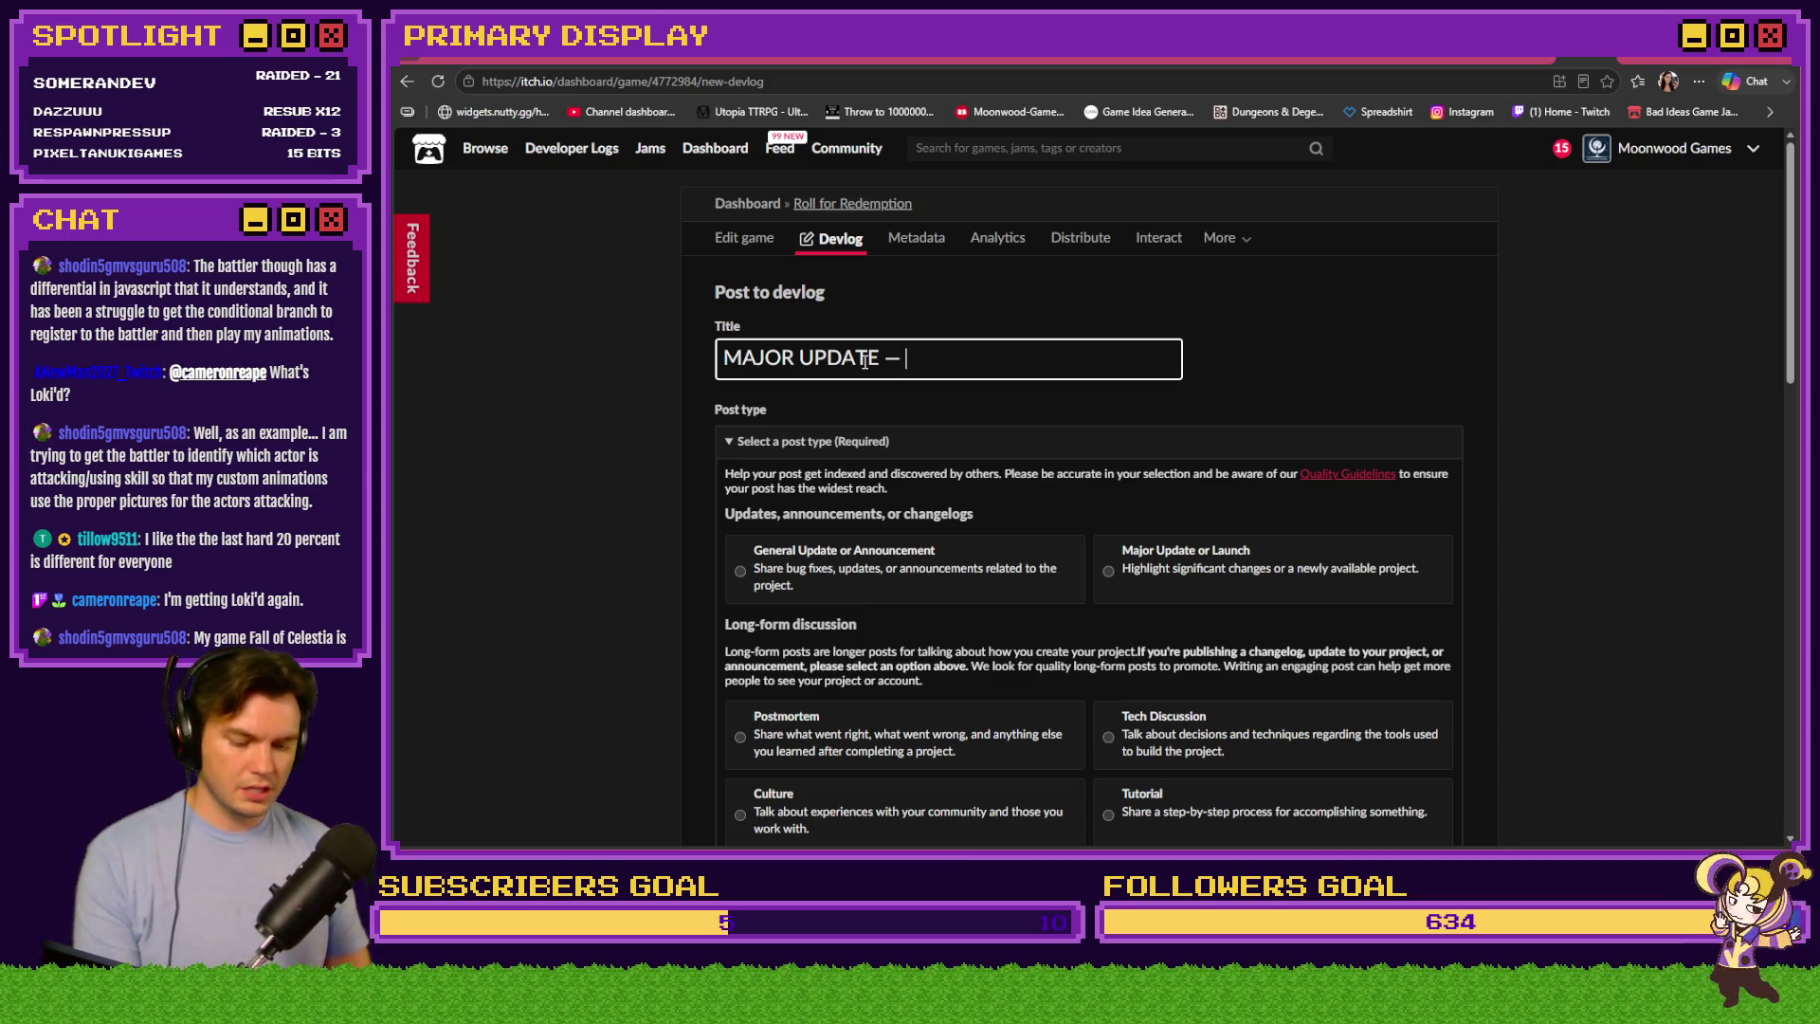
text( V)
key(BackSpace)
text(v)
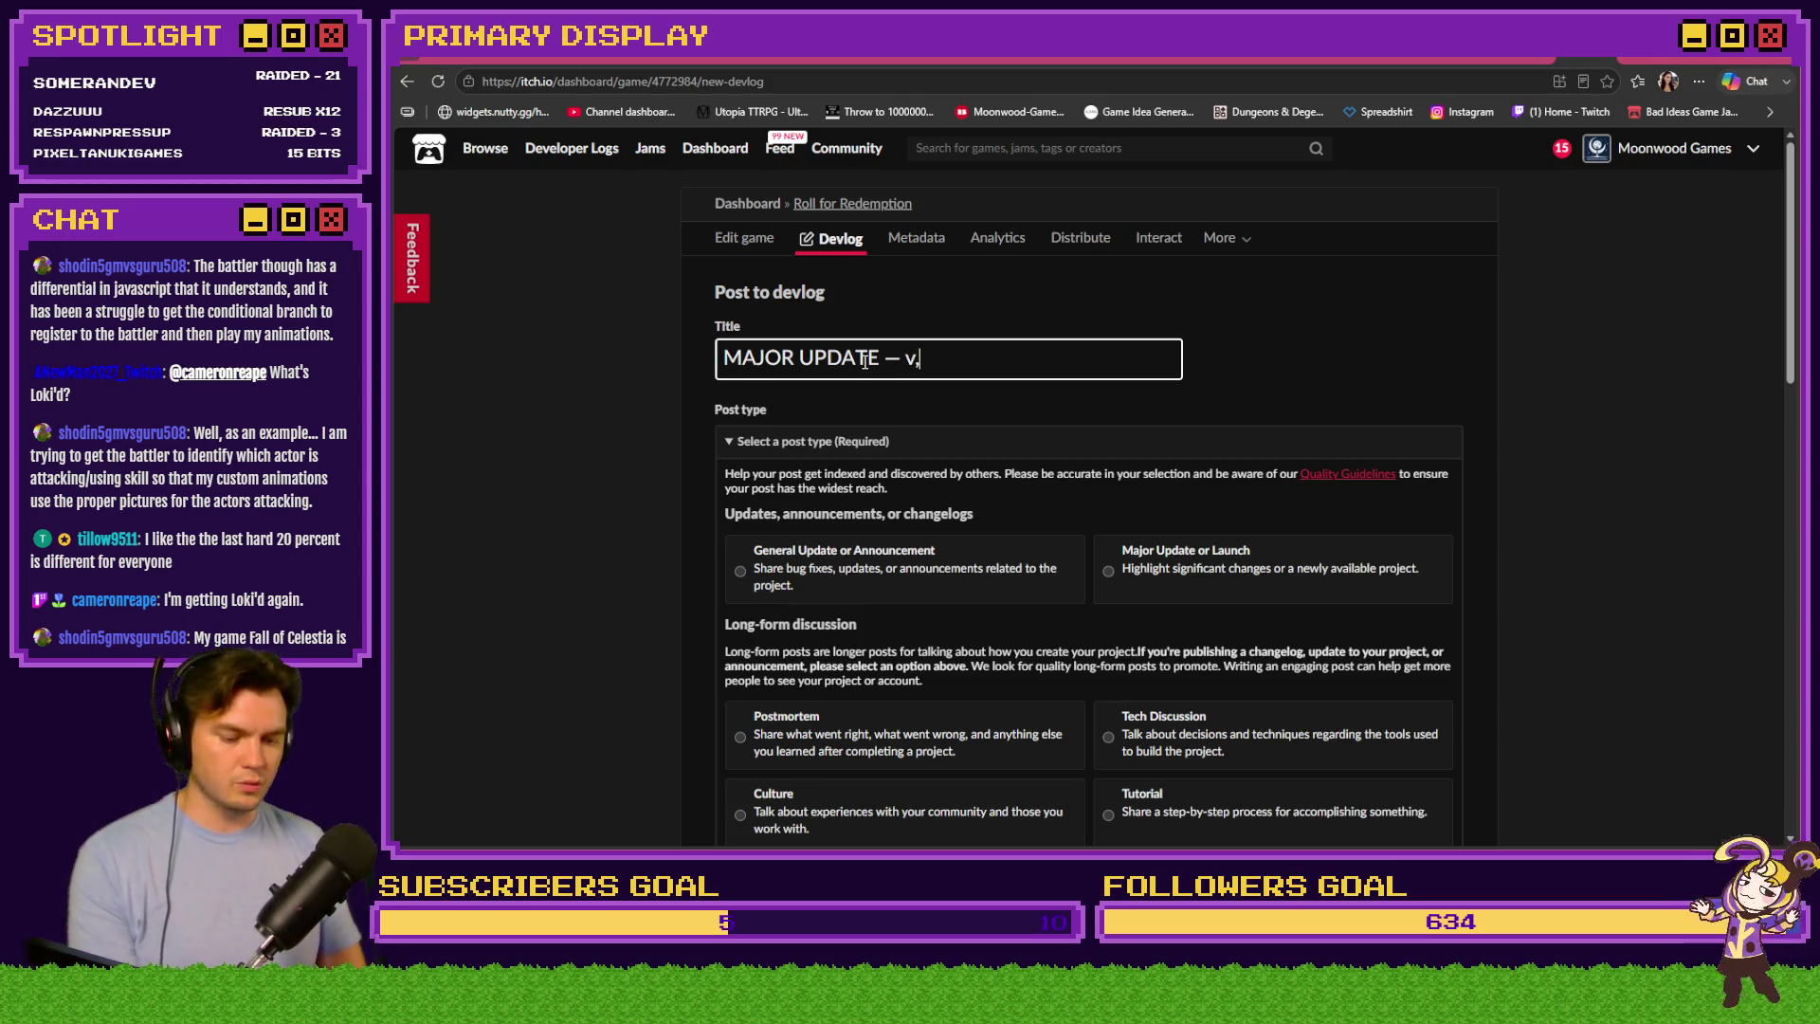
text(.0.6.0)
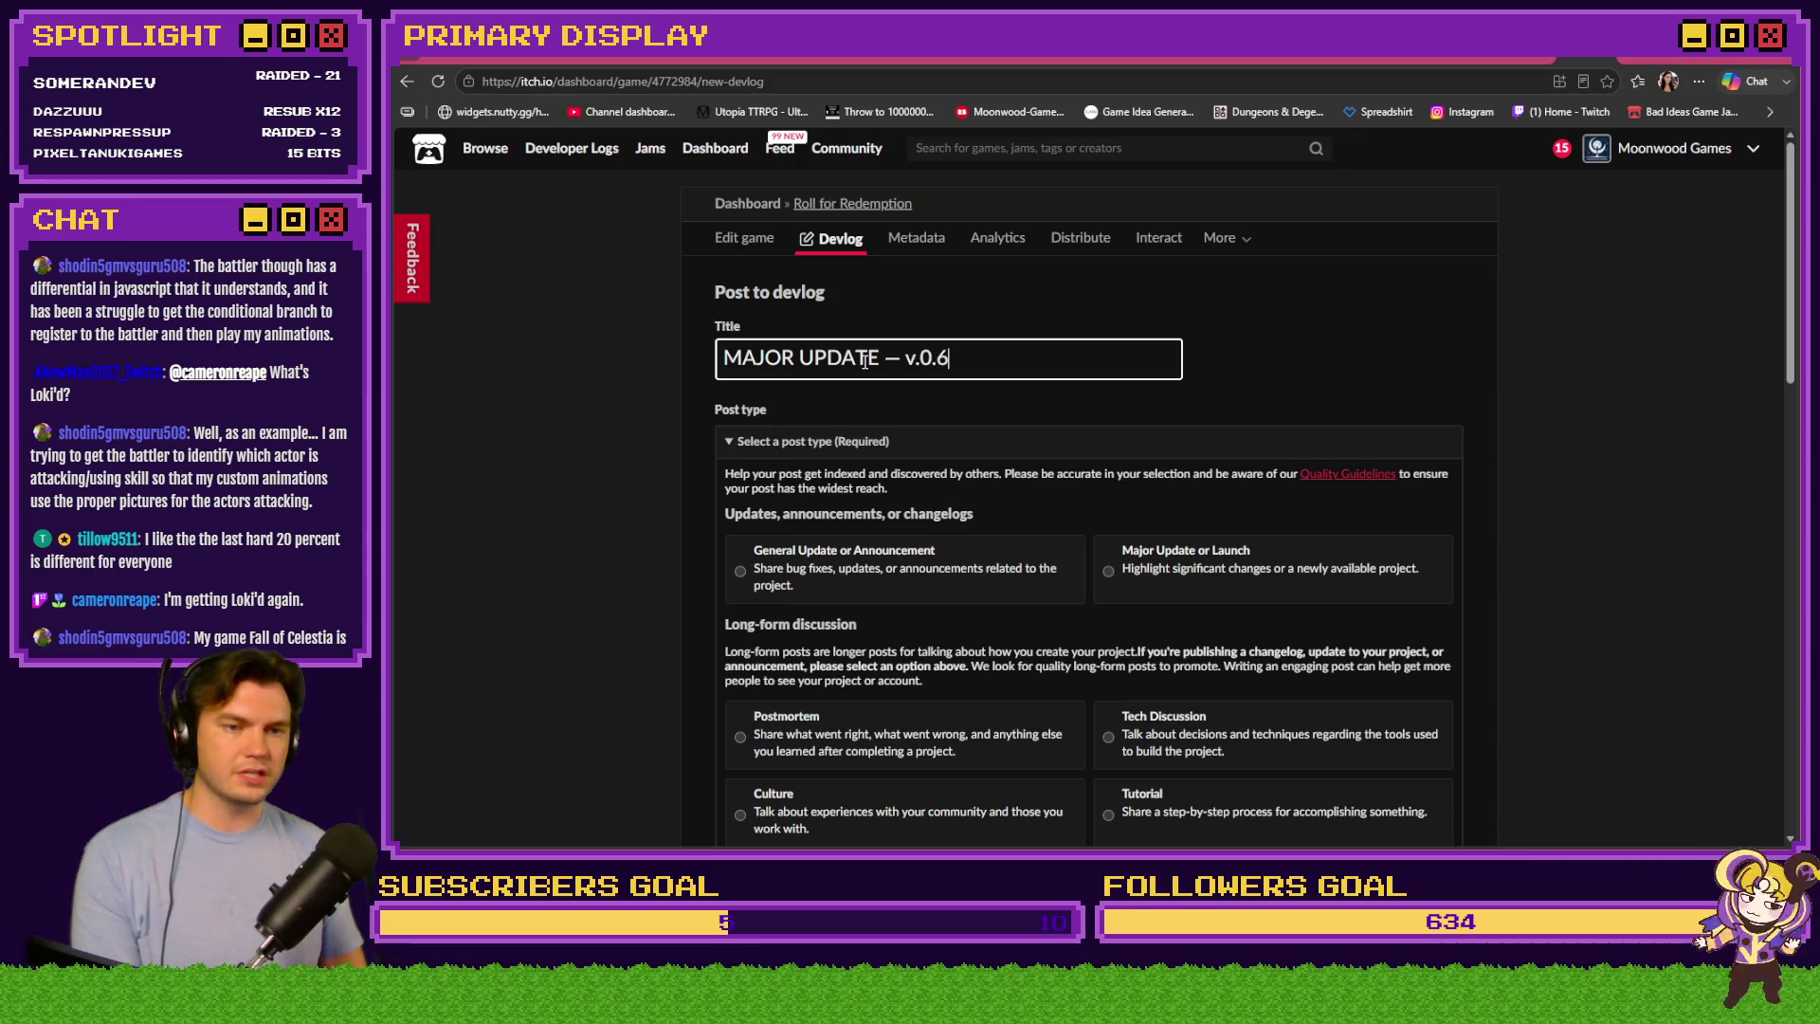
click(858, 576)
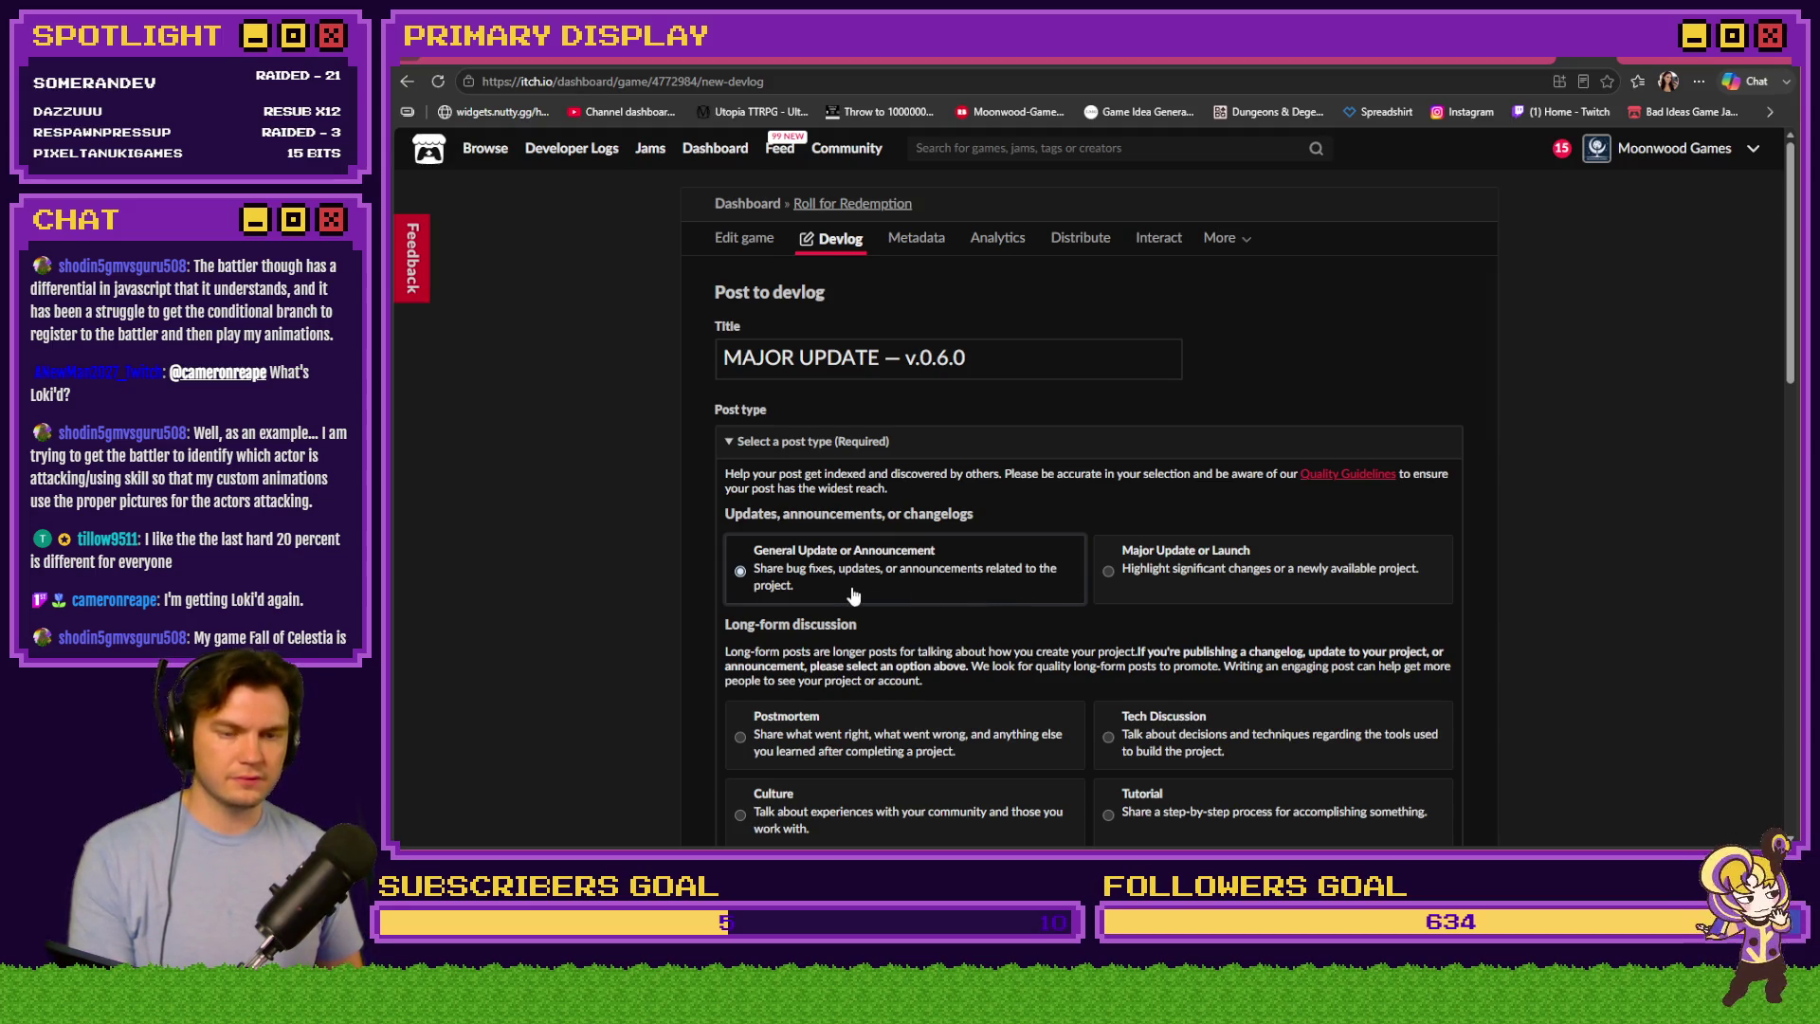
click(1185, 571)
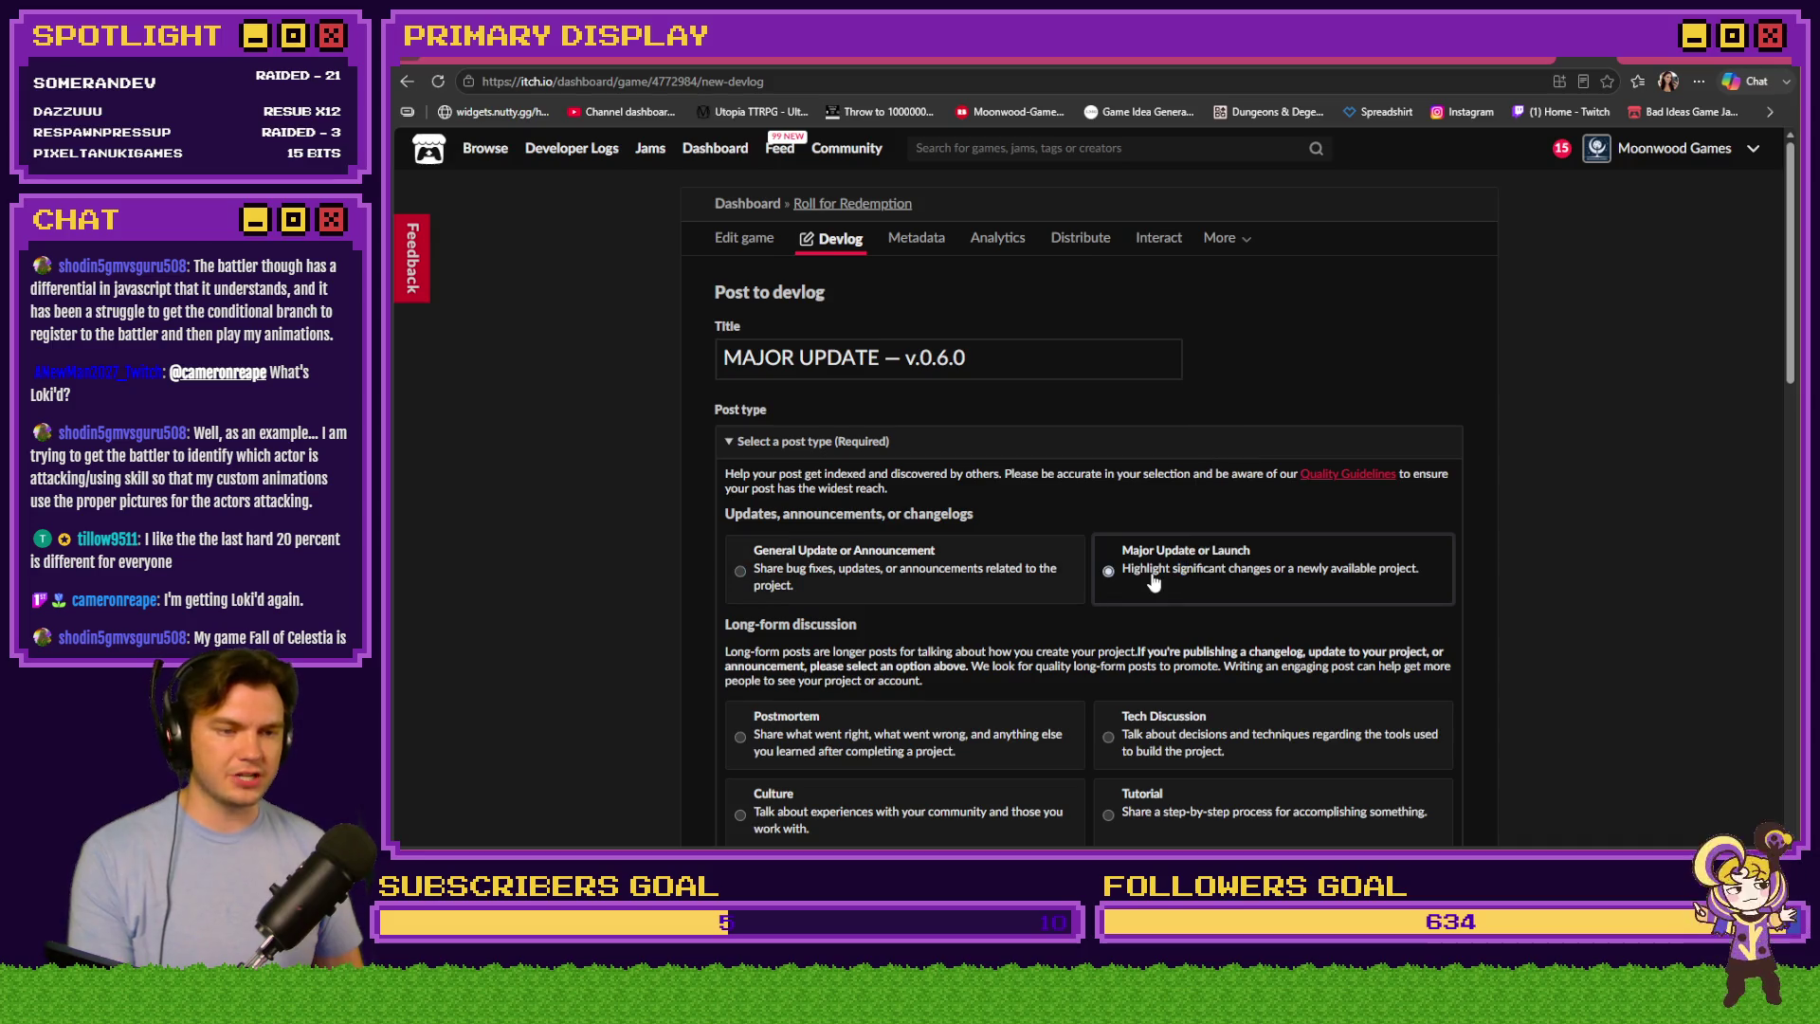
scroll(713, 557, down, 3)
Scroll to the devlog Content editor and begin typing 'Version 0.6.0 brings some major new updates…'
scroll(607, 555, down, 5)
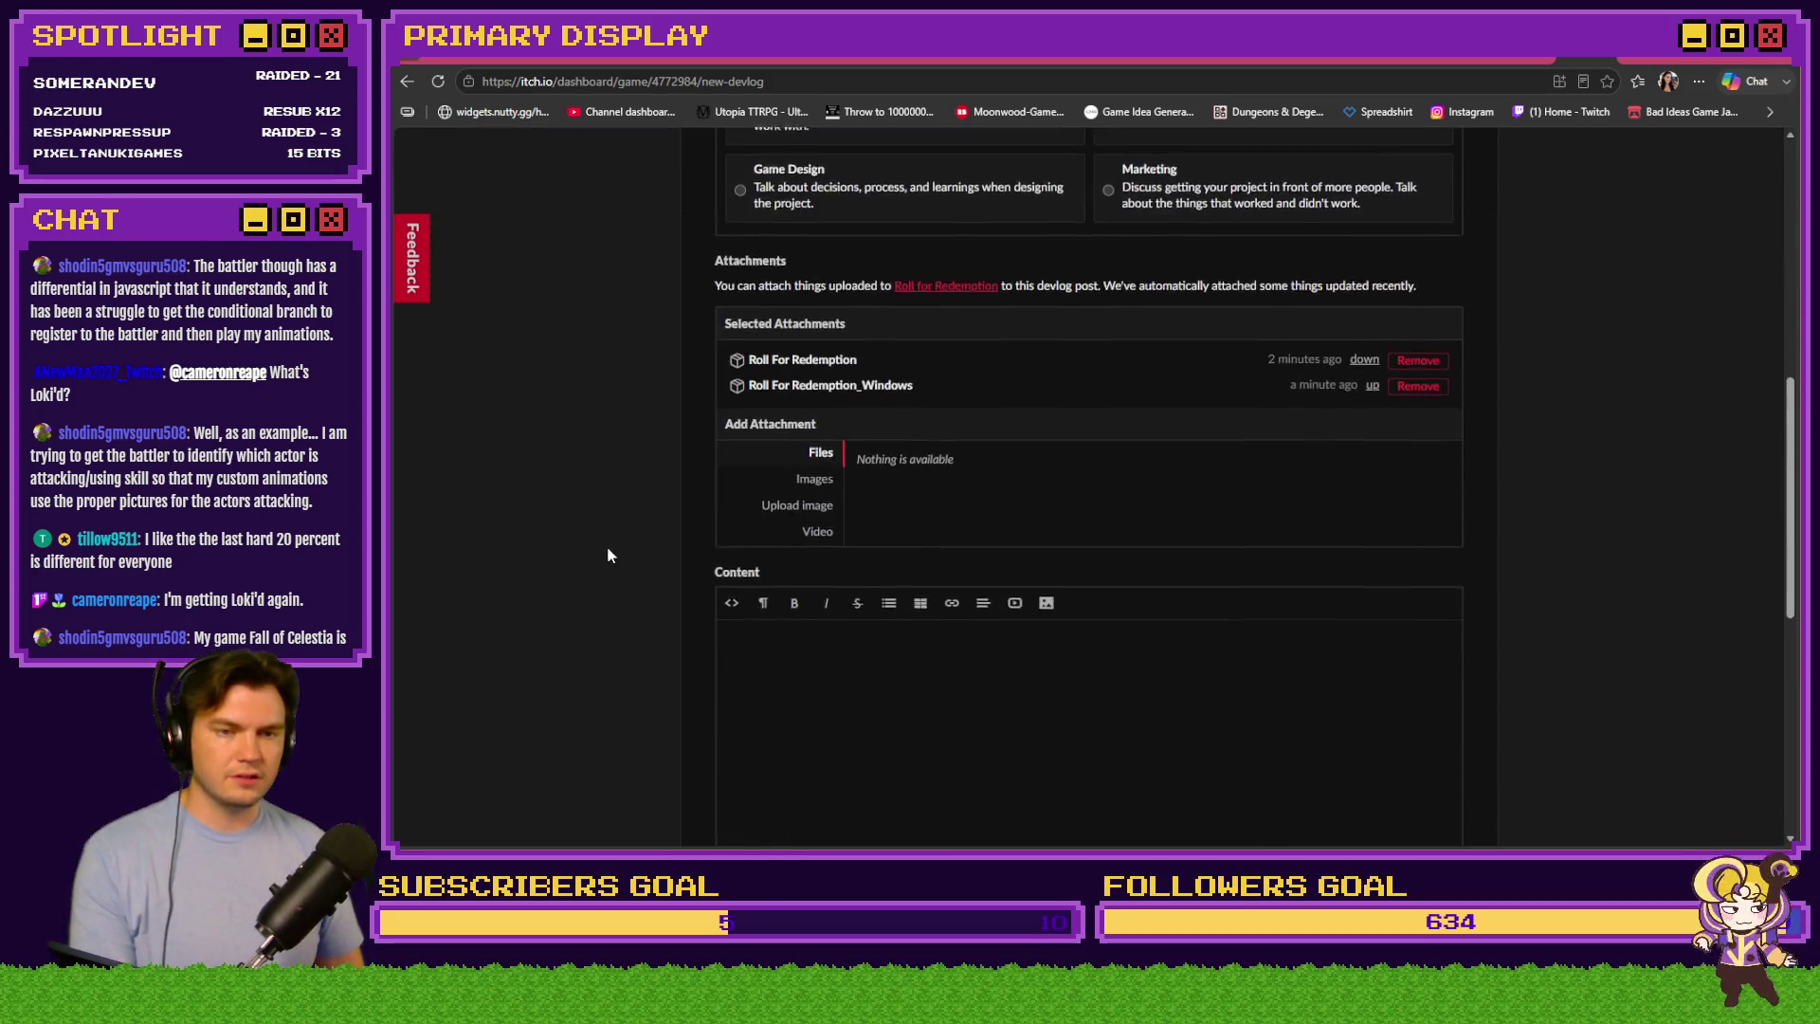
click(854, 592)
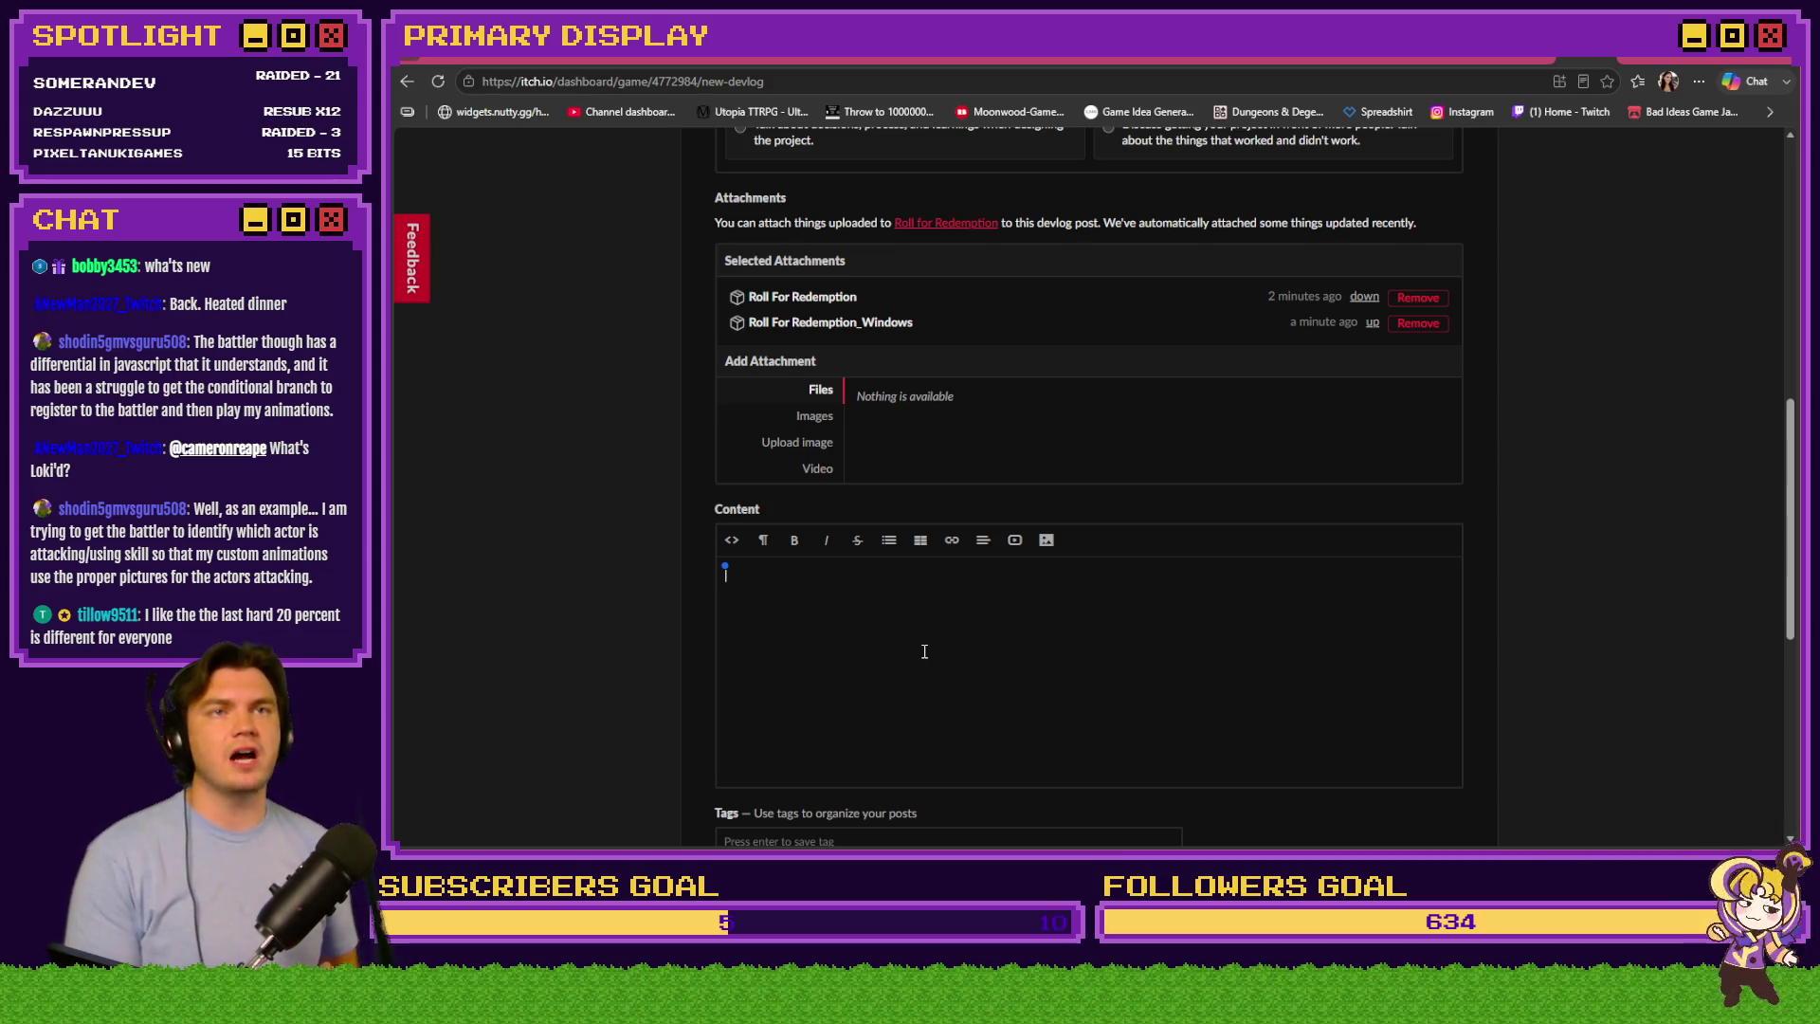
click(925, 651)
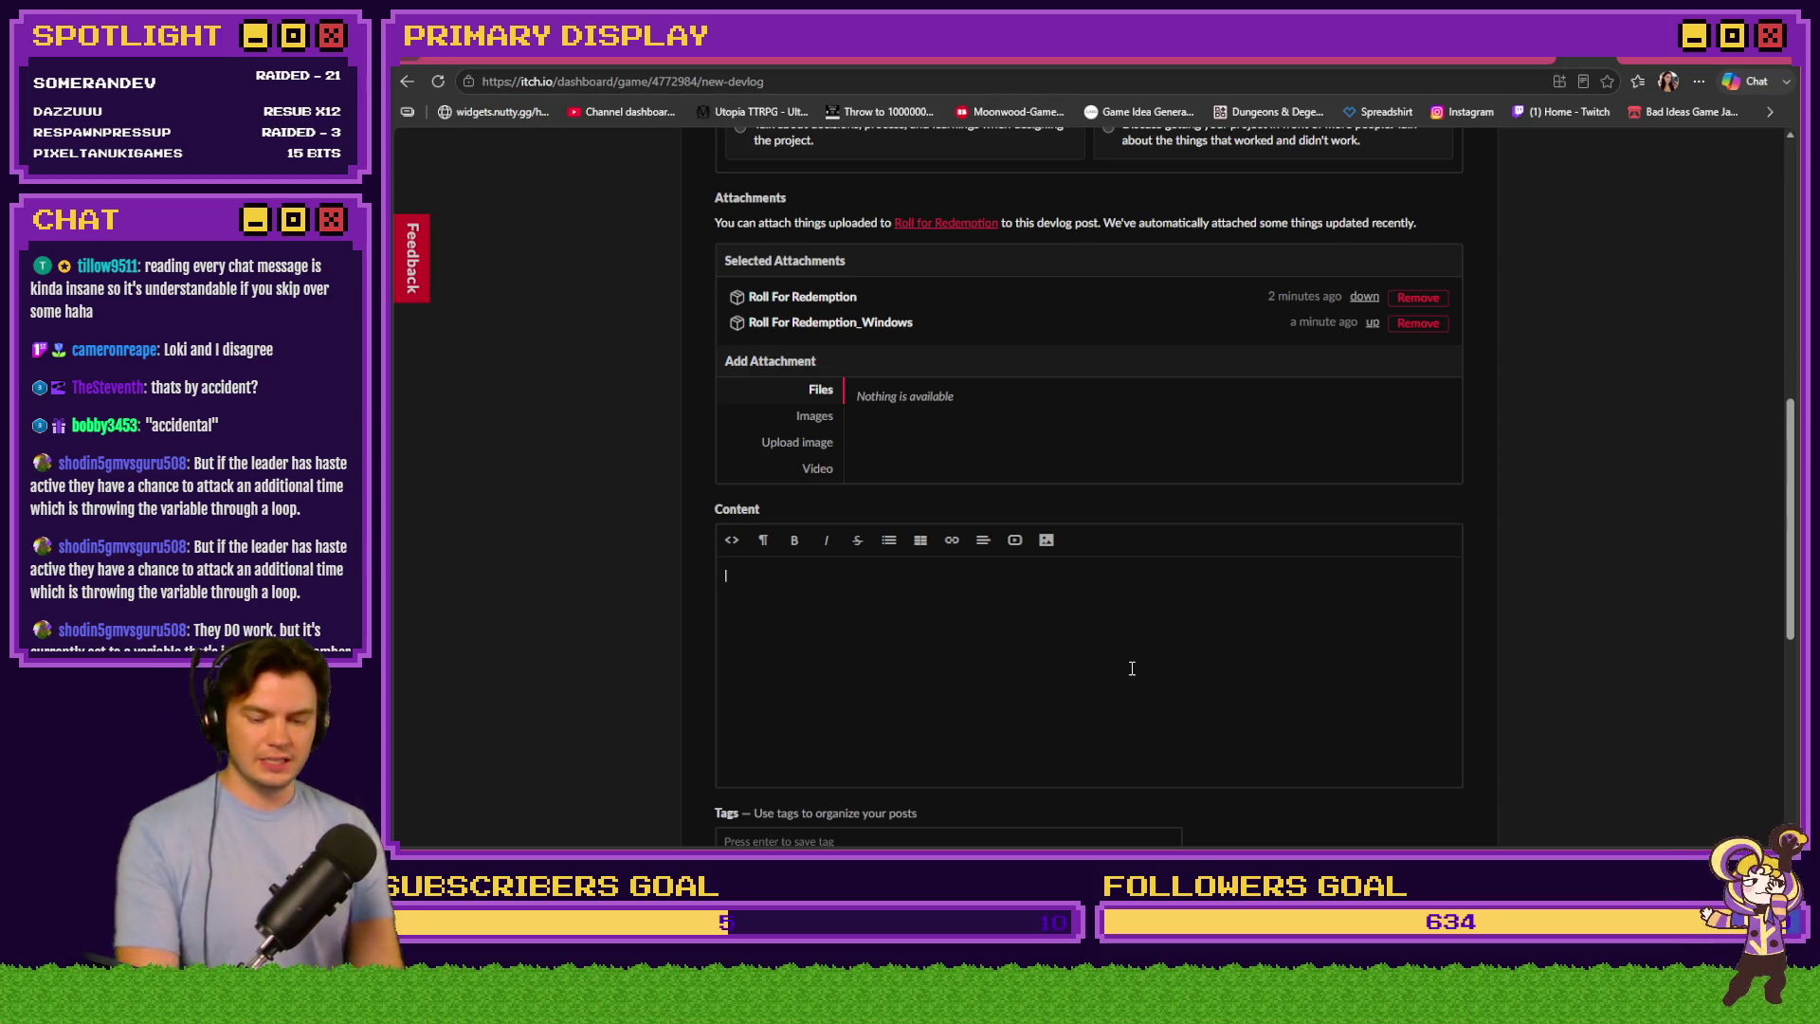
text(Version 0.)
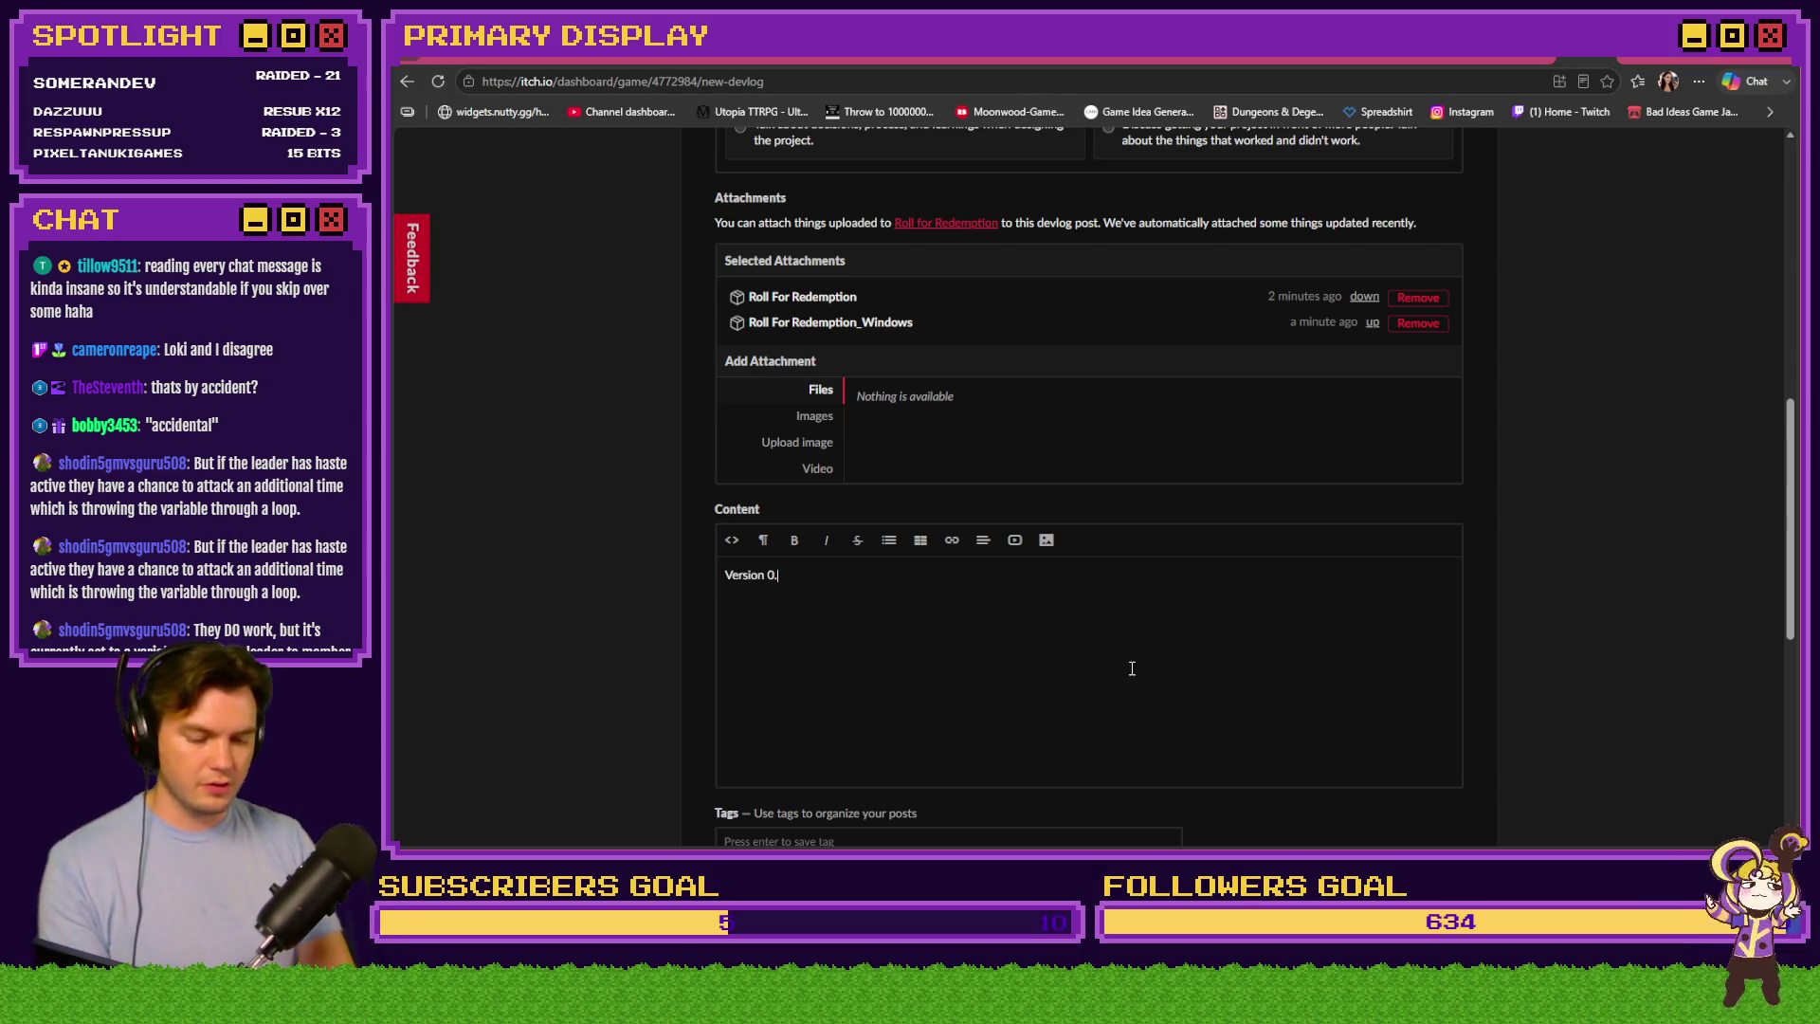
text(6.0 brin)
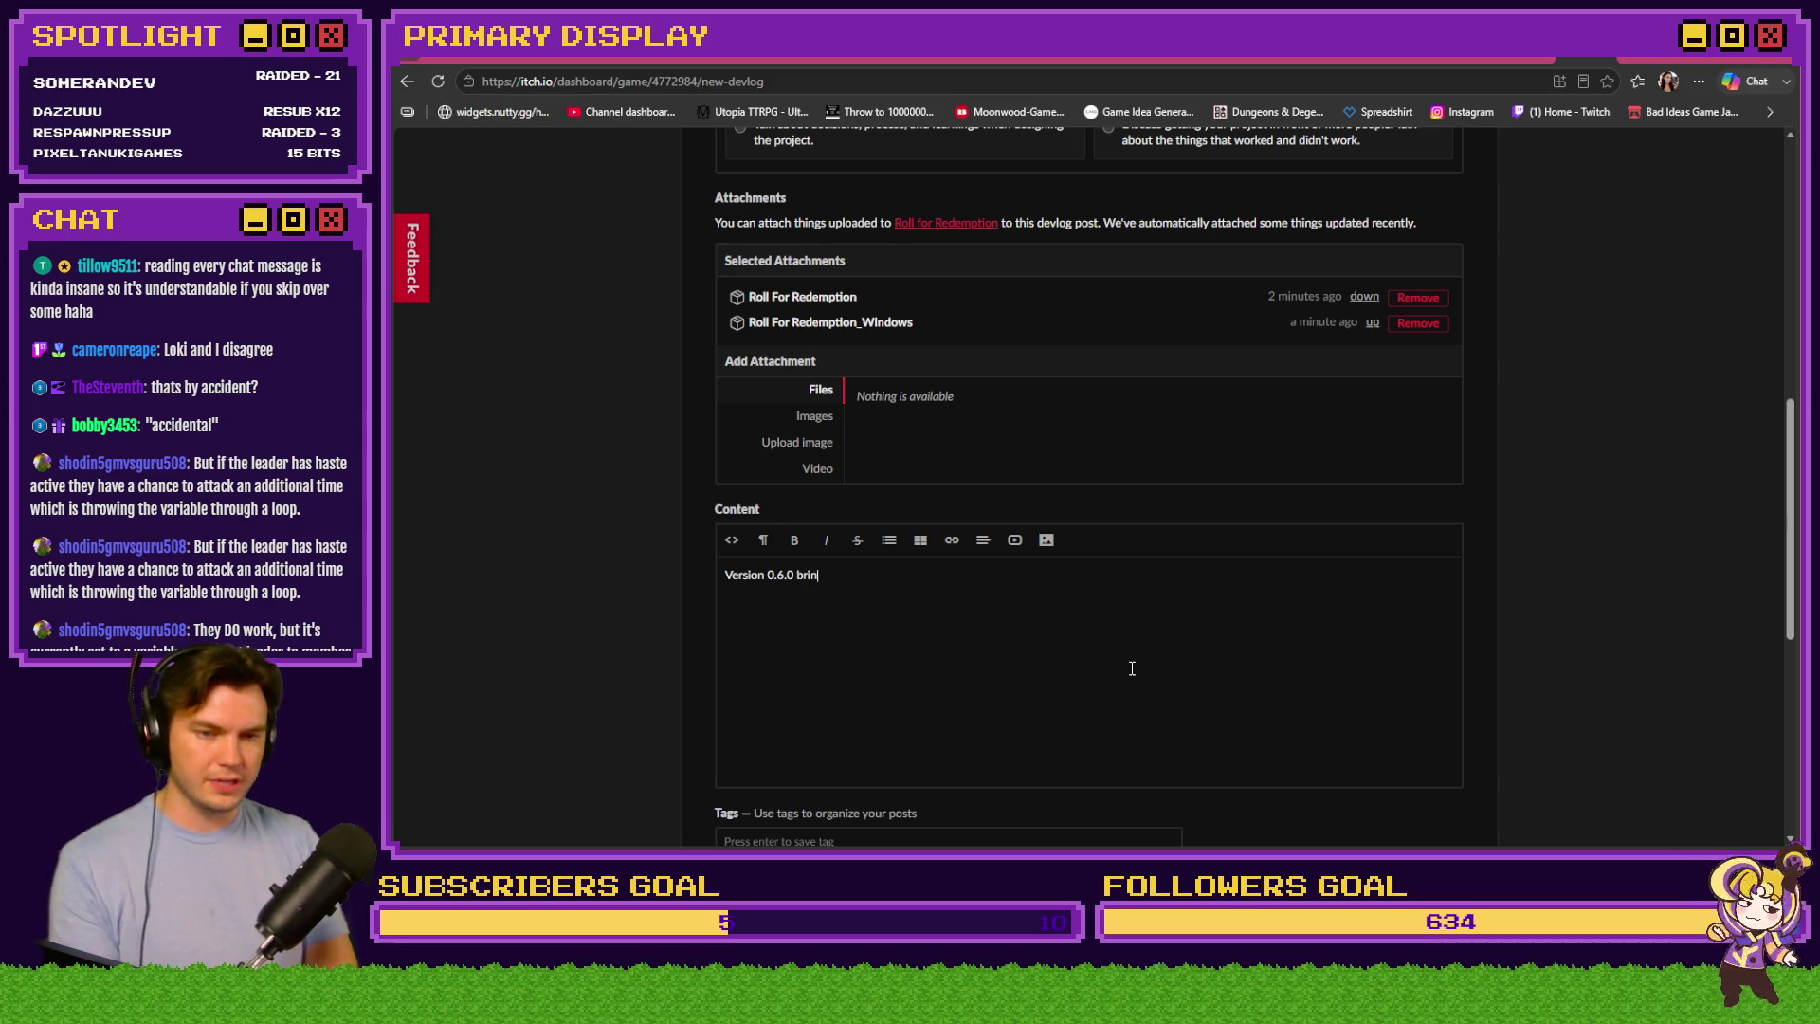
text(gs some major new)
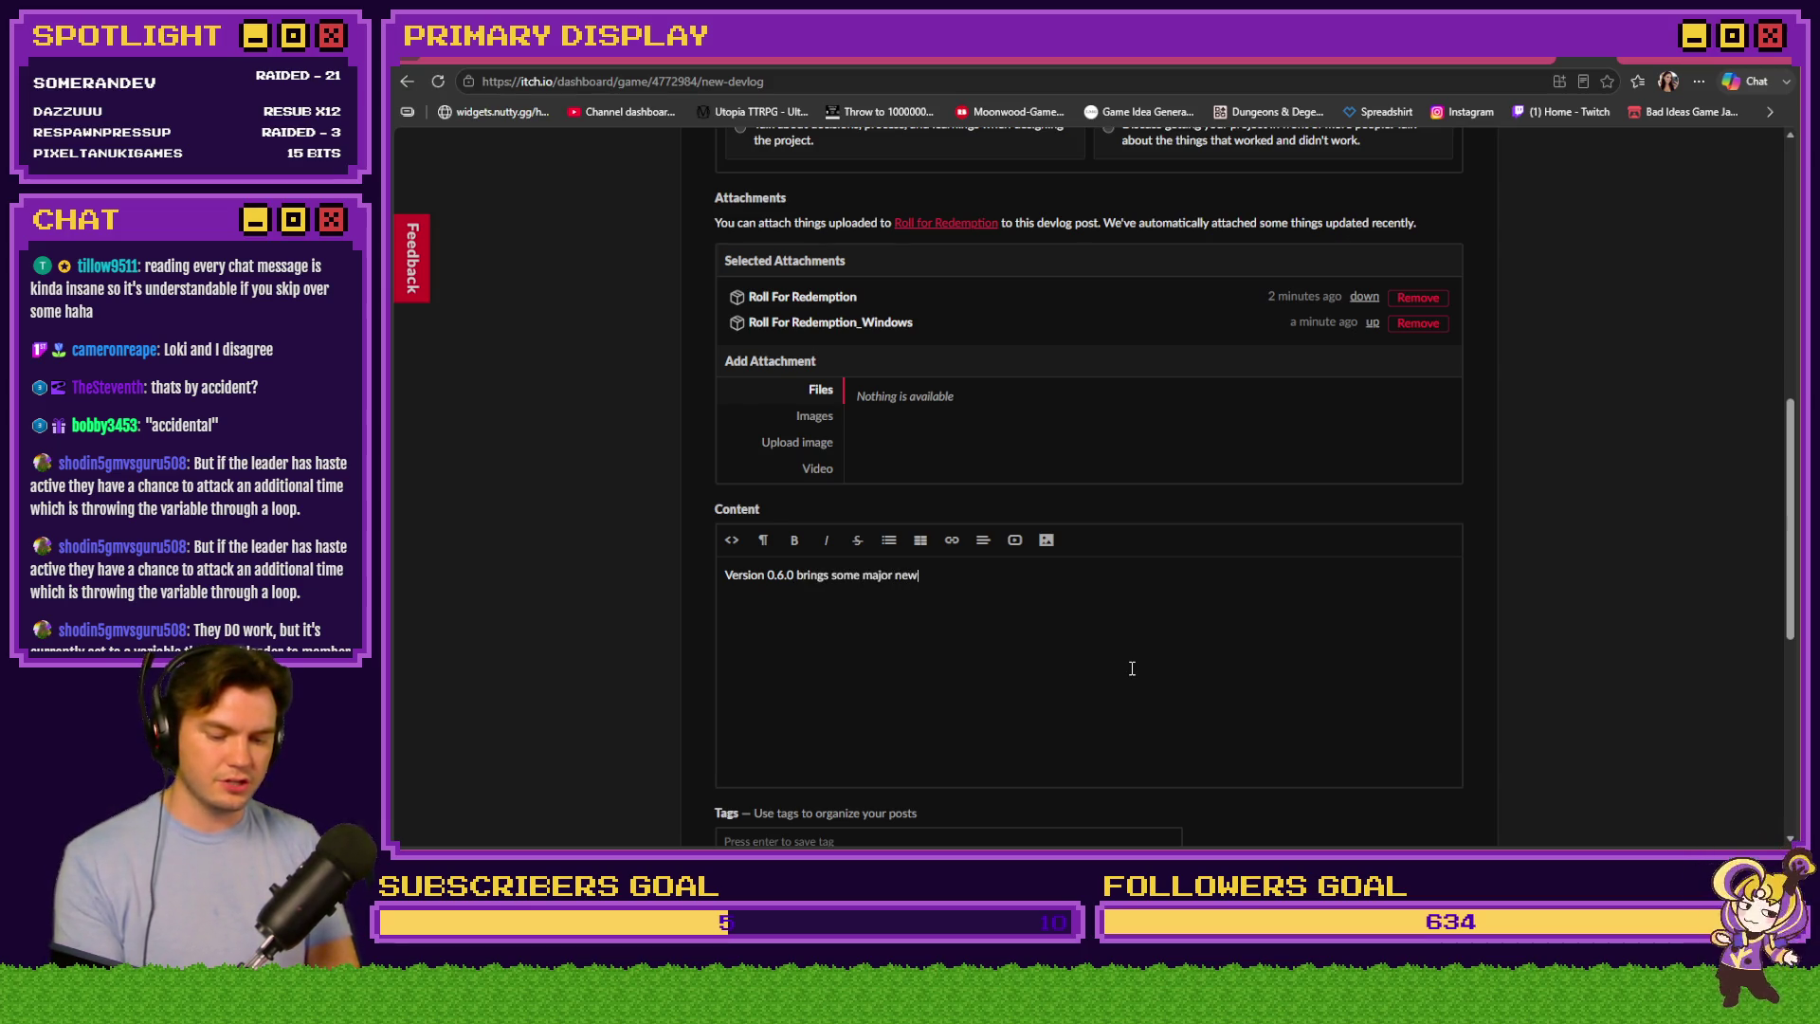
text( updates and)
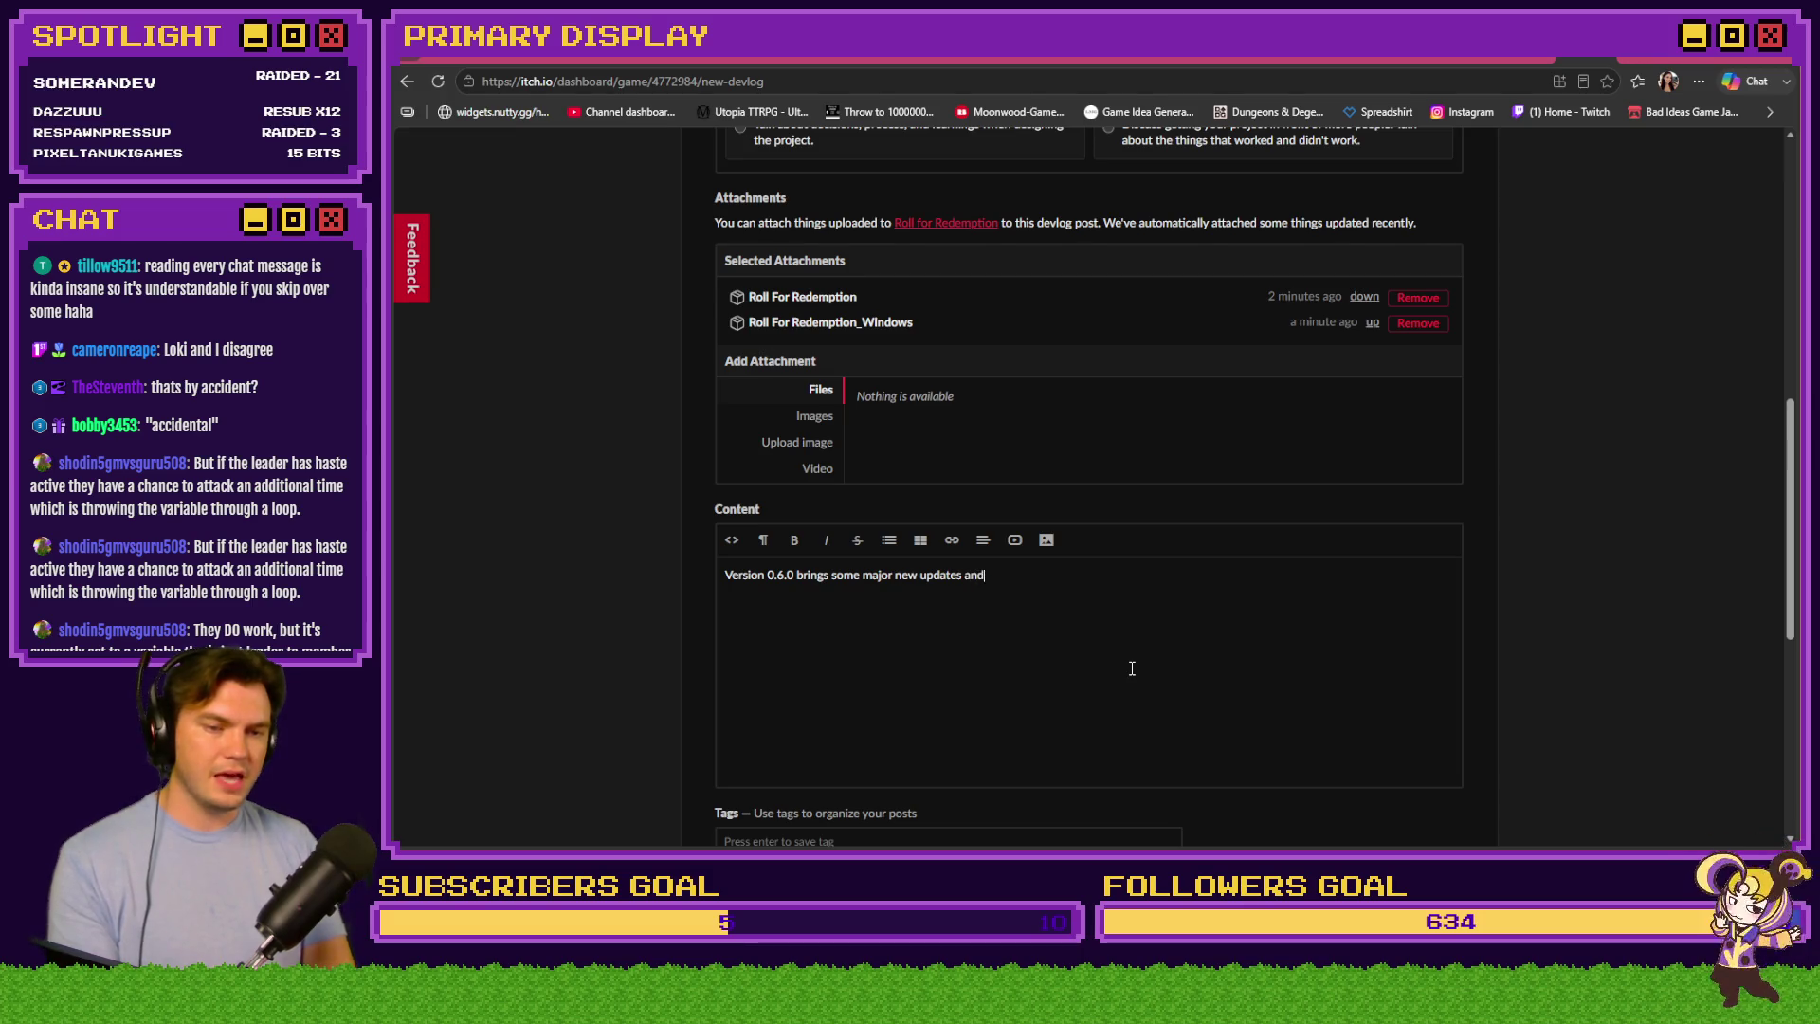
text( some huge )
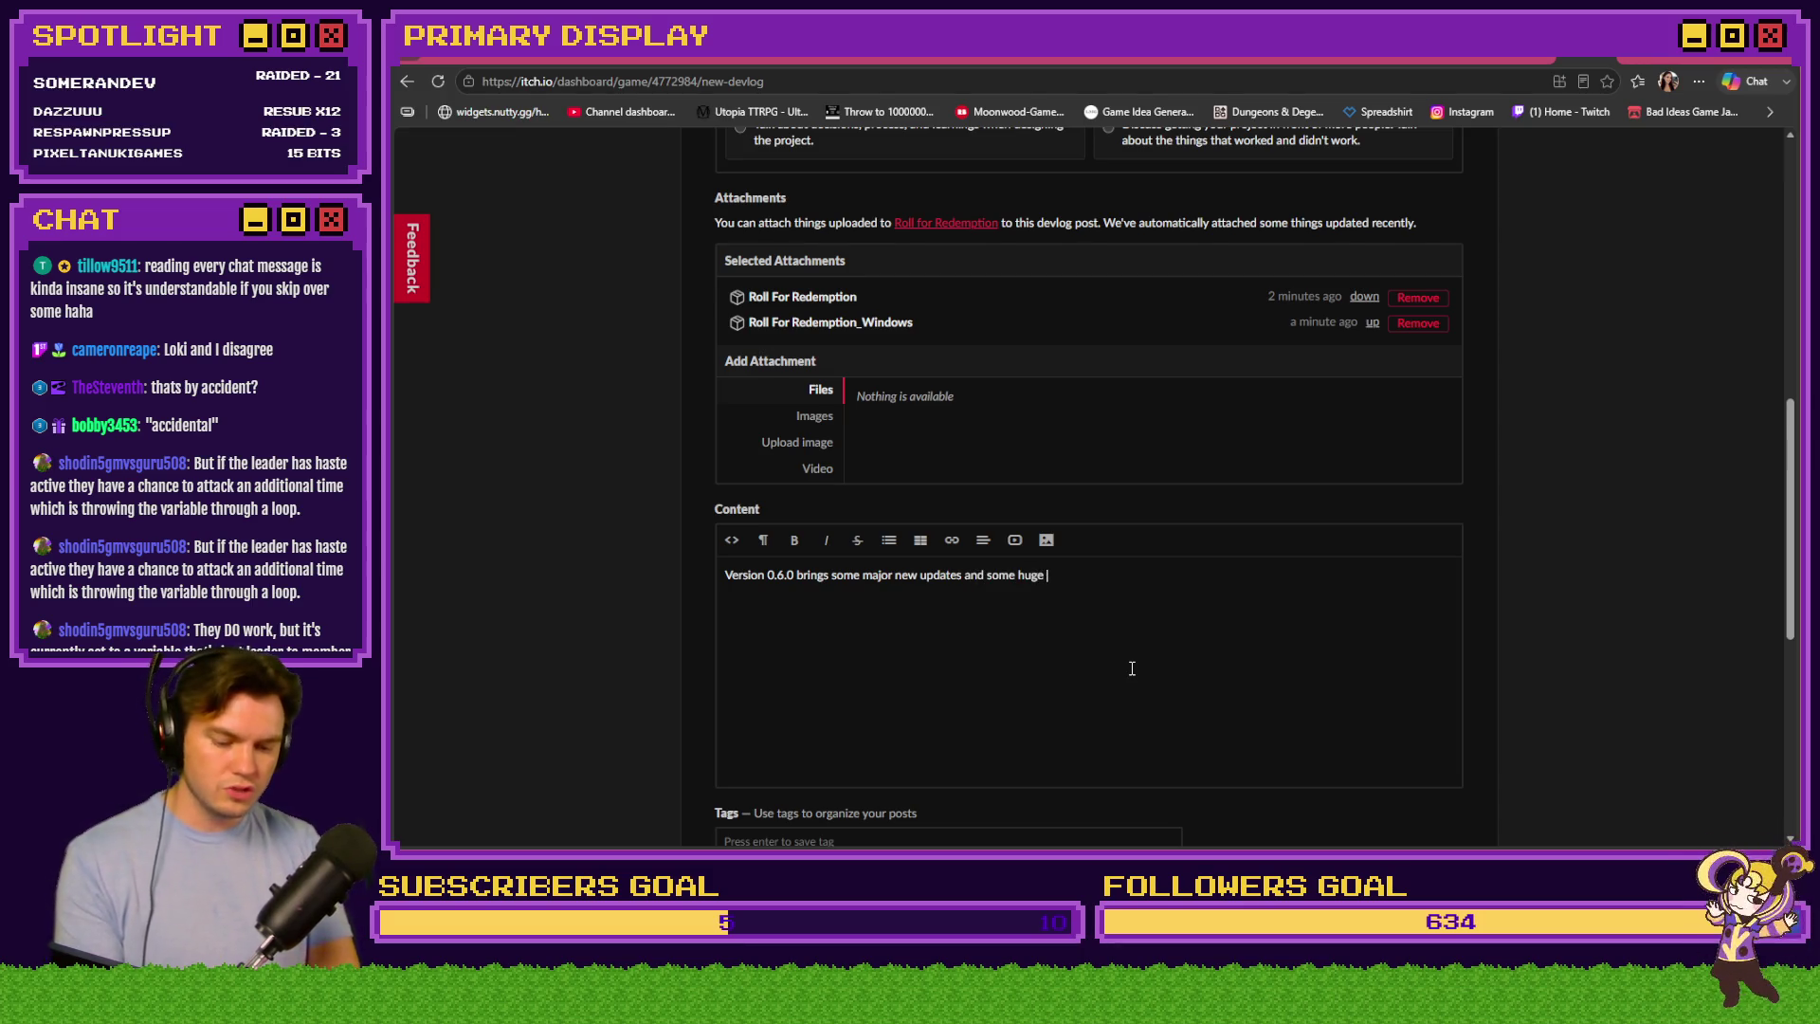
text(bug fixes! )
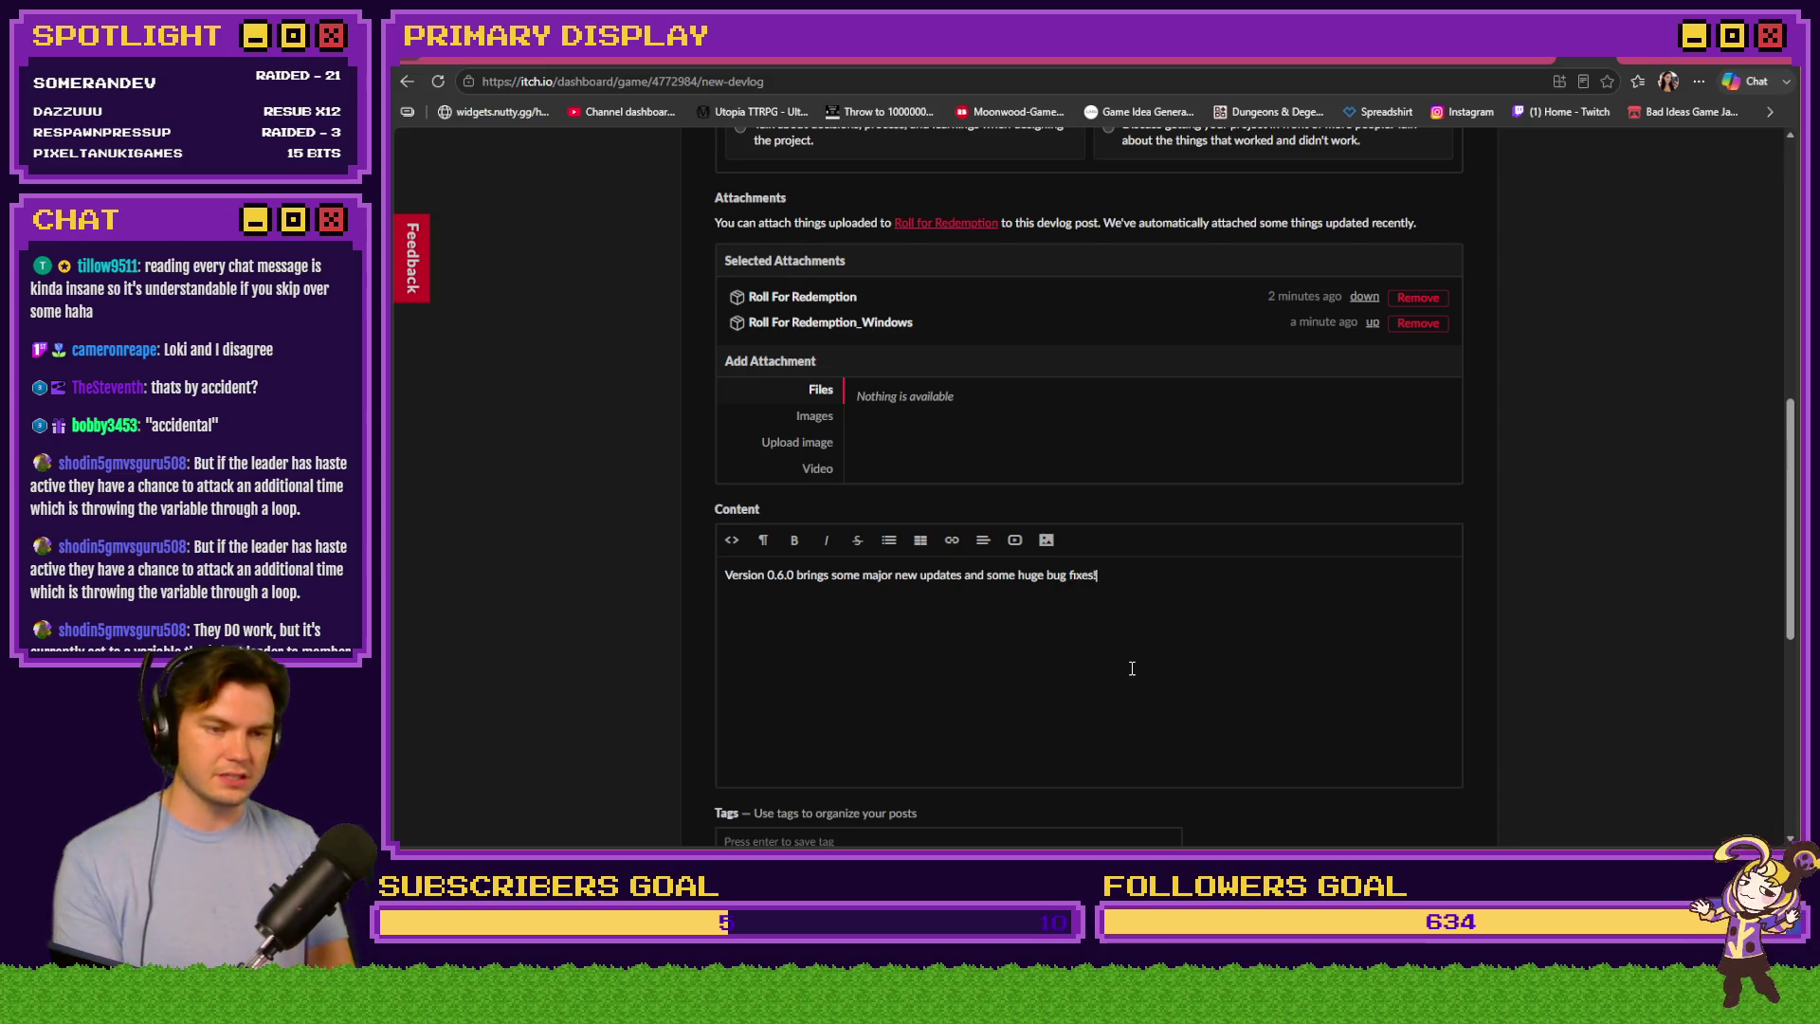
text(All are de)
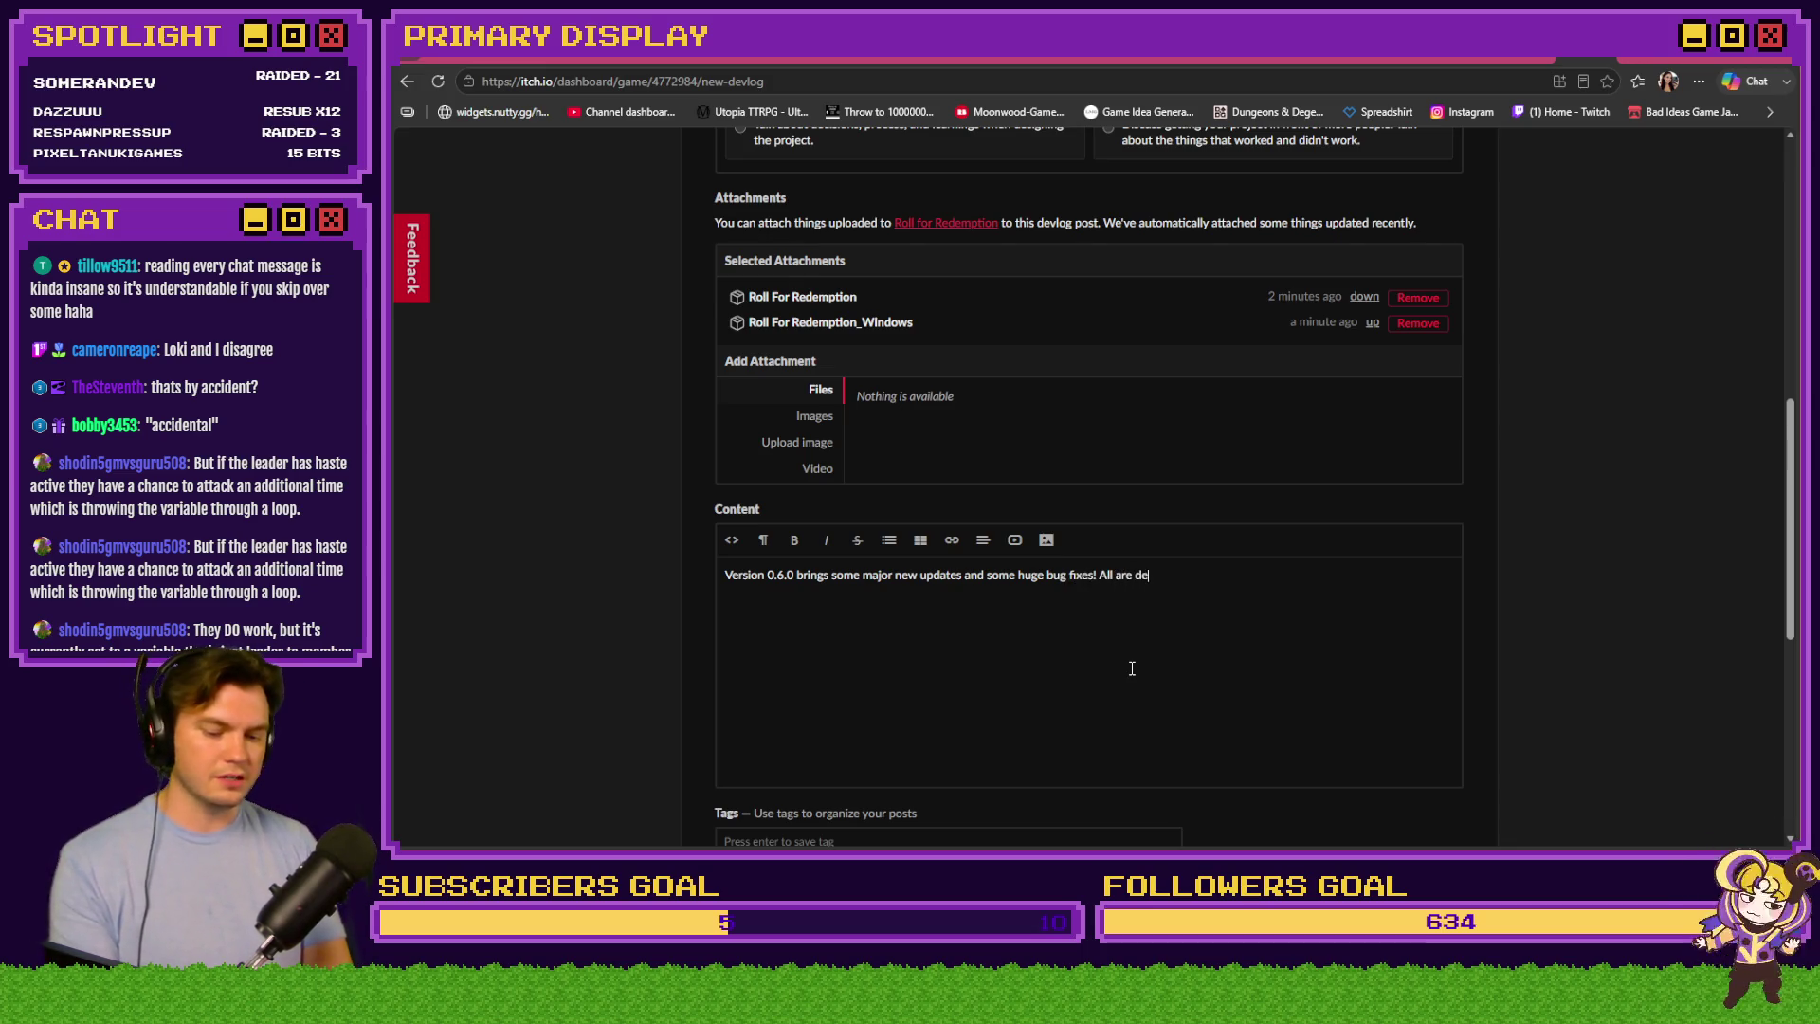
text(tailed below)
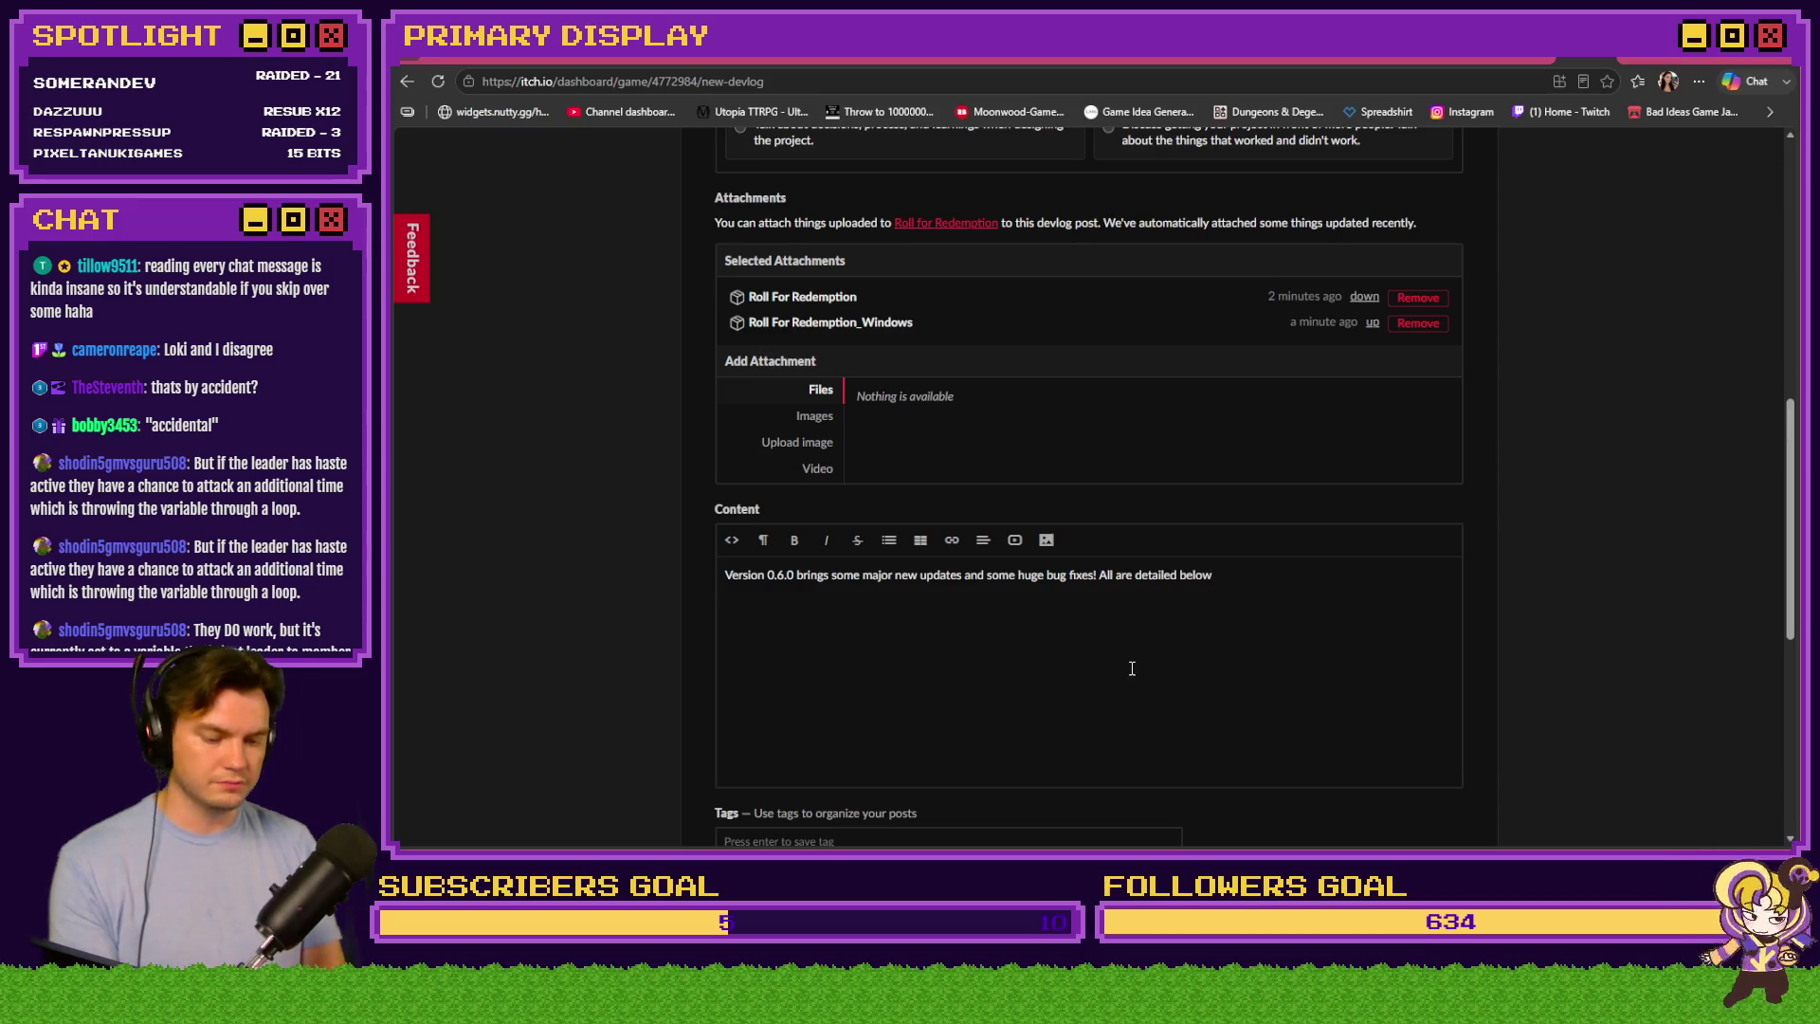
text(:)
End the intro line and paste the New Features patch notes beneath it, removing the blank line
key(Return)
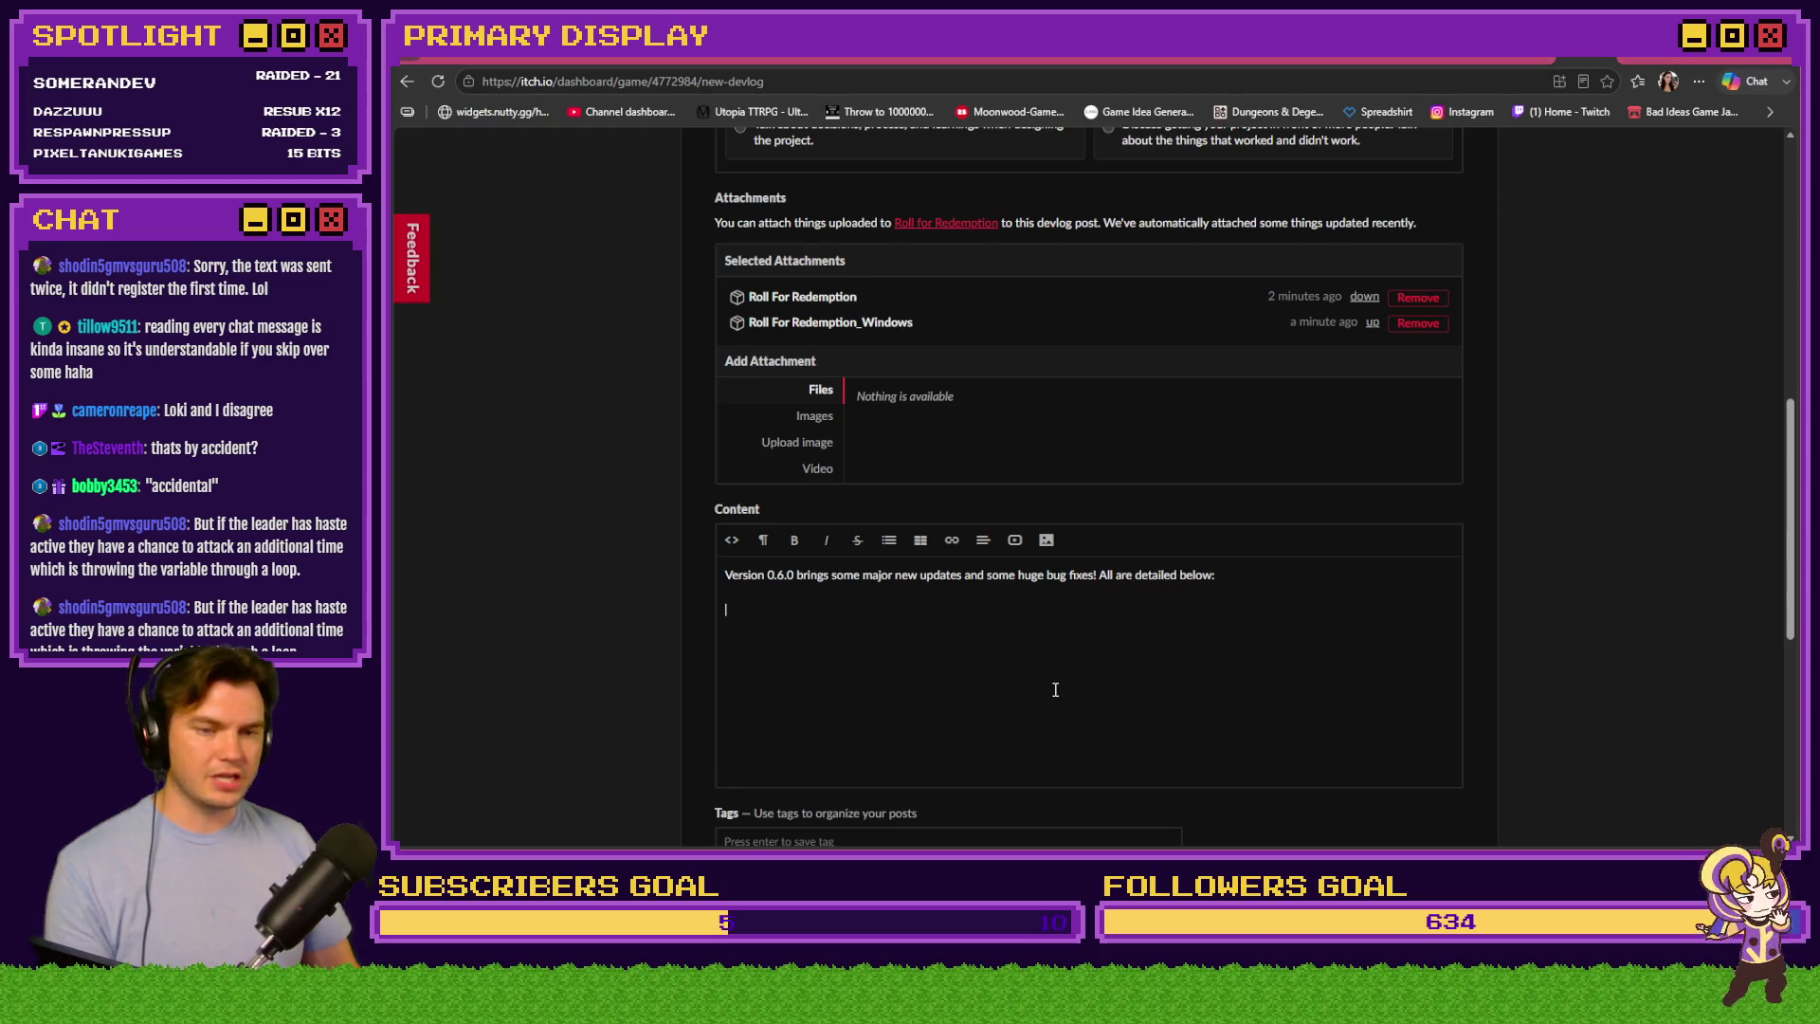
key(ctrl+v)
key(BackSpace)
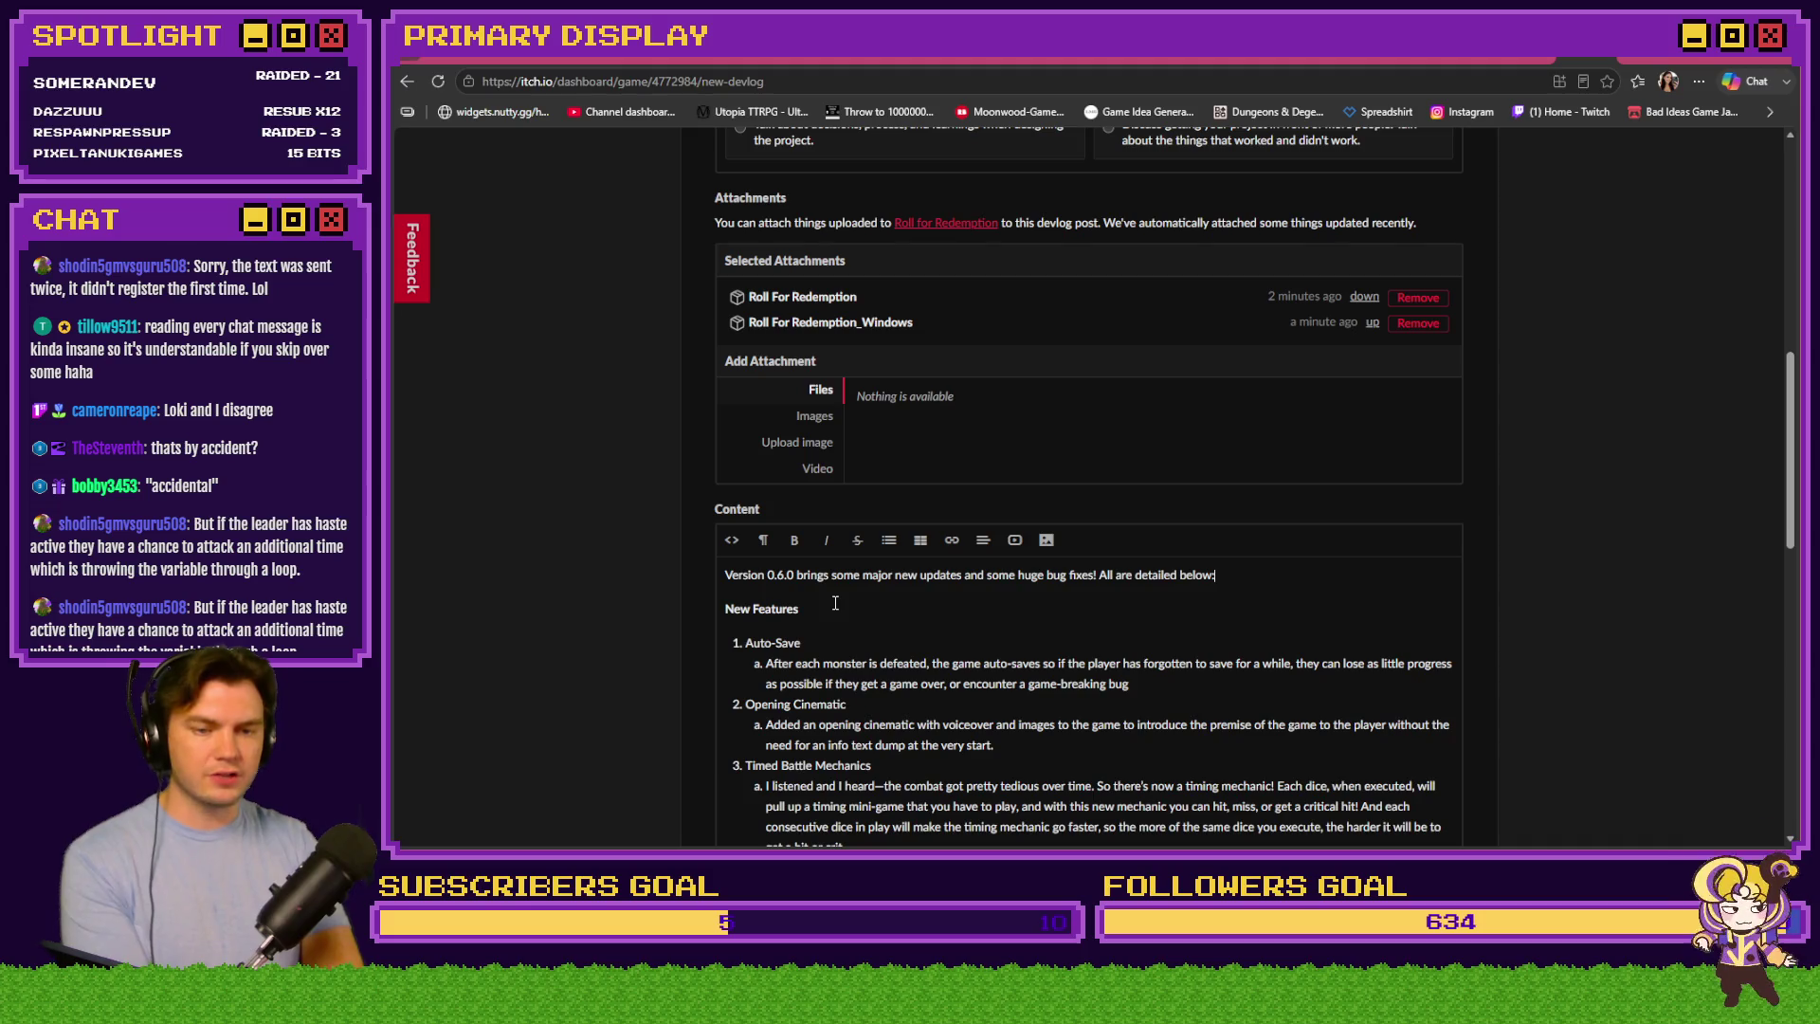
scroll(692, 621, down, 2)
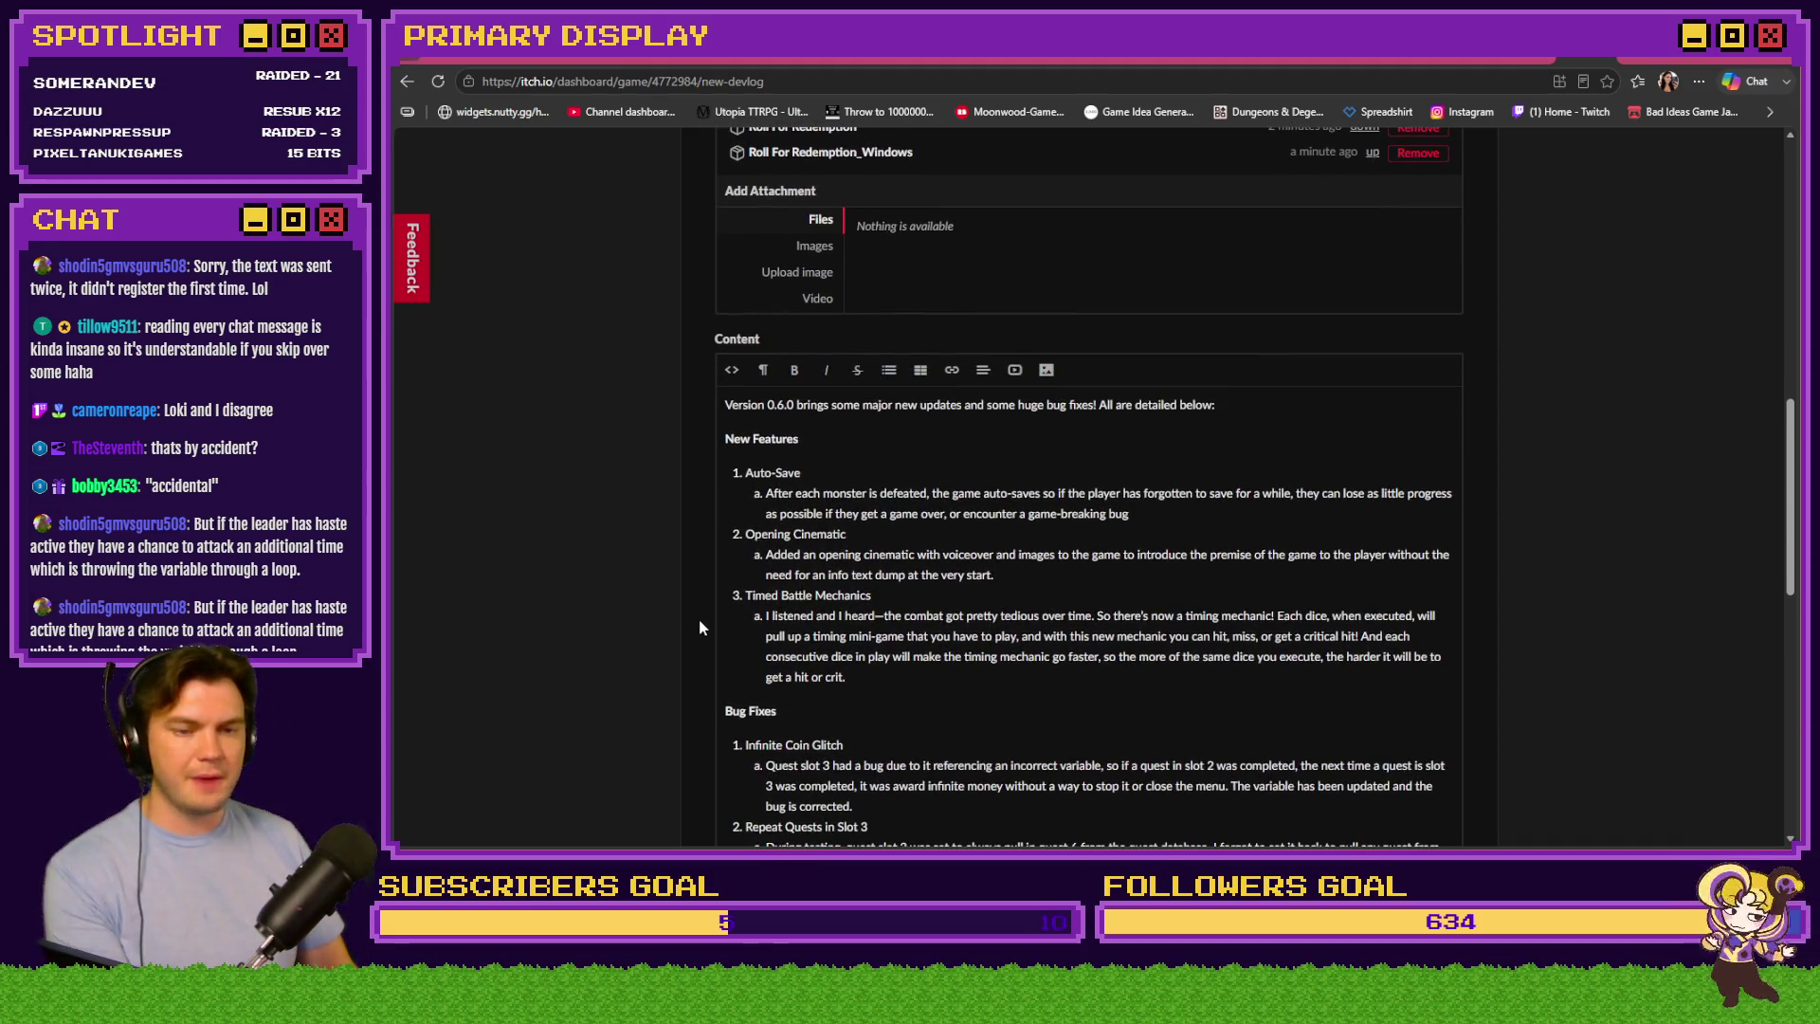
scroll(687, 560, down, 2)
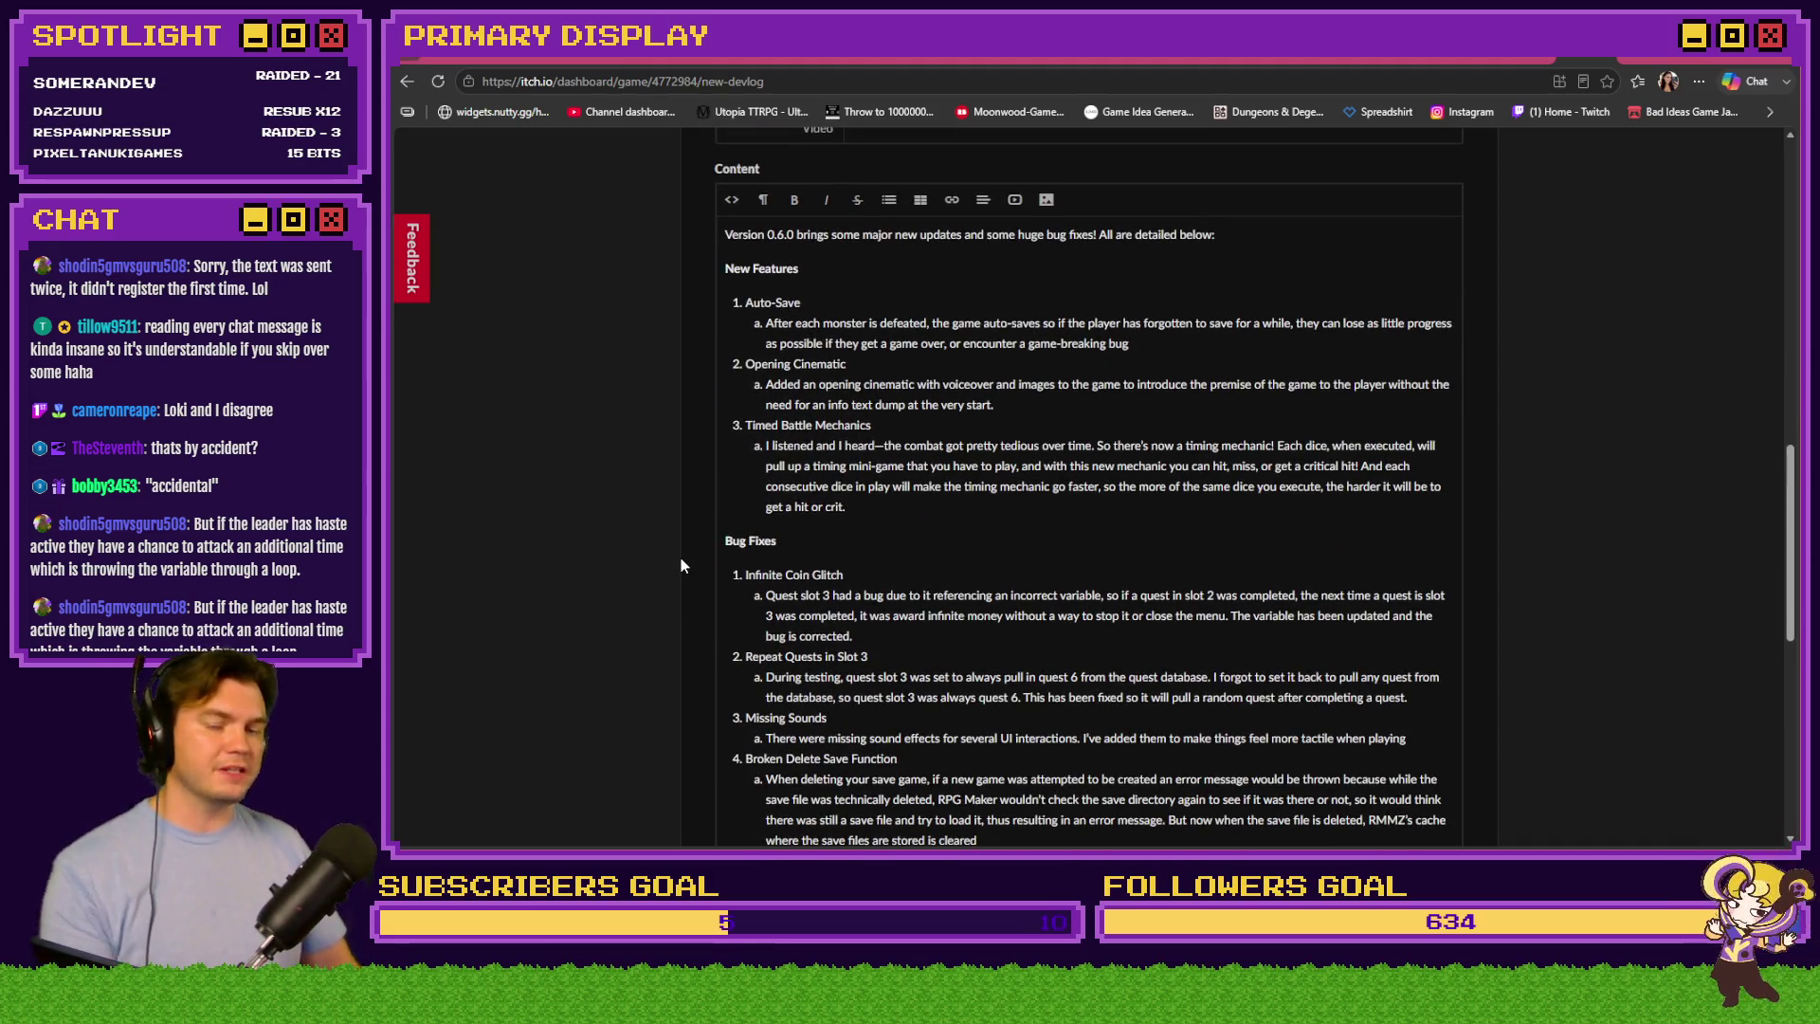
scroll(681, 561, down, 1)
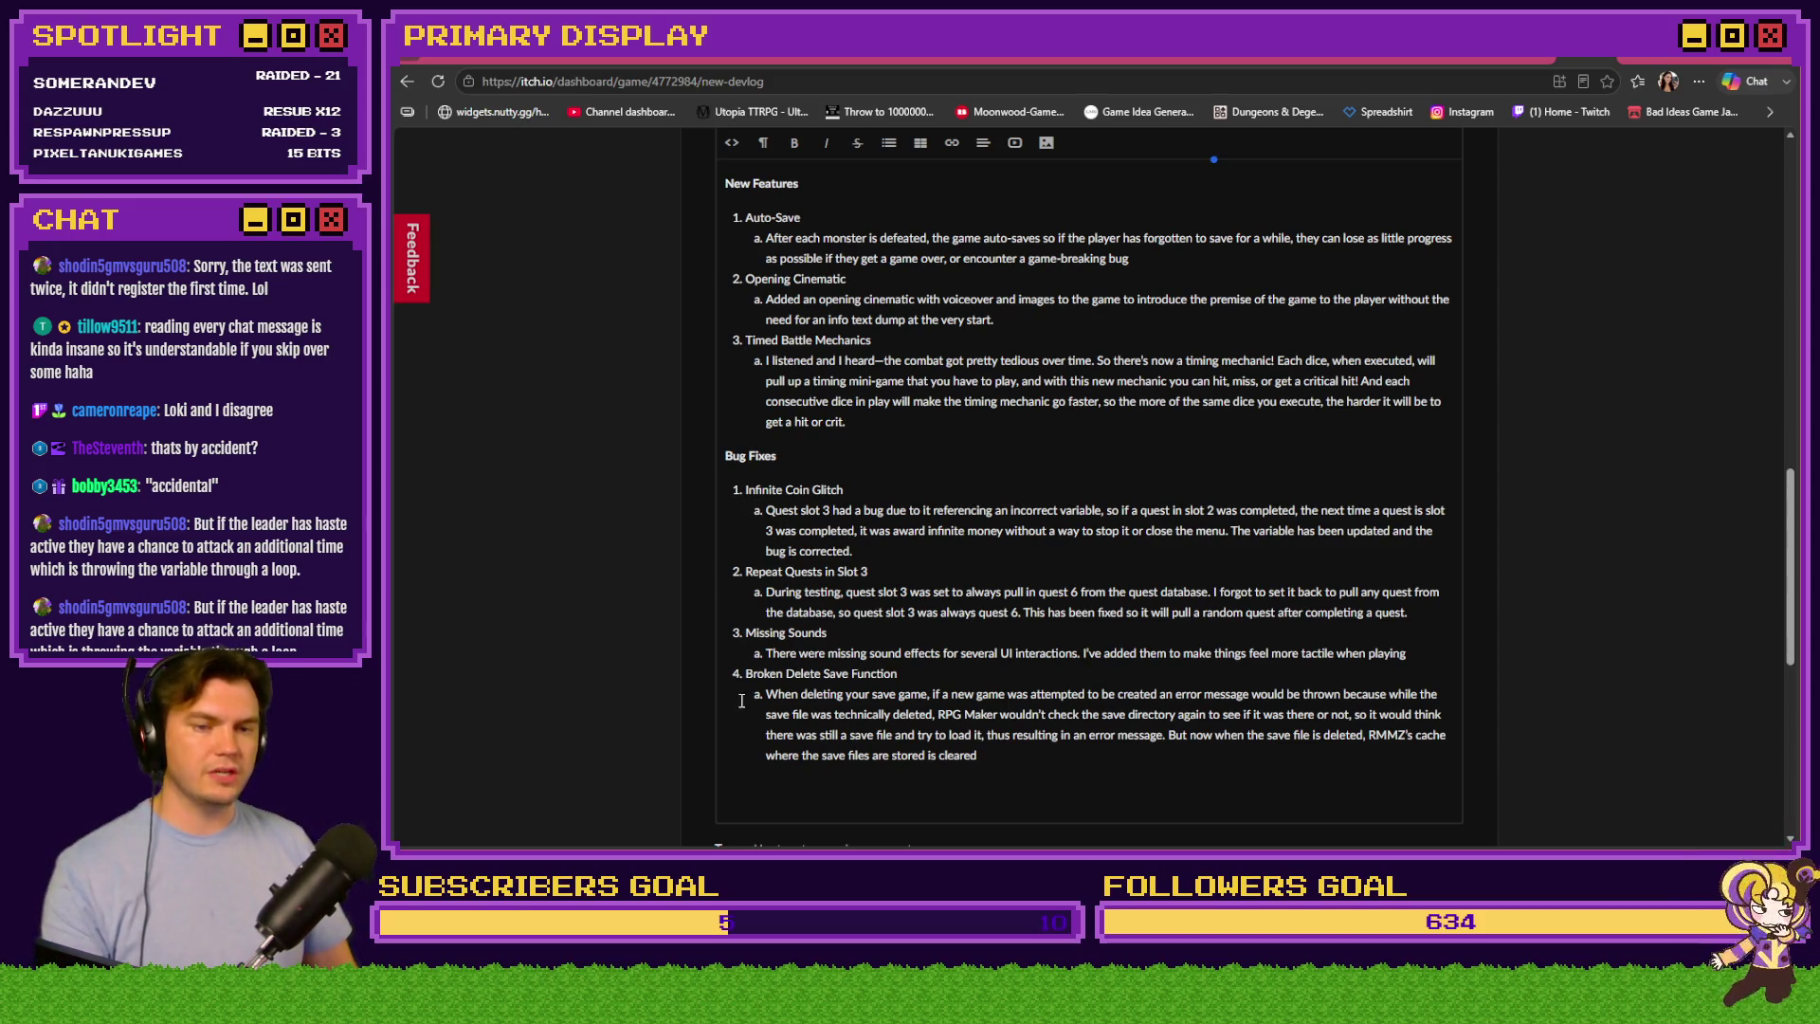
scroll(744, 682, down, 3)
scroll(637, 642, down, 1)
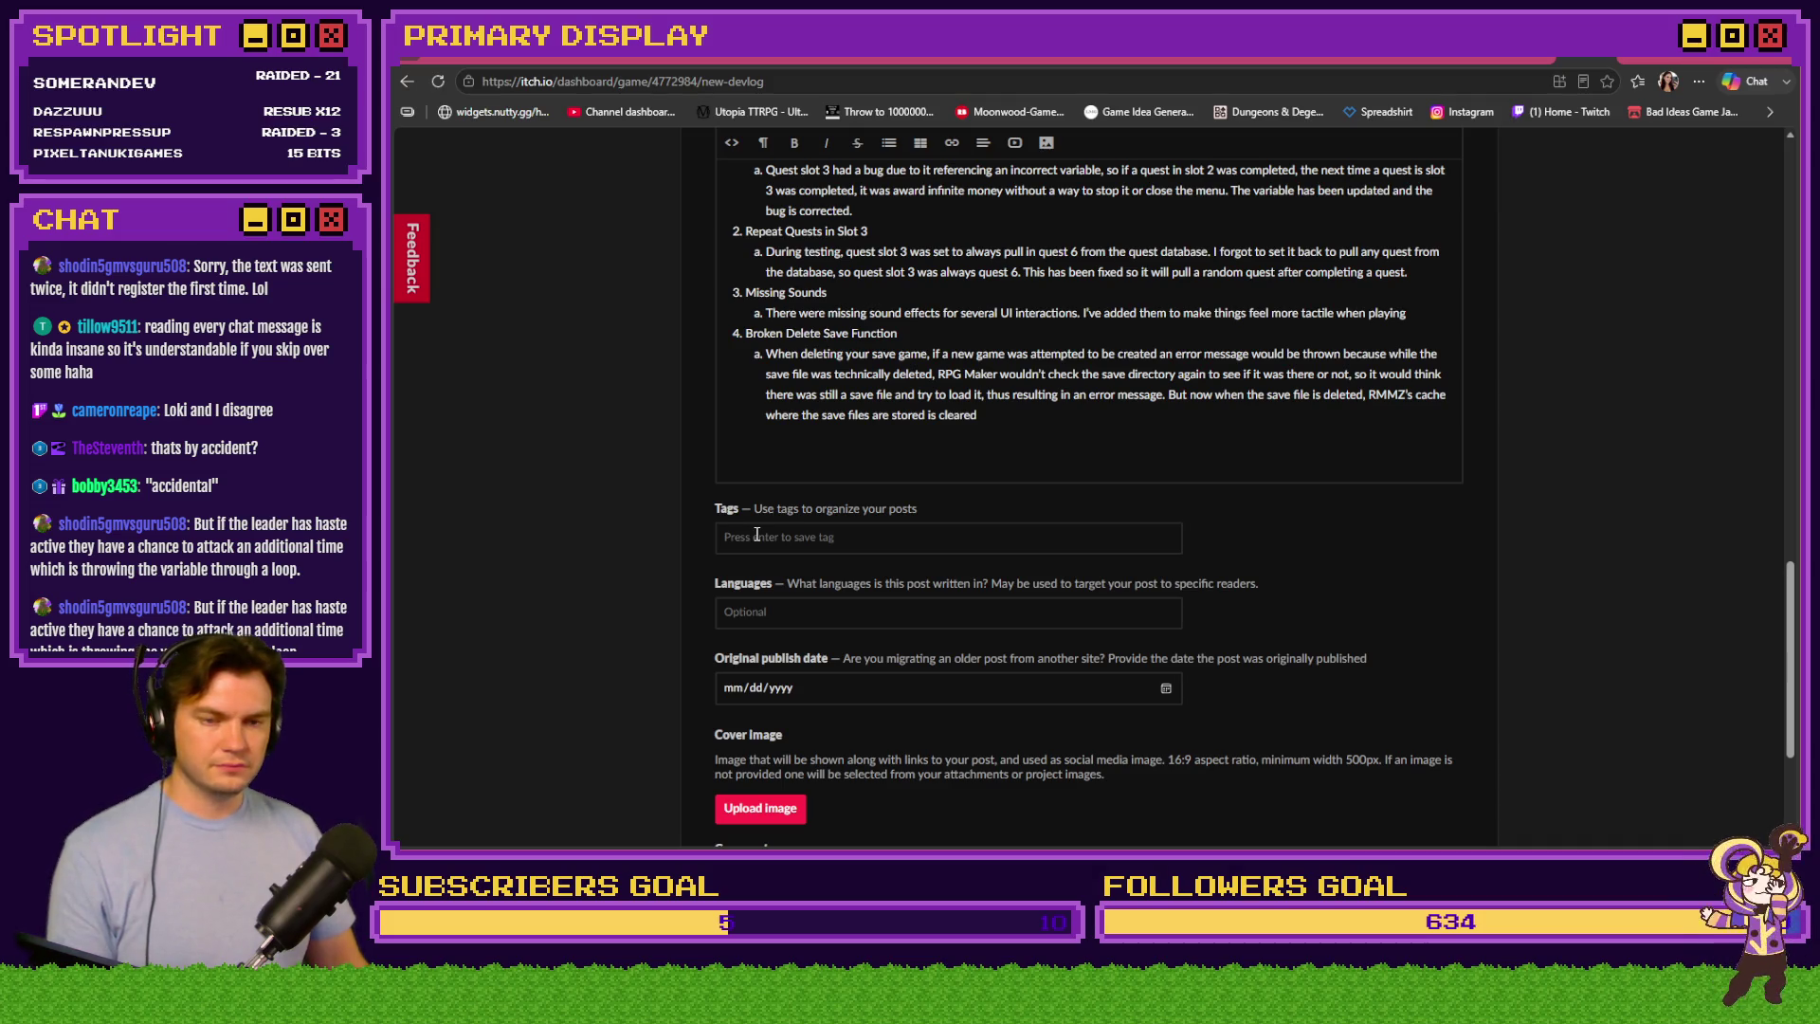
Set the devlog's original publish date to July 19, 2026, then open CoverColor.png in Photoshop
scroll(690, 605, down, 1)
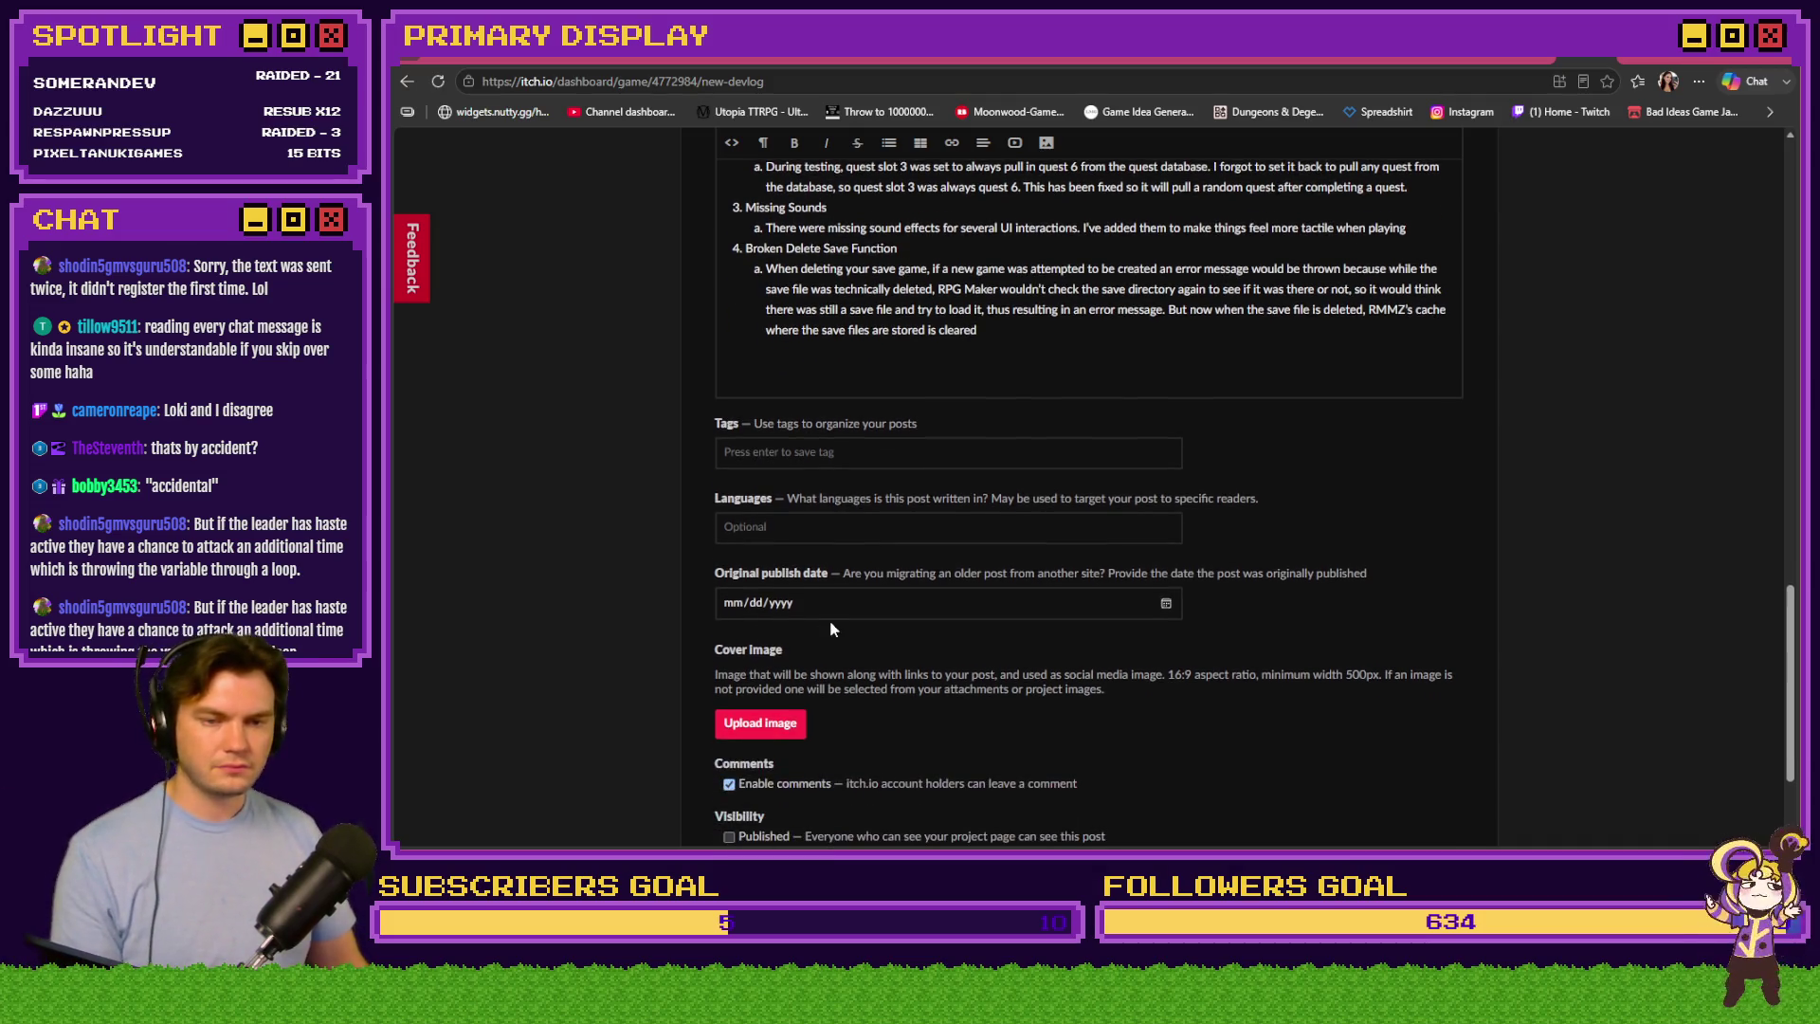
click(1165, 603)
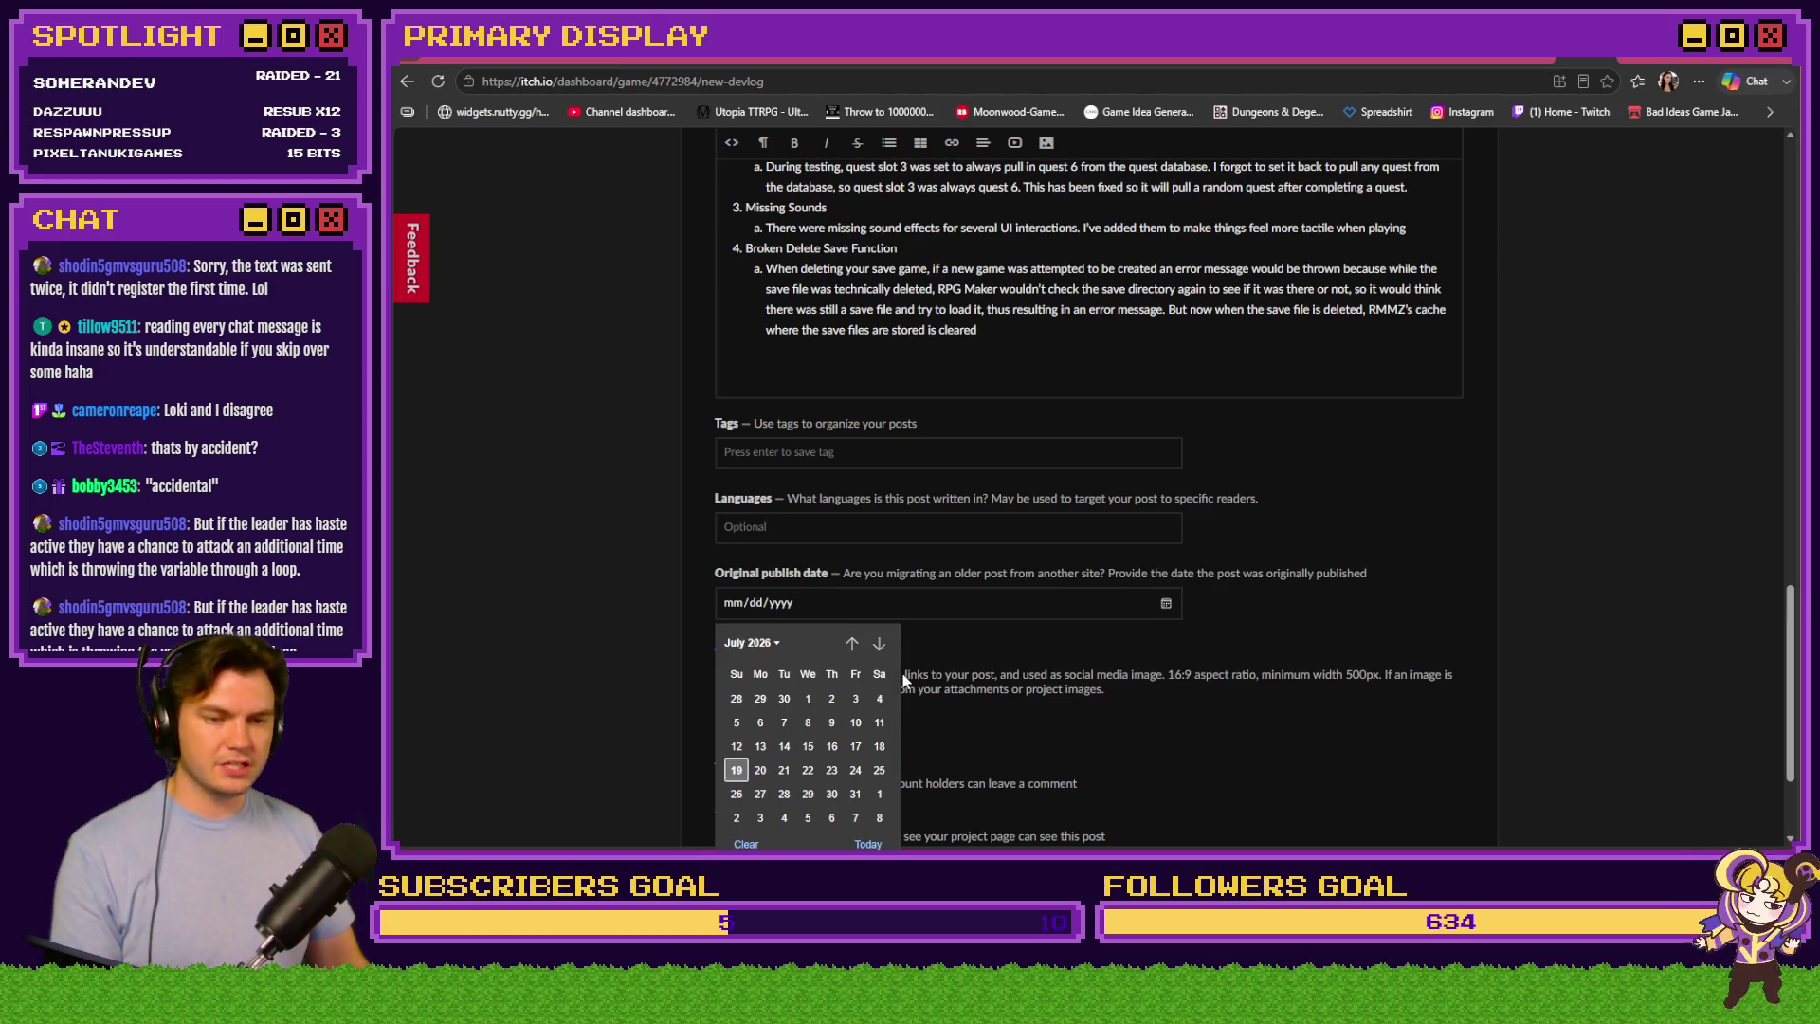
click(761, 770)
scroll(622, 608, down, 2)
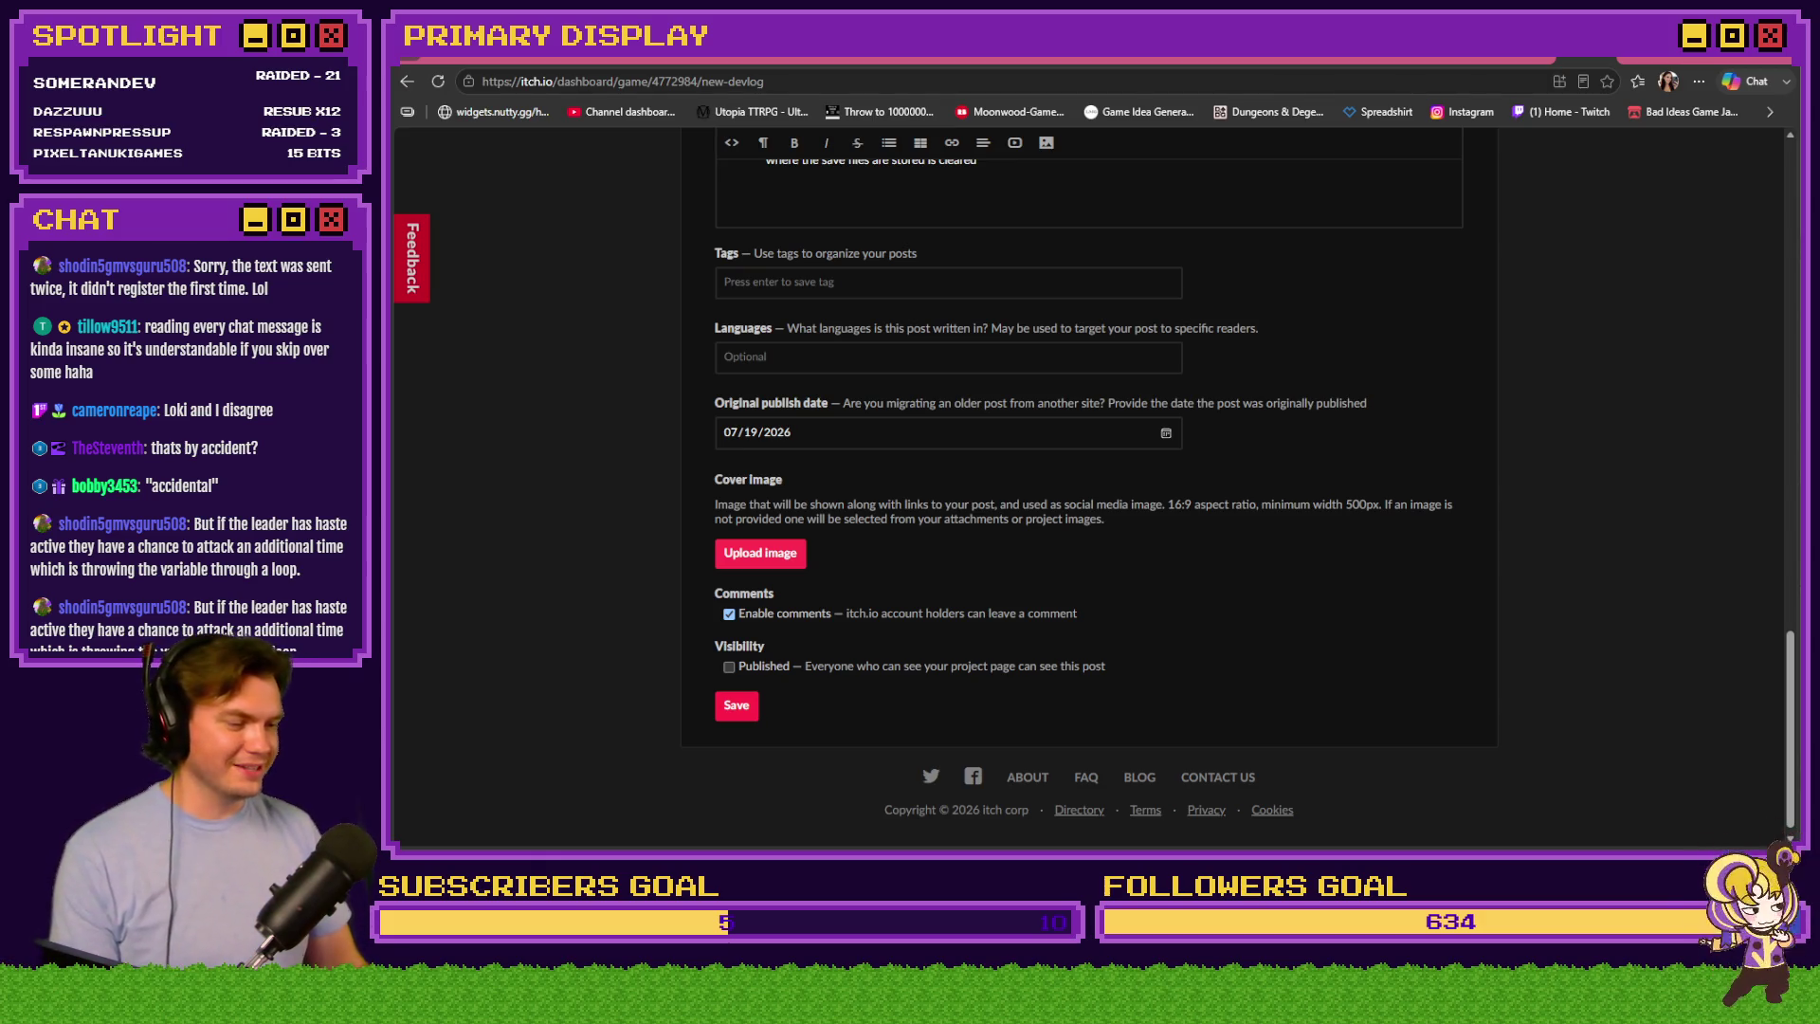
key(alt+Tab)
drag(1289, 59, 1268, 116)
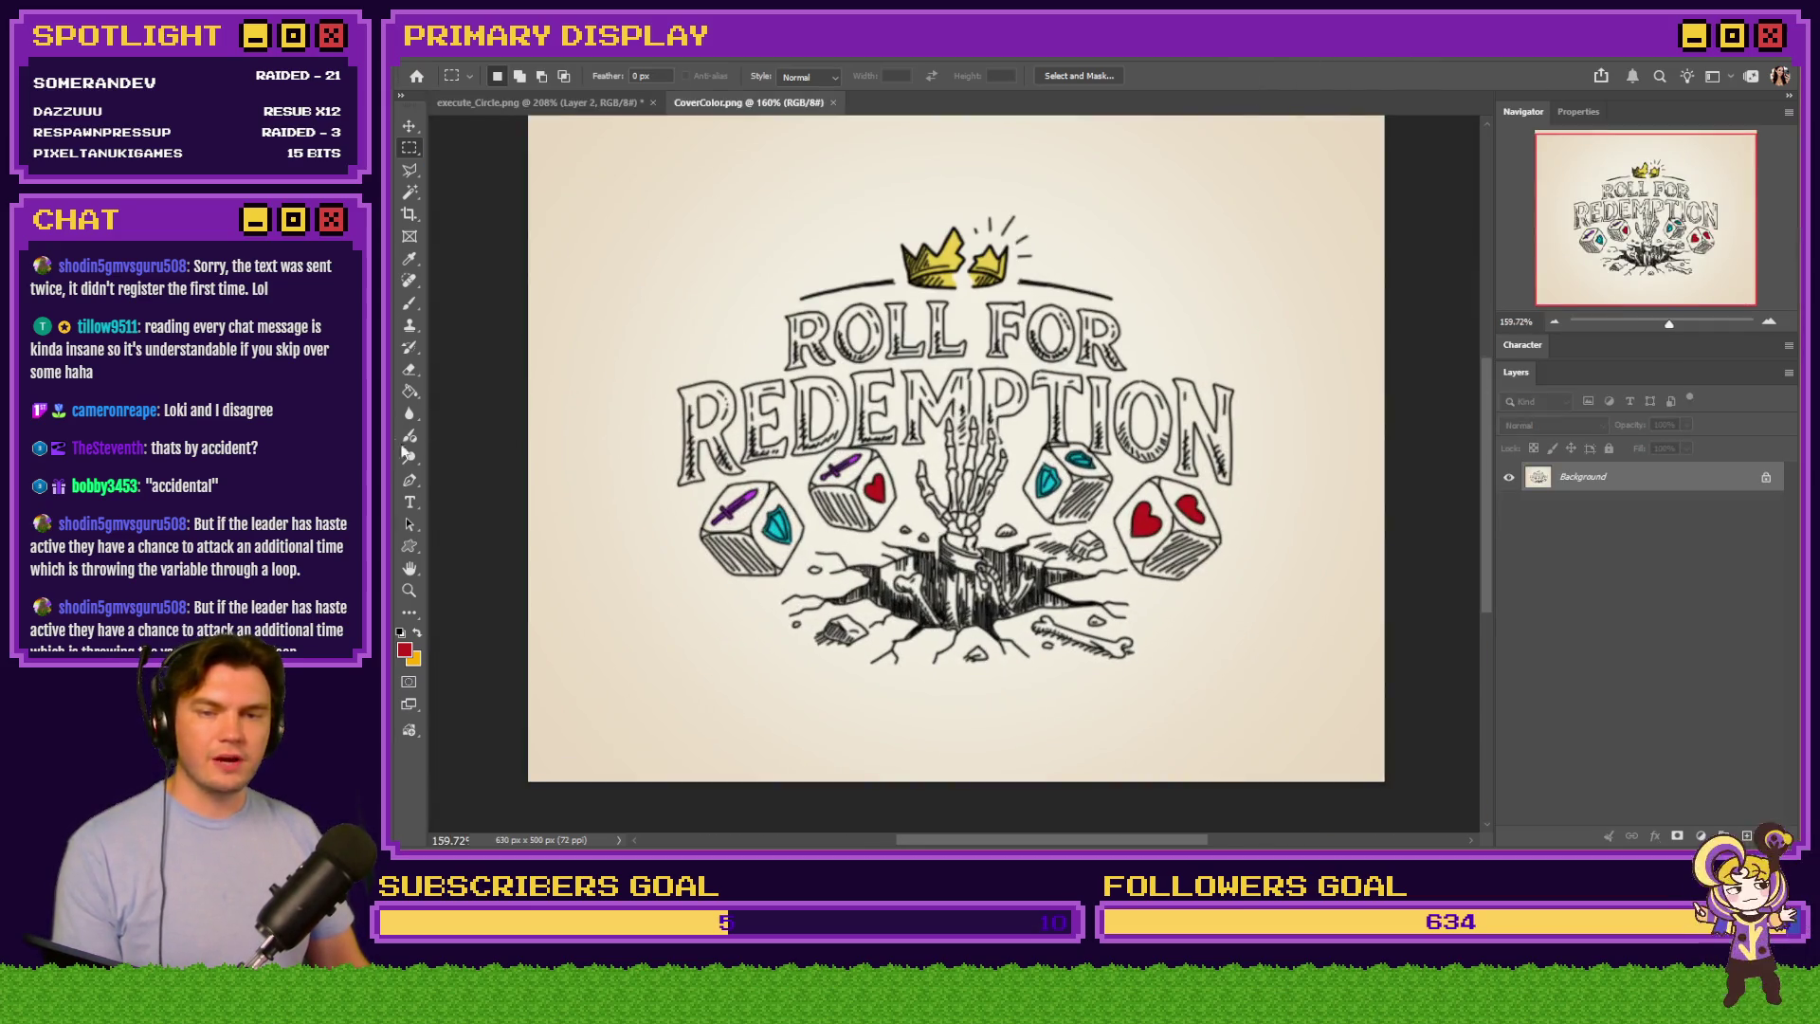
Add a two-line 'v.0.6.0 / UPDATE!' text layer over the cover title
click(410, 502)
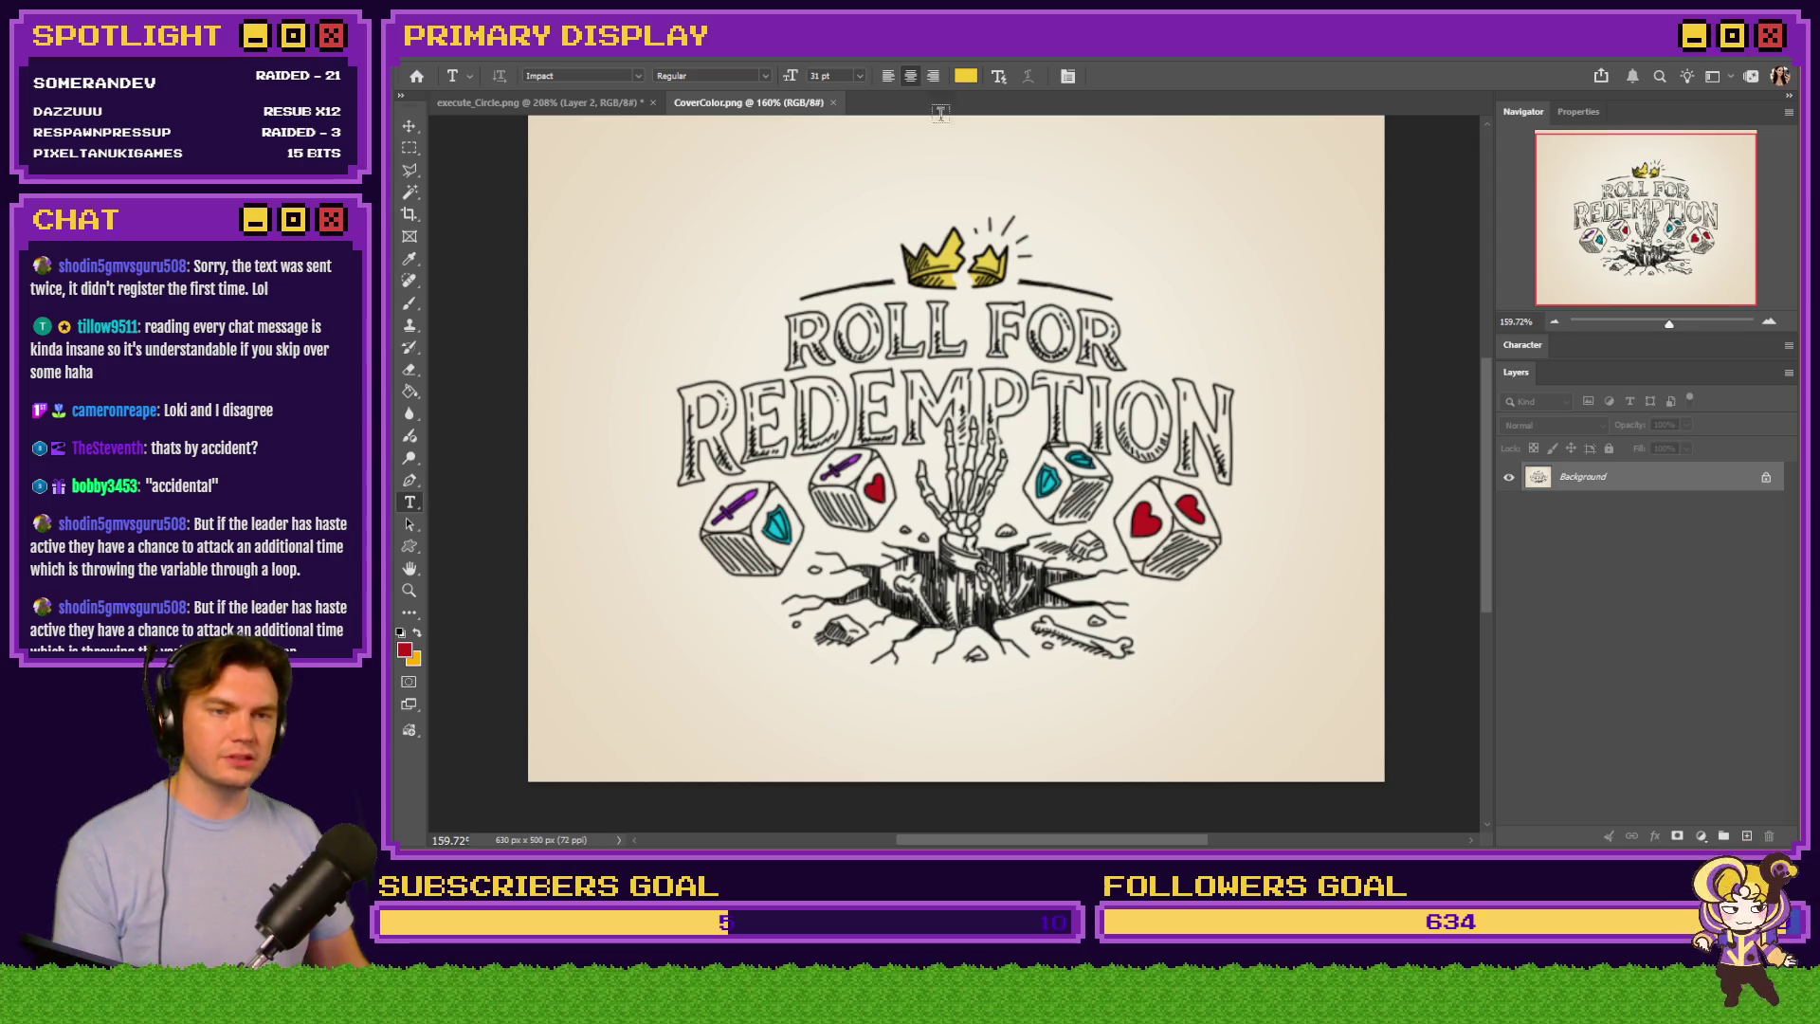
click(1110, 361)
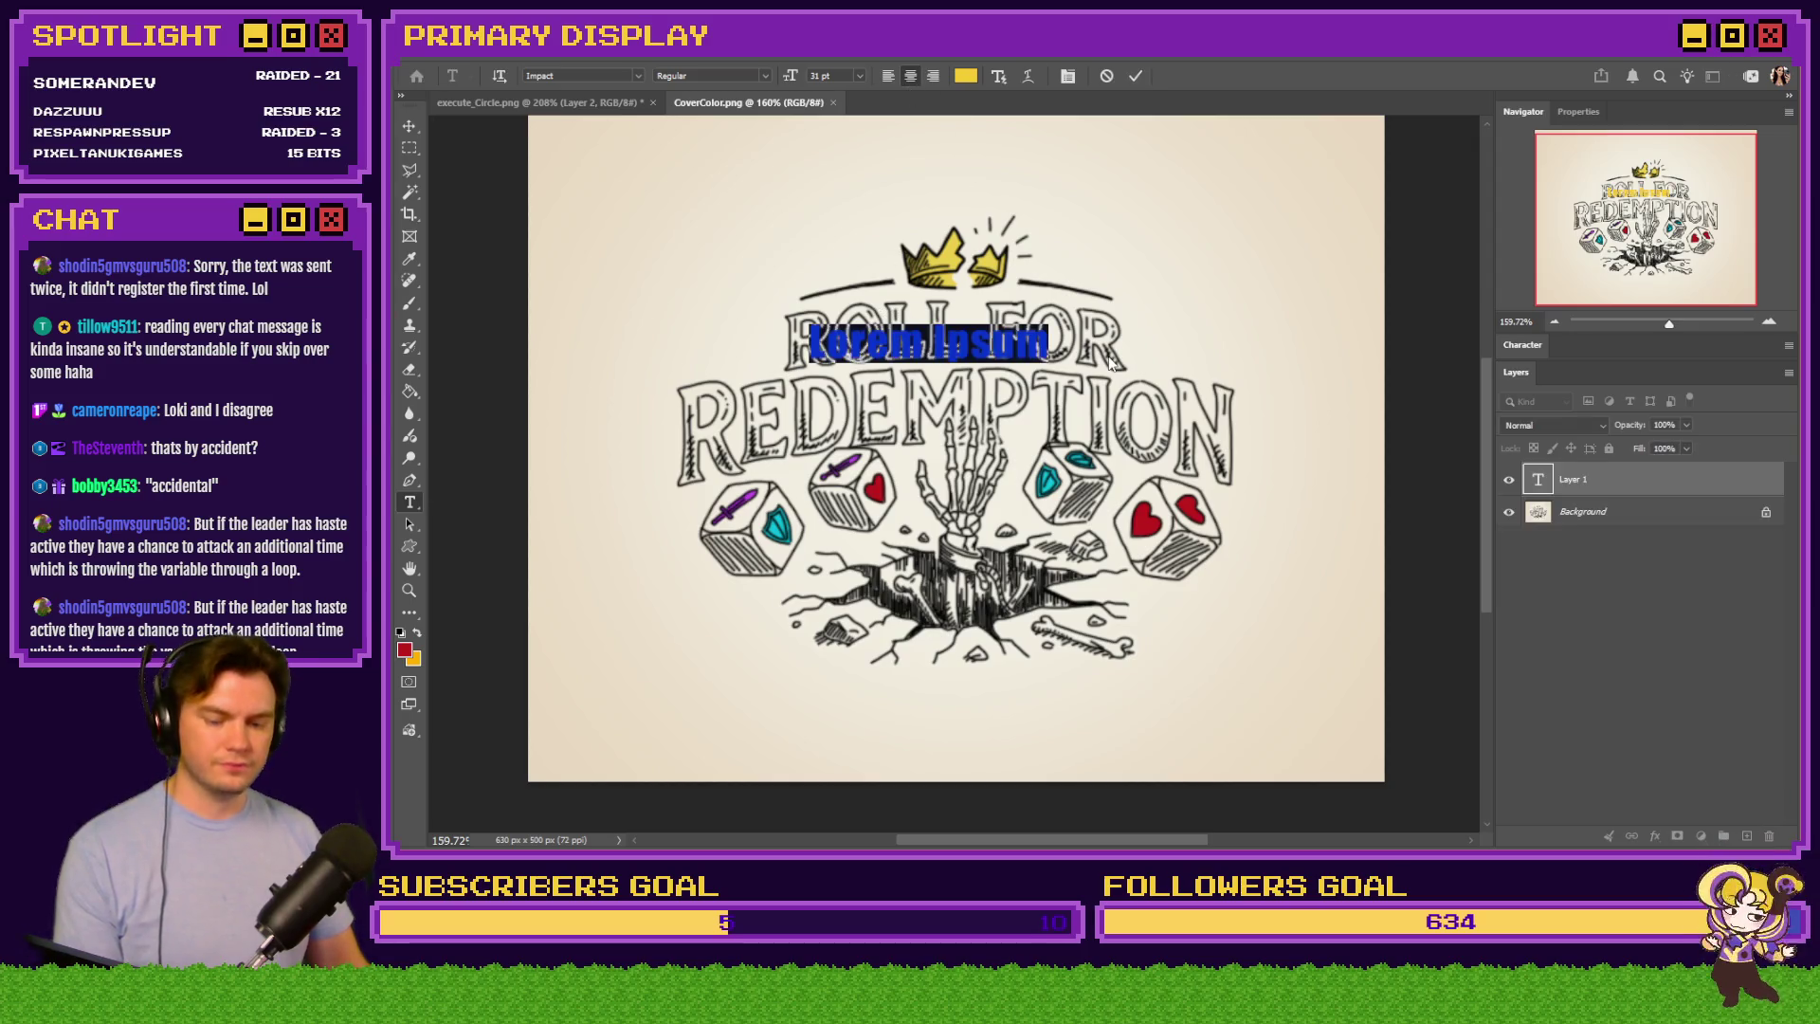
text(v.0.6.0)
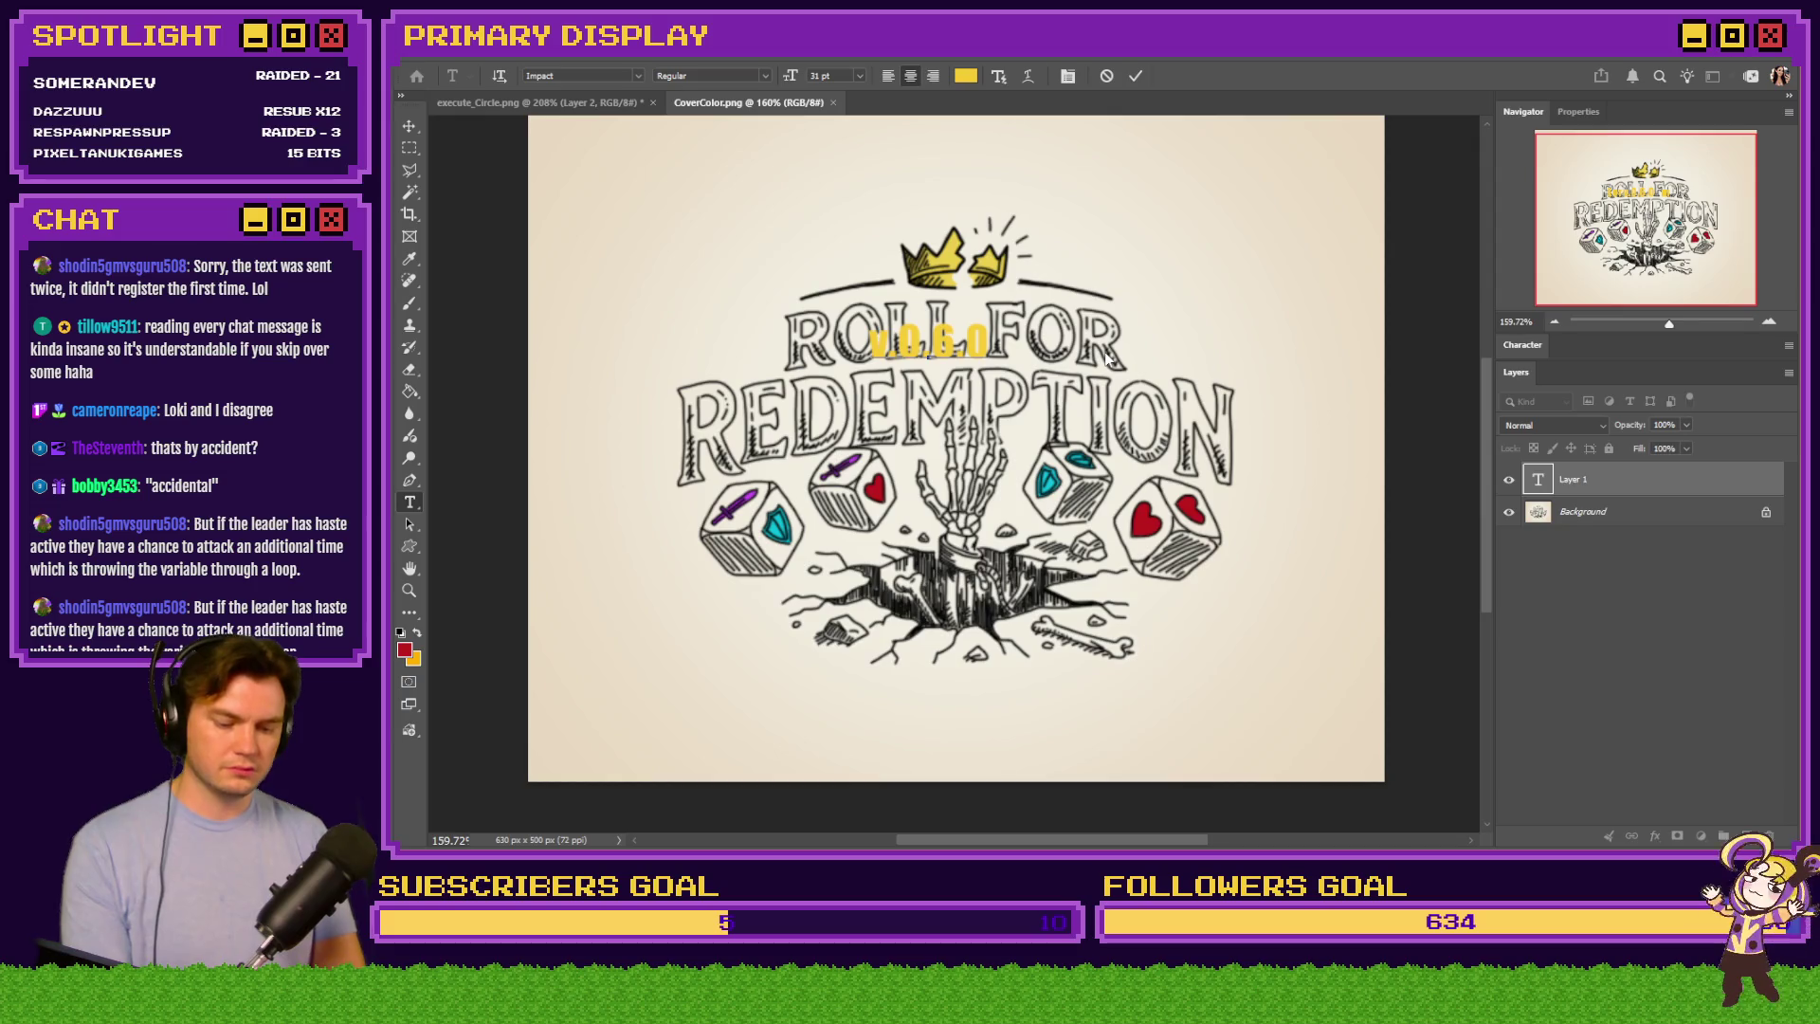
key(Return)
text(UPDATE!)
Make the whole text yellow in the Impact font and commit the layer
key(ctrl+a)
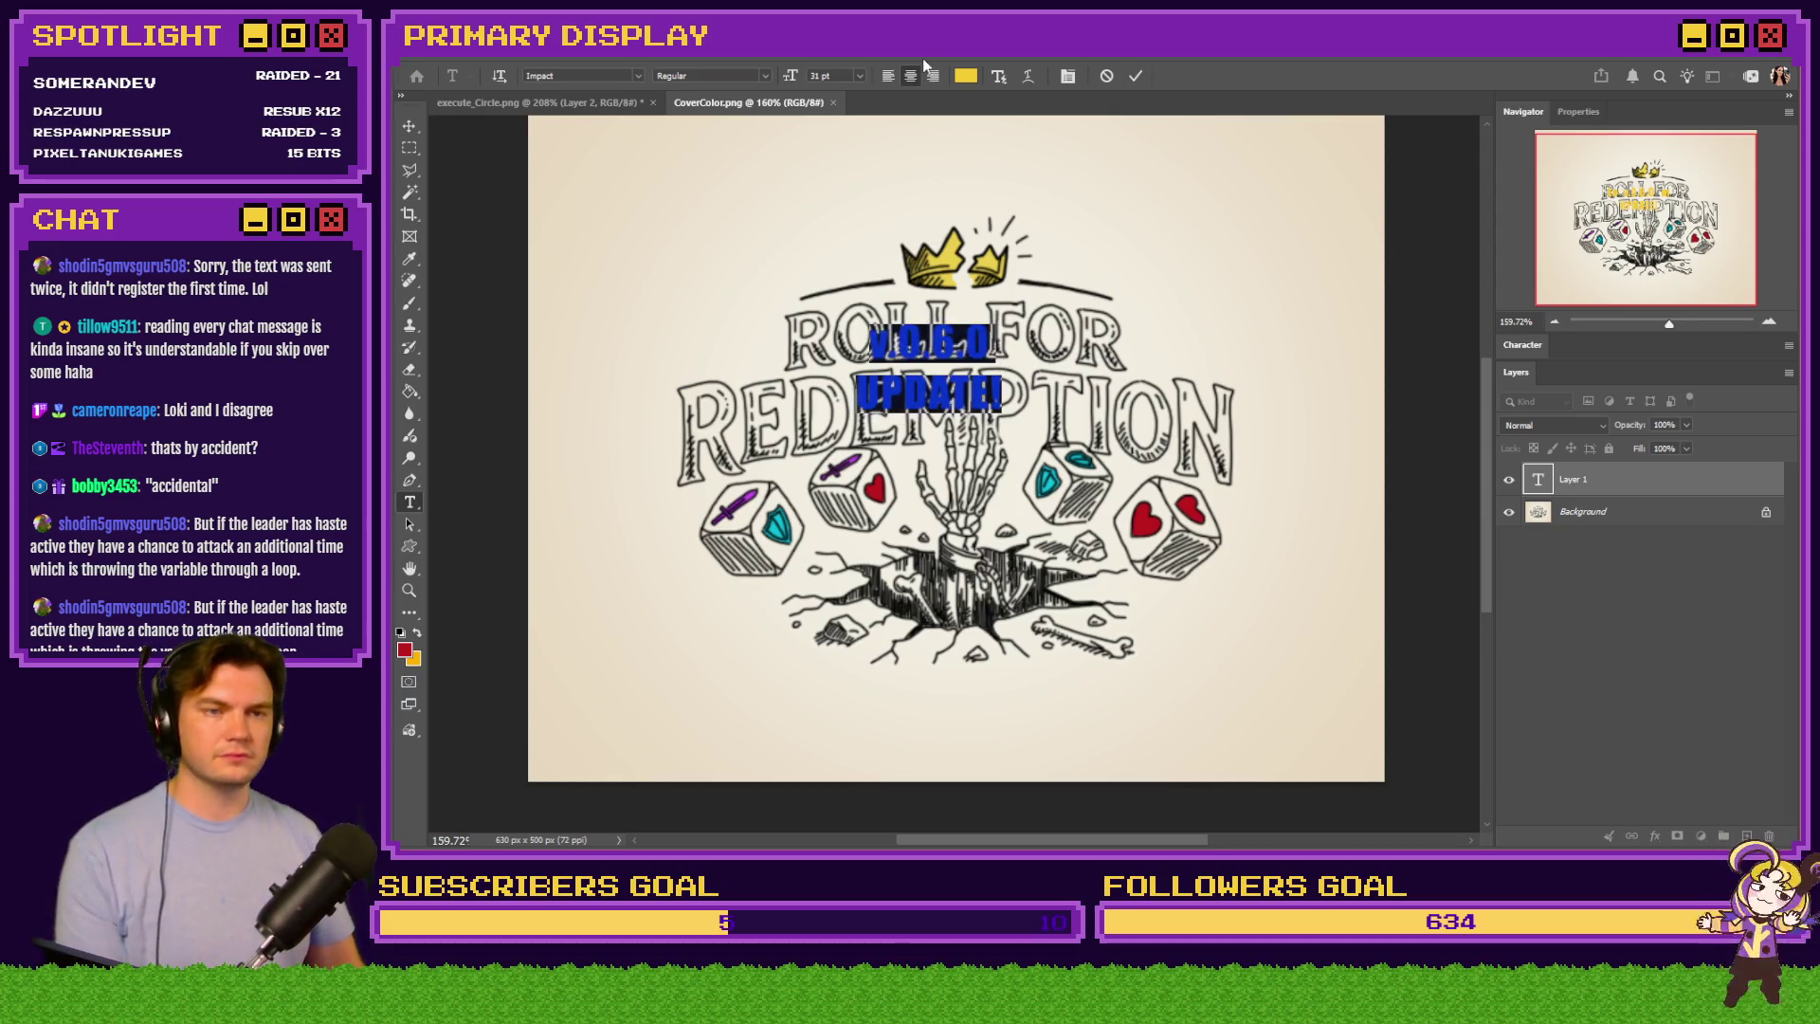
click(965, 76)
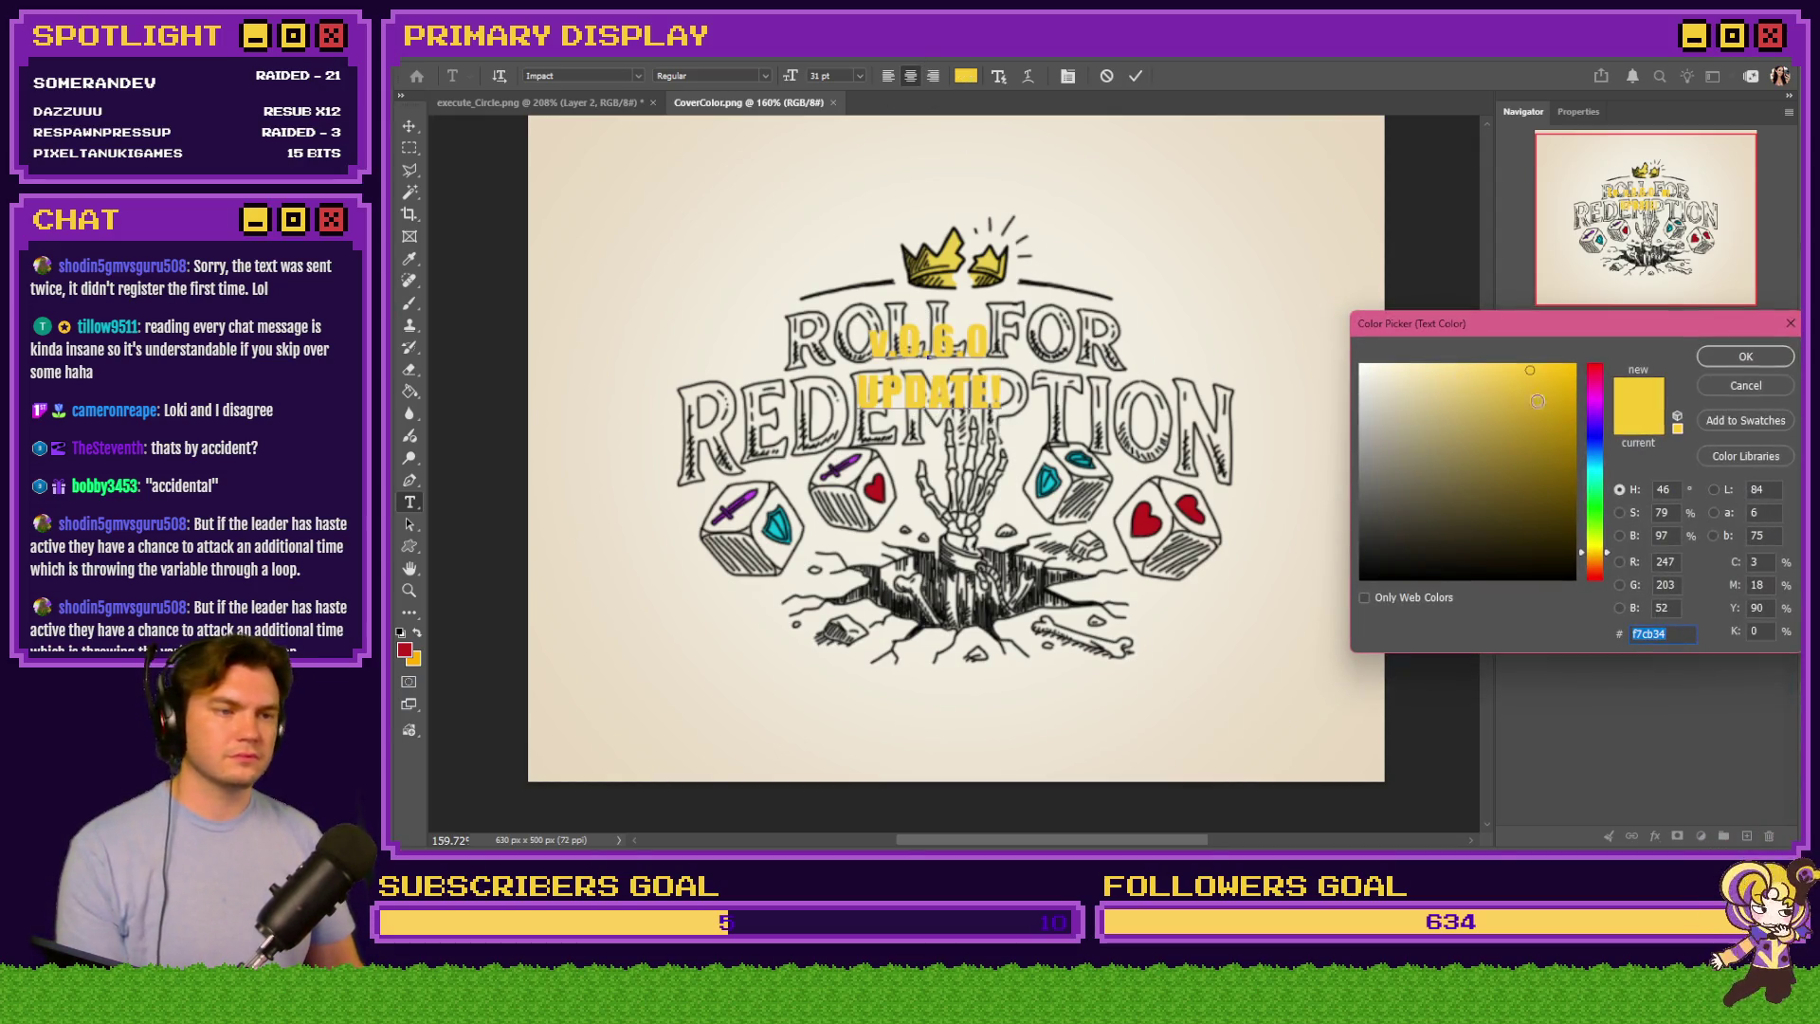
click(1746, 385)
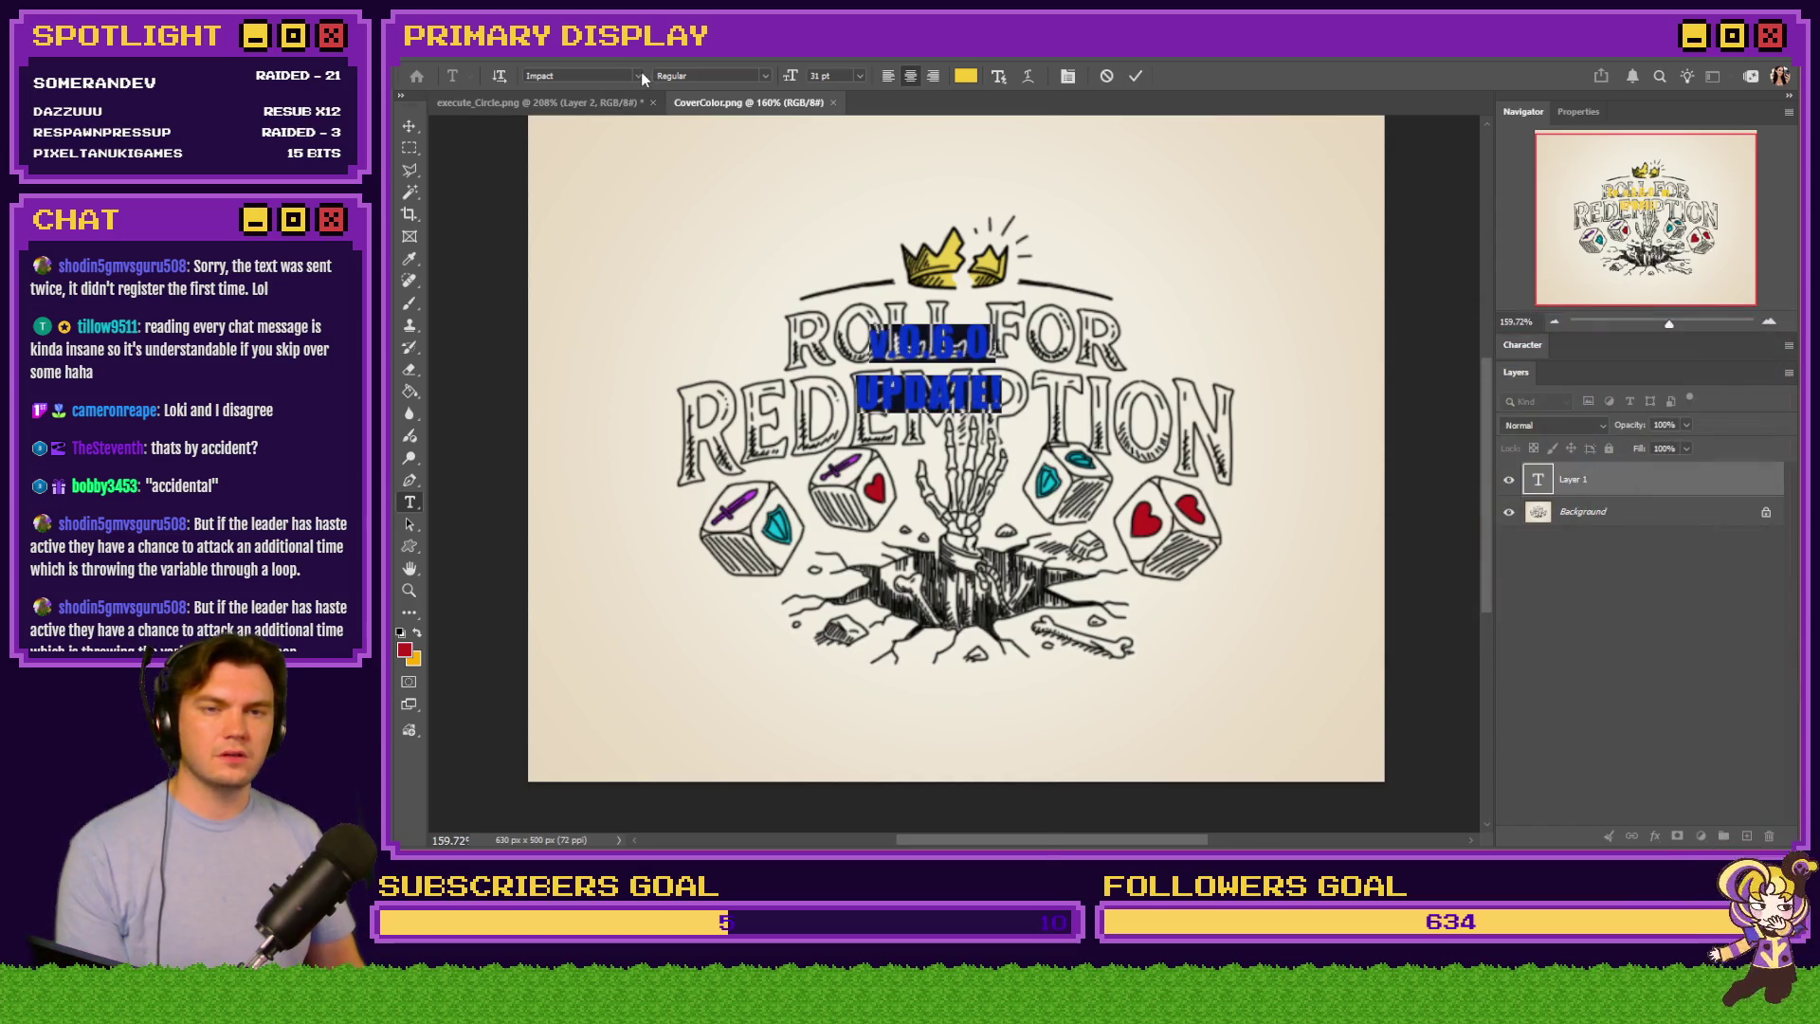
click(639, 75)
scroll(797, 214, up, 7)
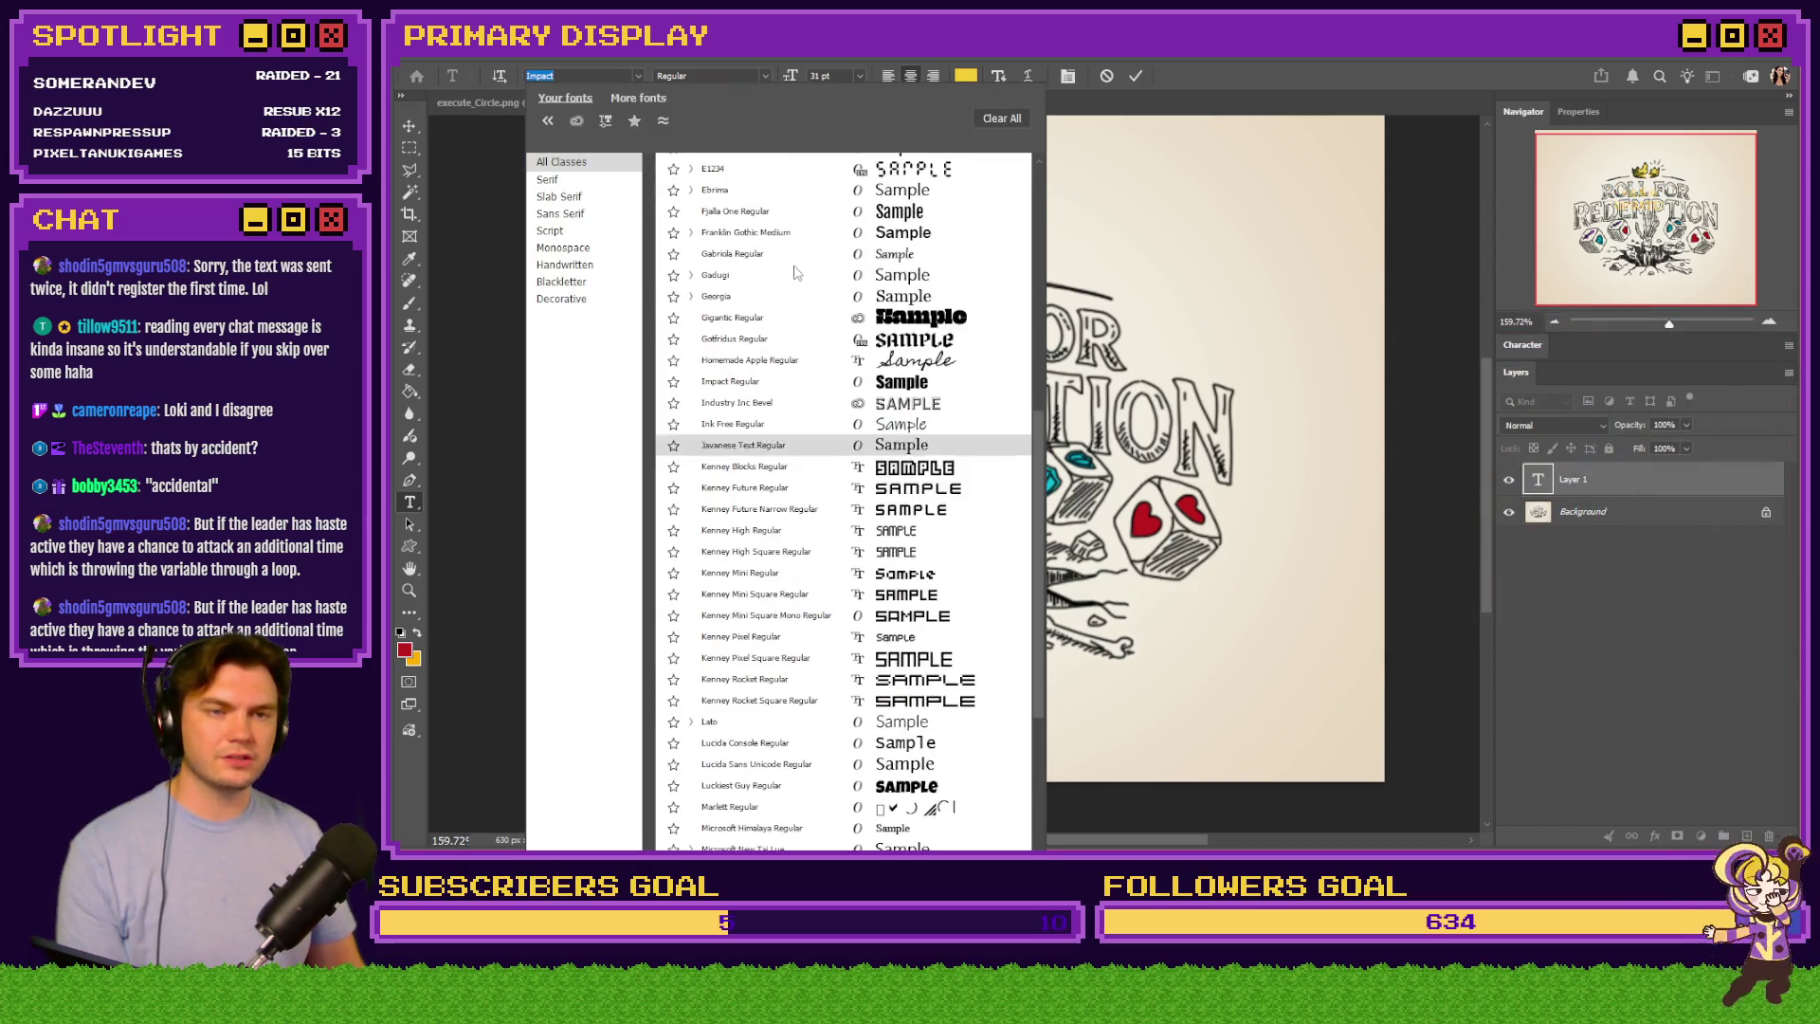
scroll(825, 294, up, 10)
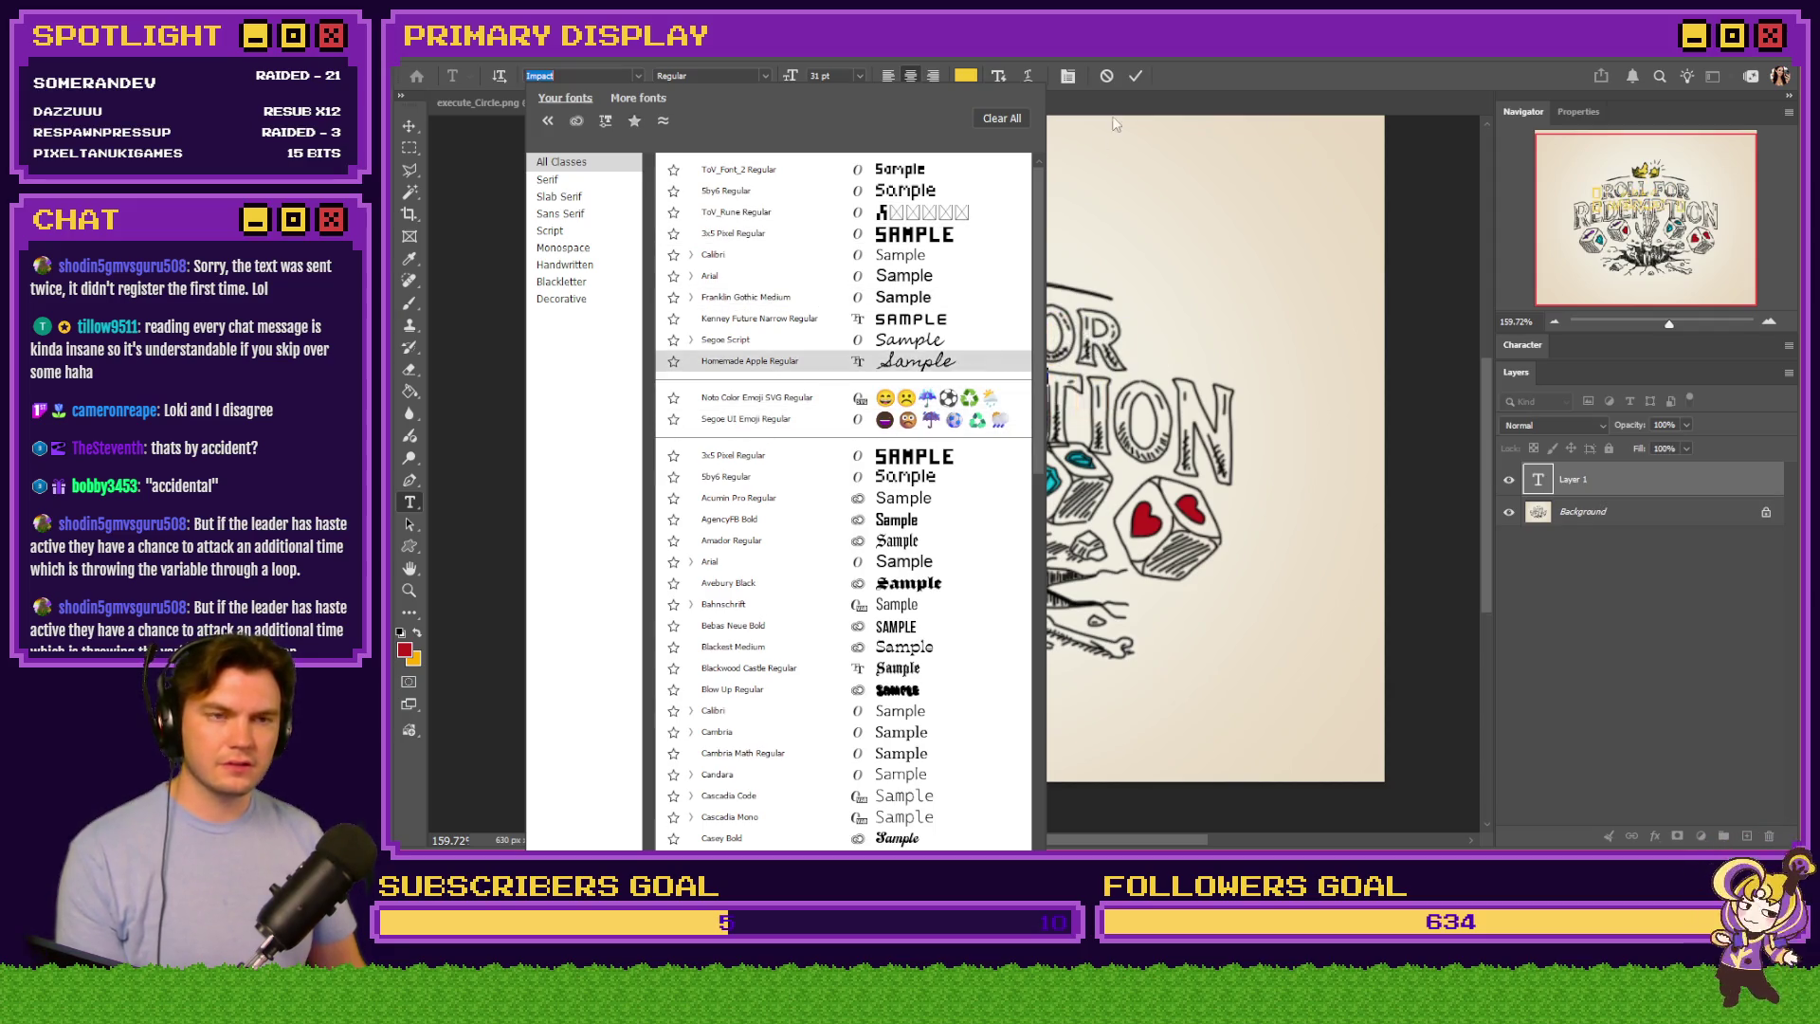
click(1209, 57)
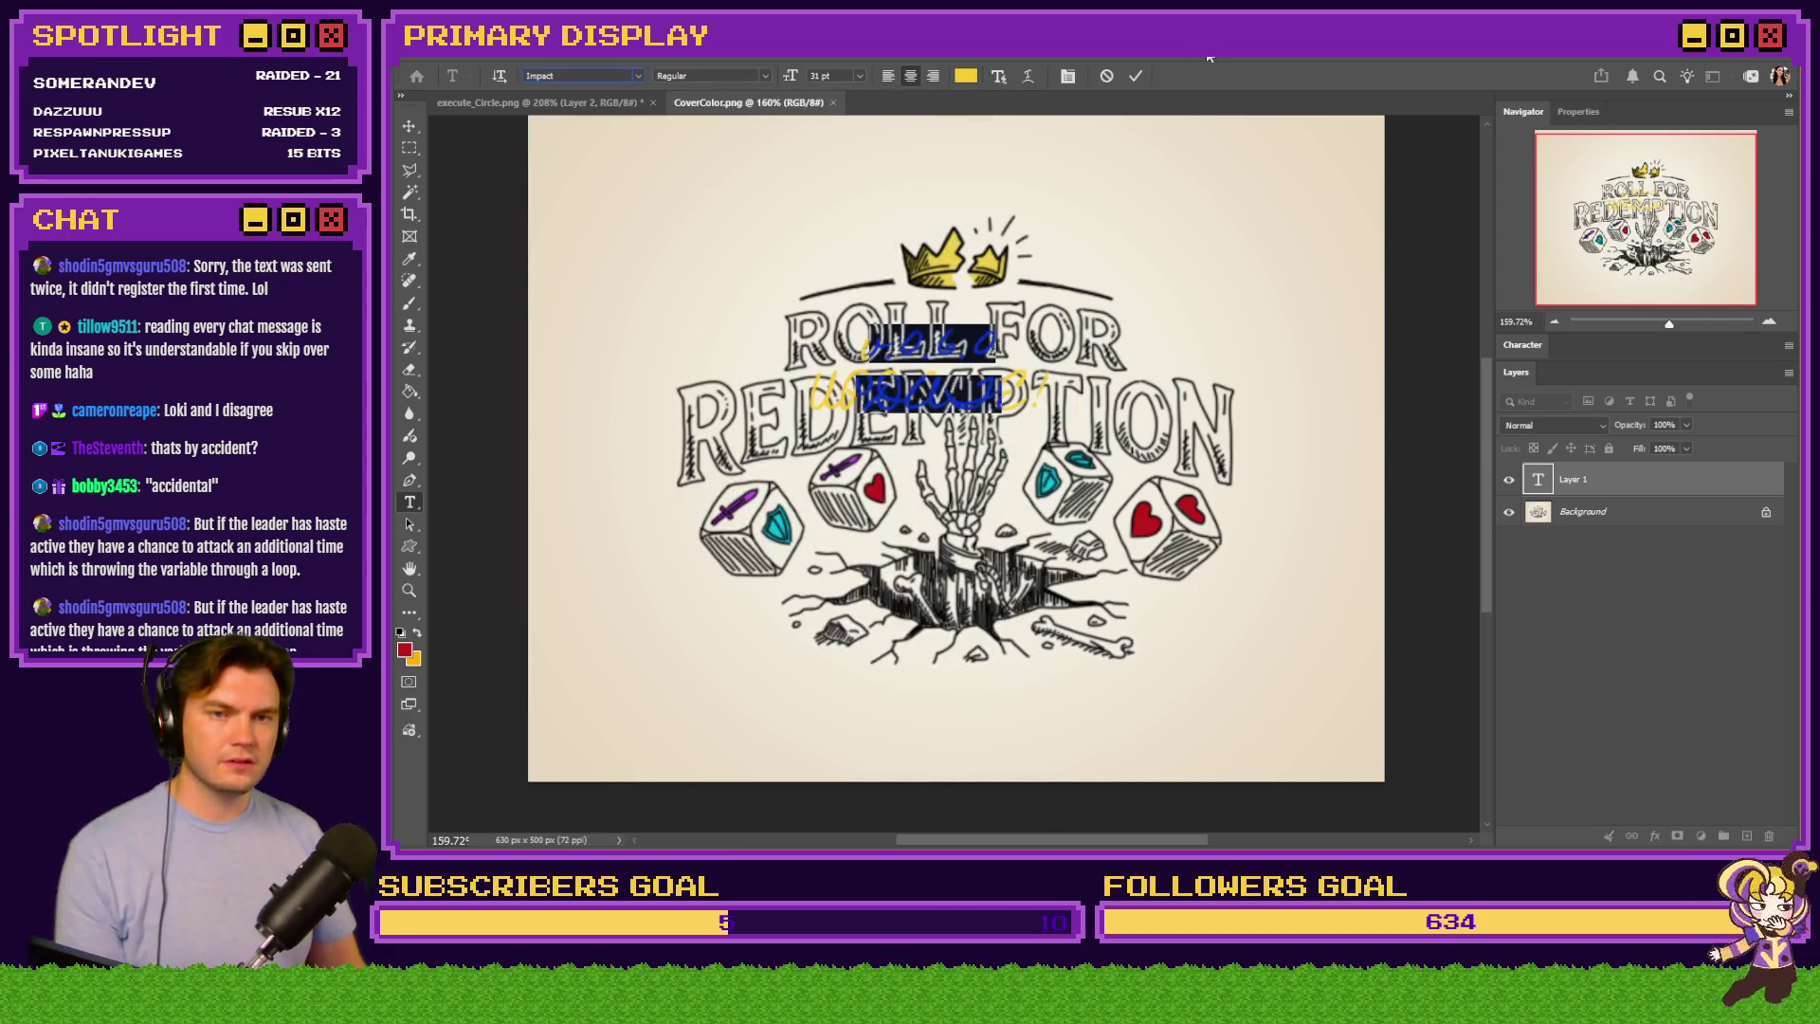
click(409, 148)
key(ctrl+o)
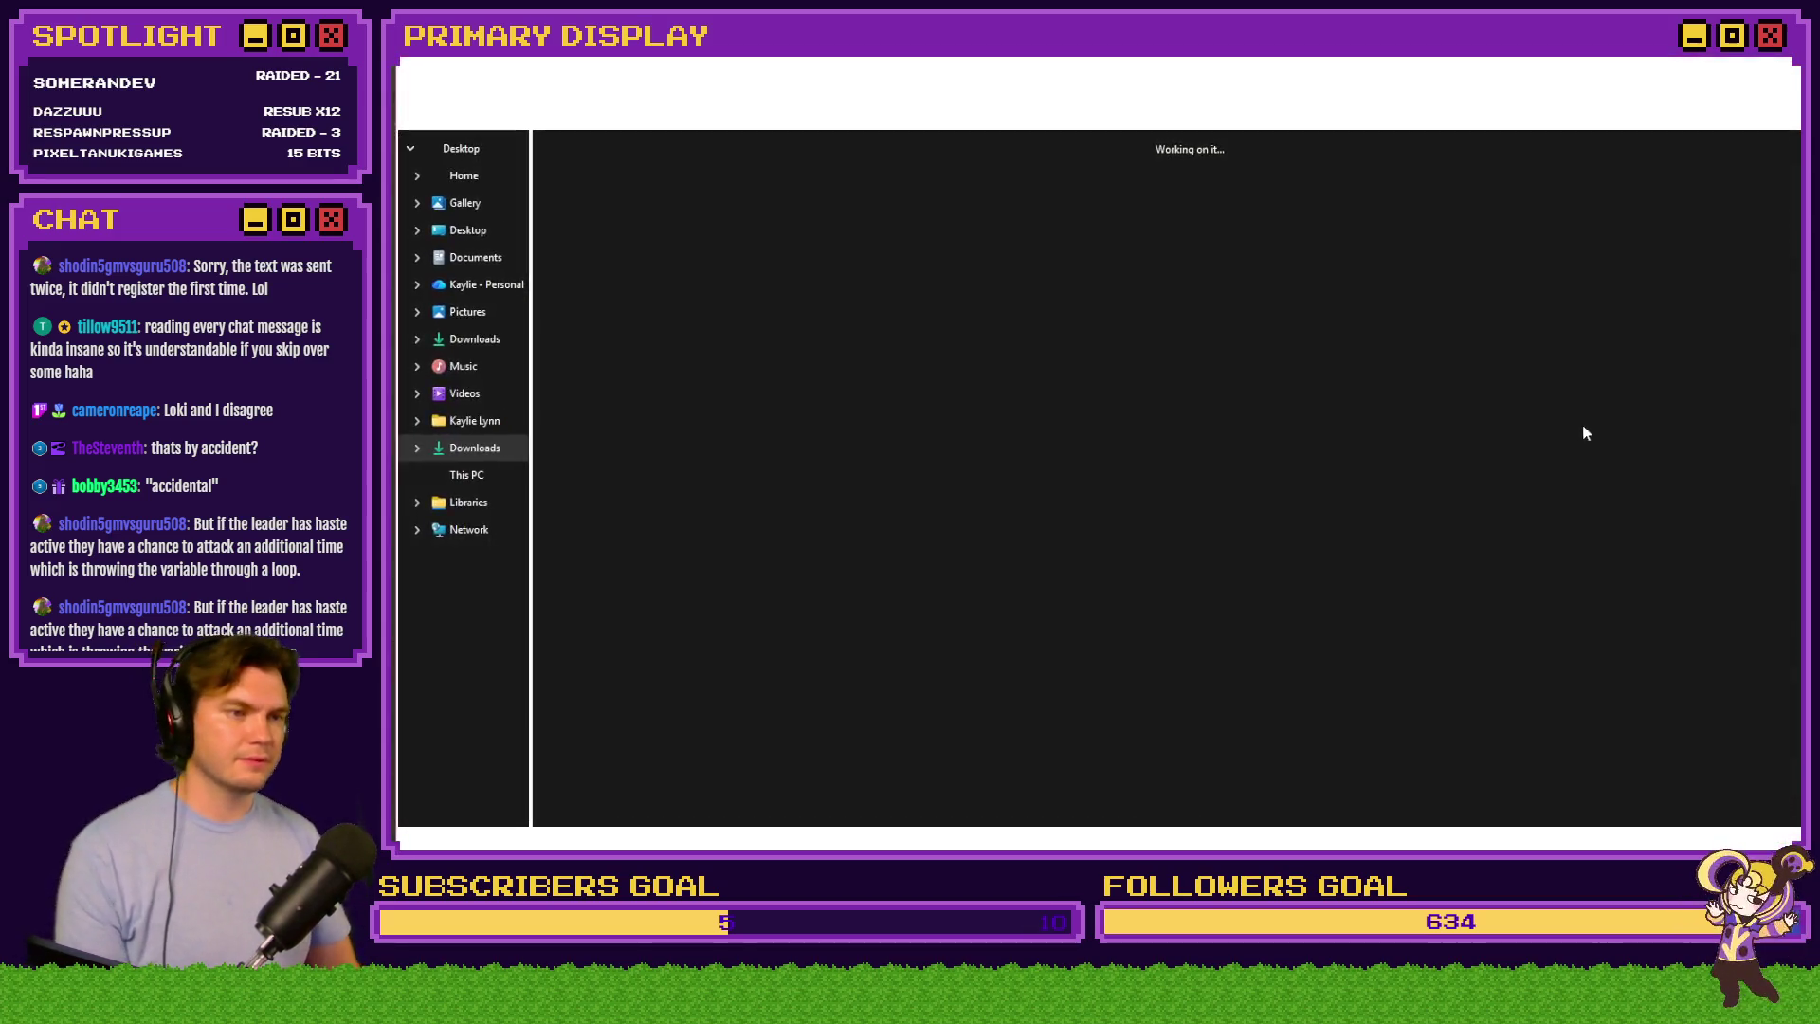
Cancel the Open dialog twice before opening the Roll for Redemption mockup document
key(Escape)
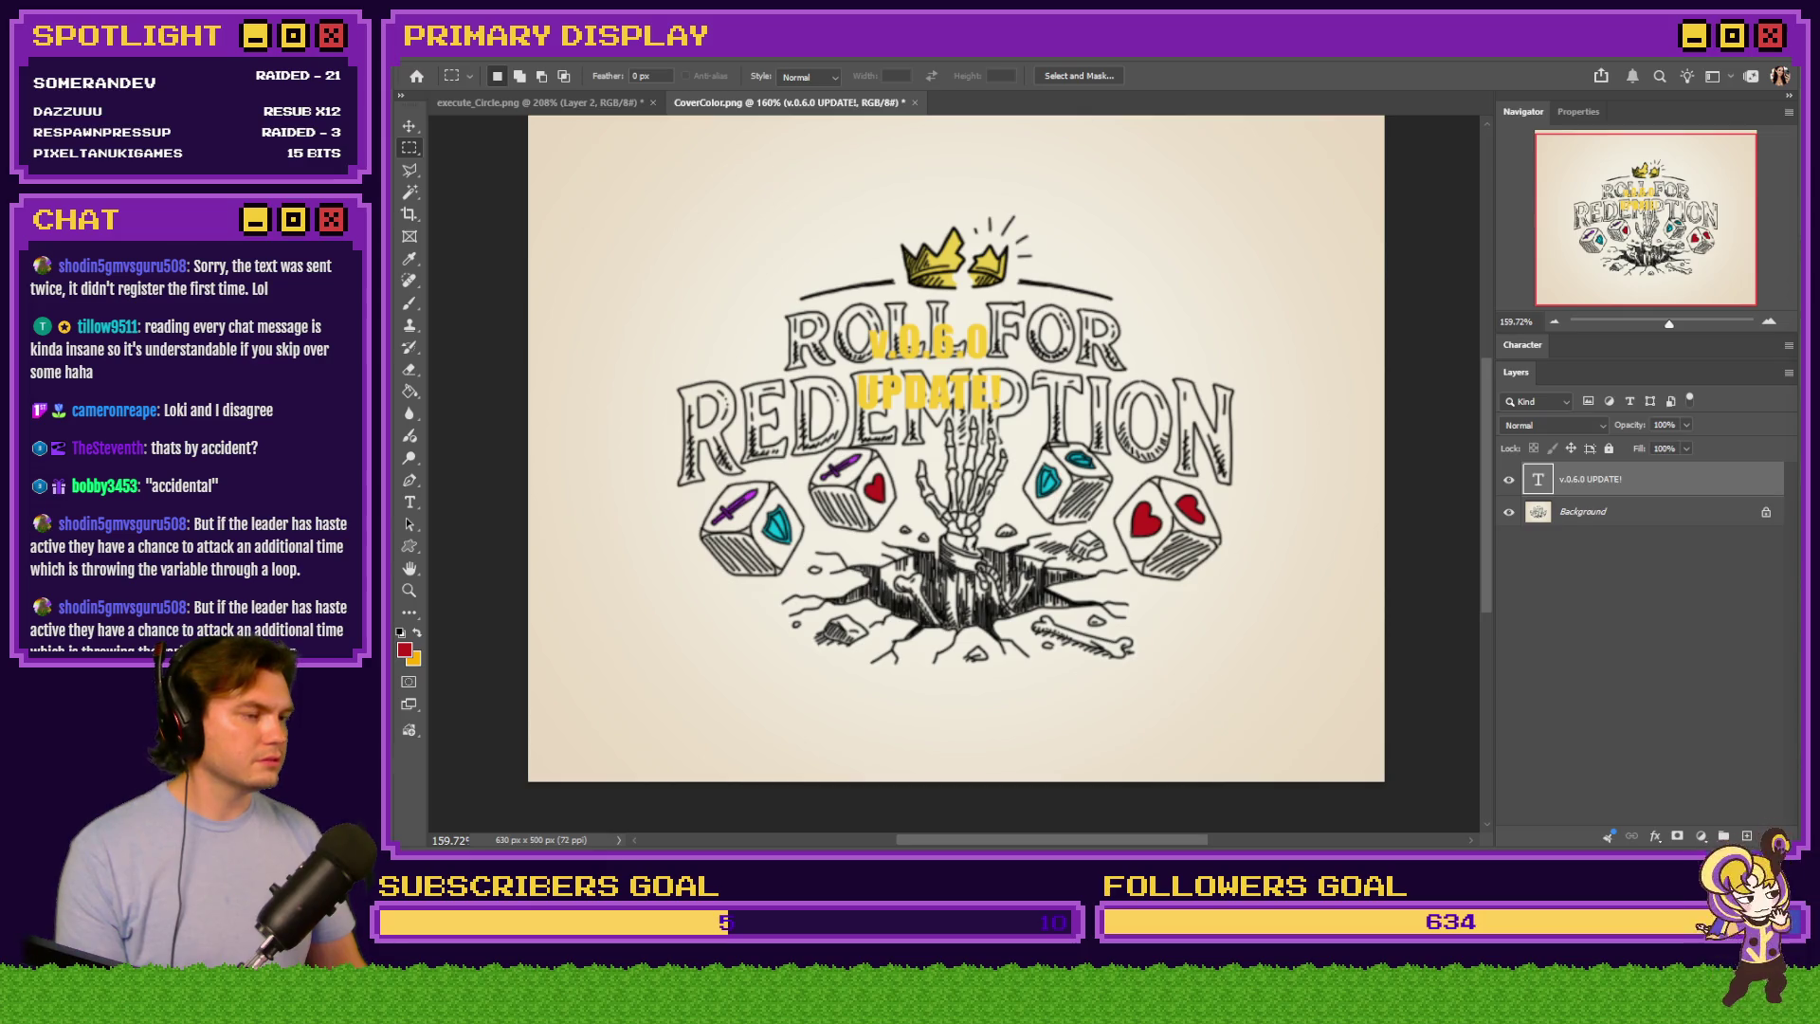
key(ctrl+o)
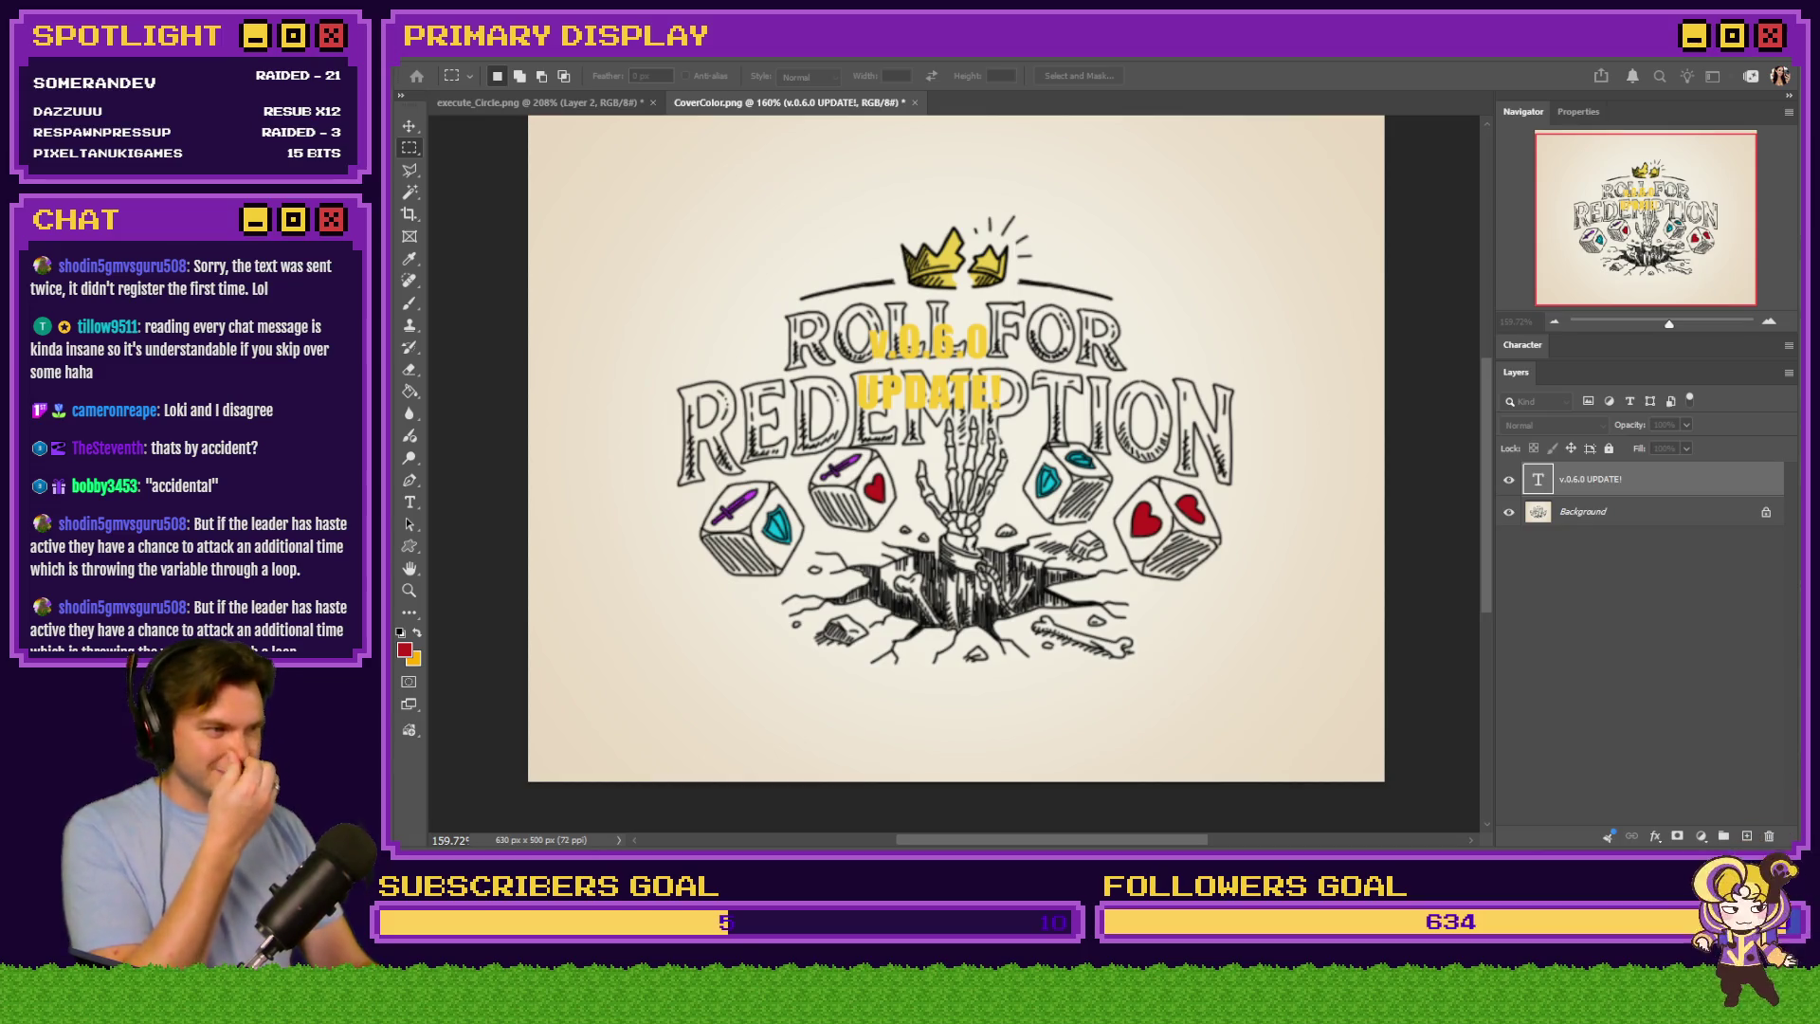
key(Escape)
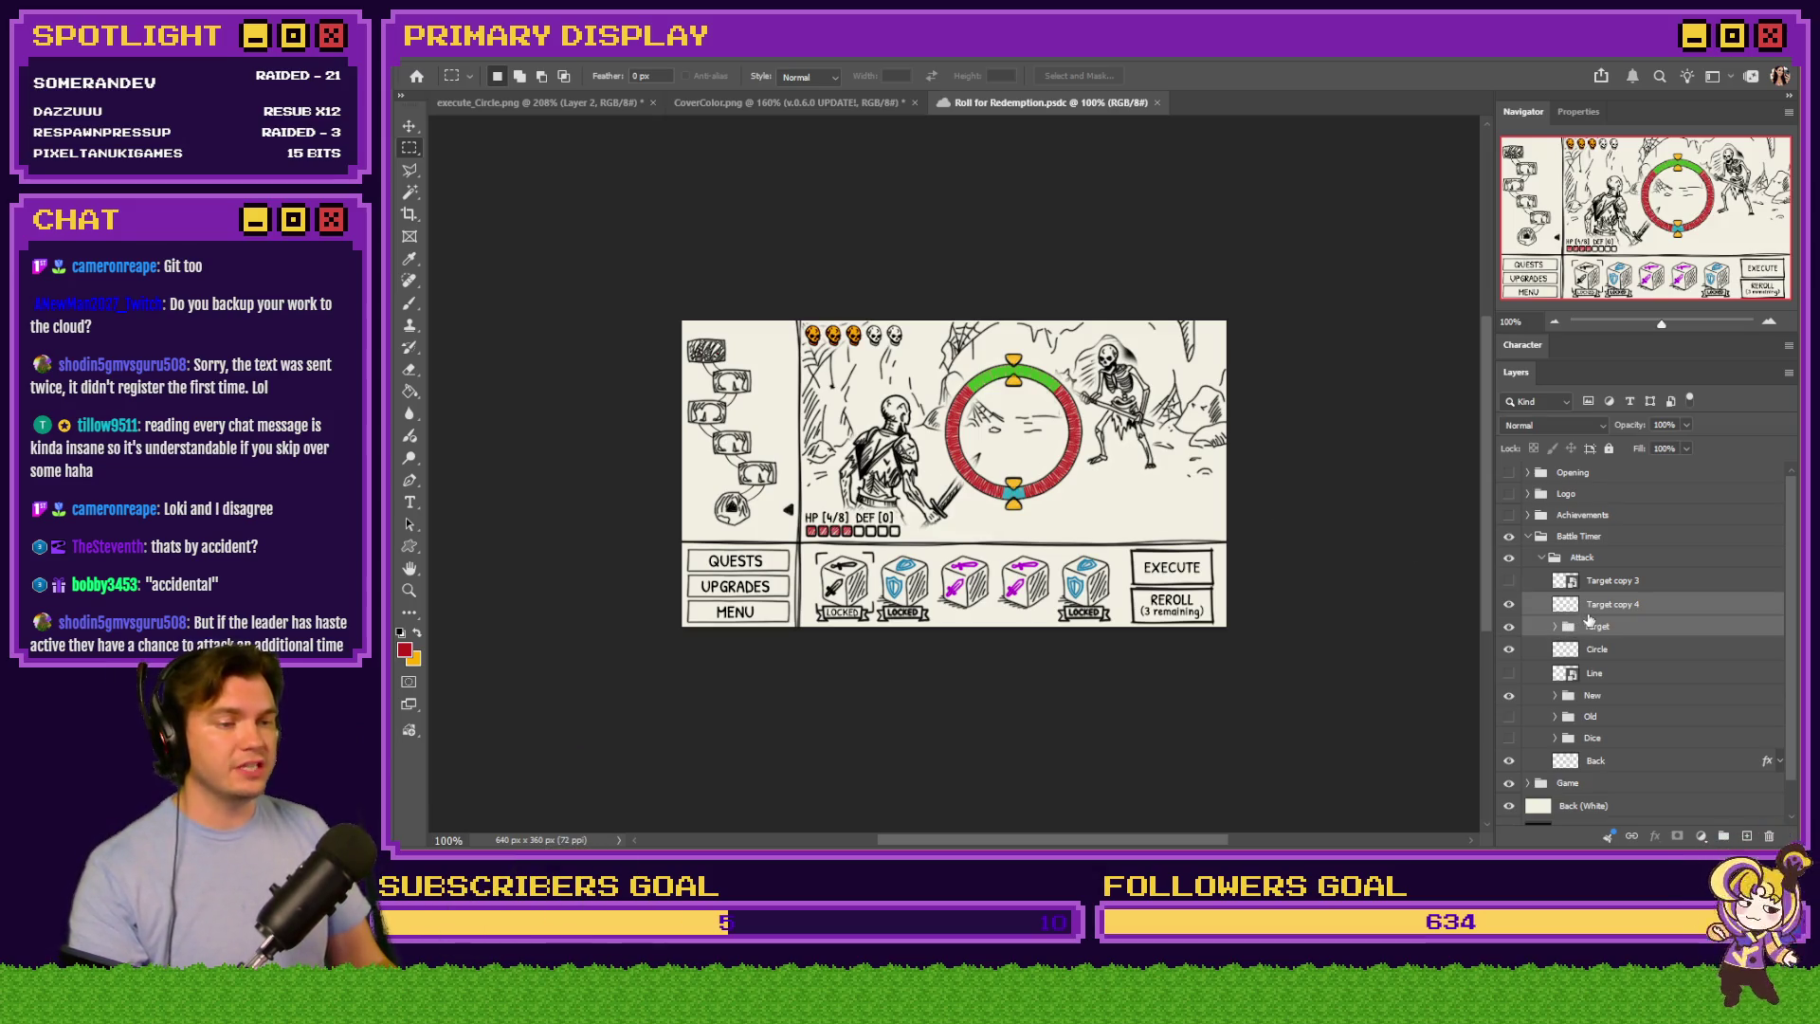
Collapse the Battle Timer group, move it into the Game folder, and hide it
click(1602, 606)
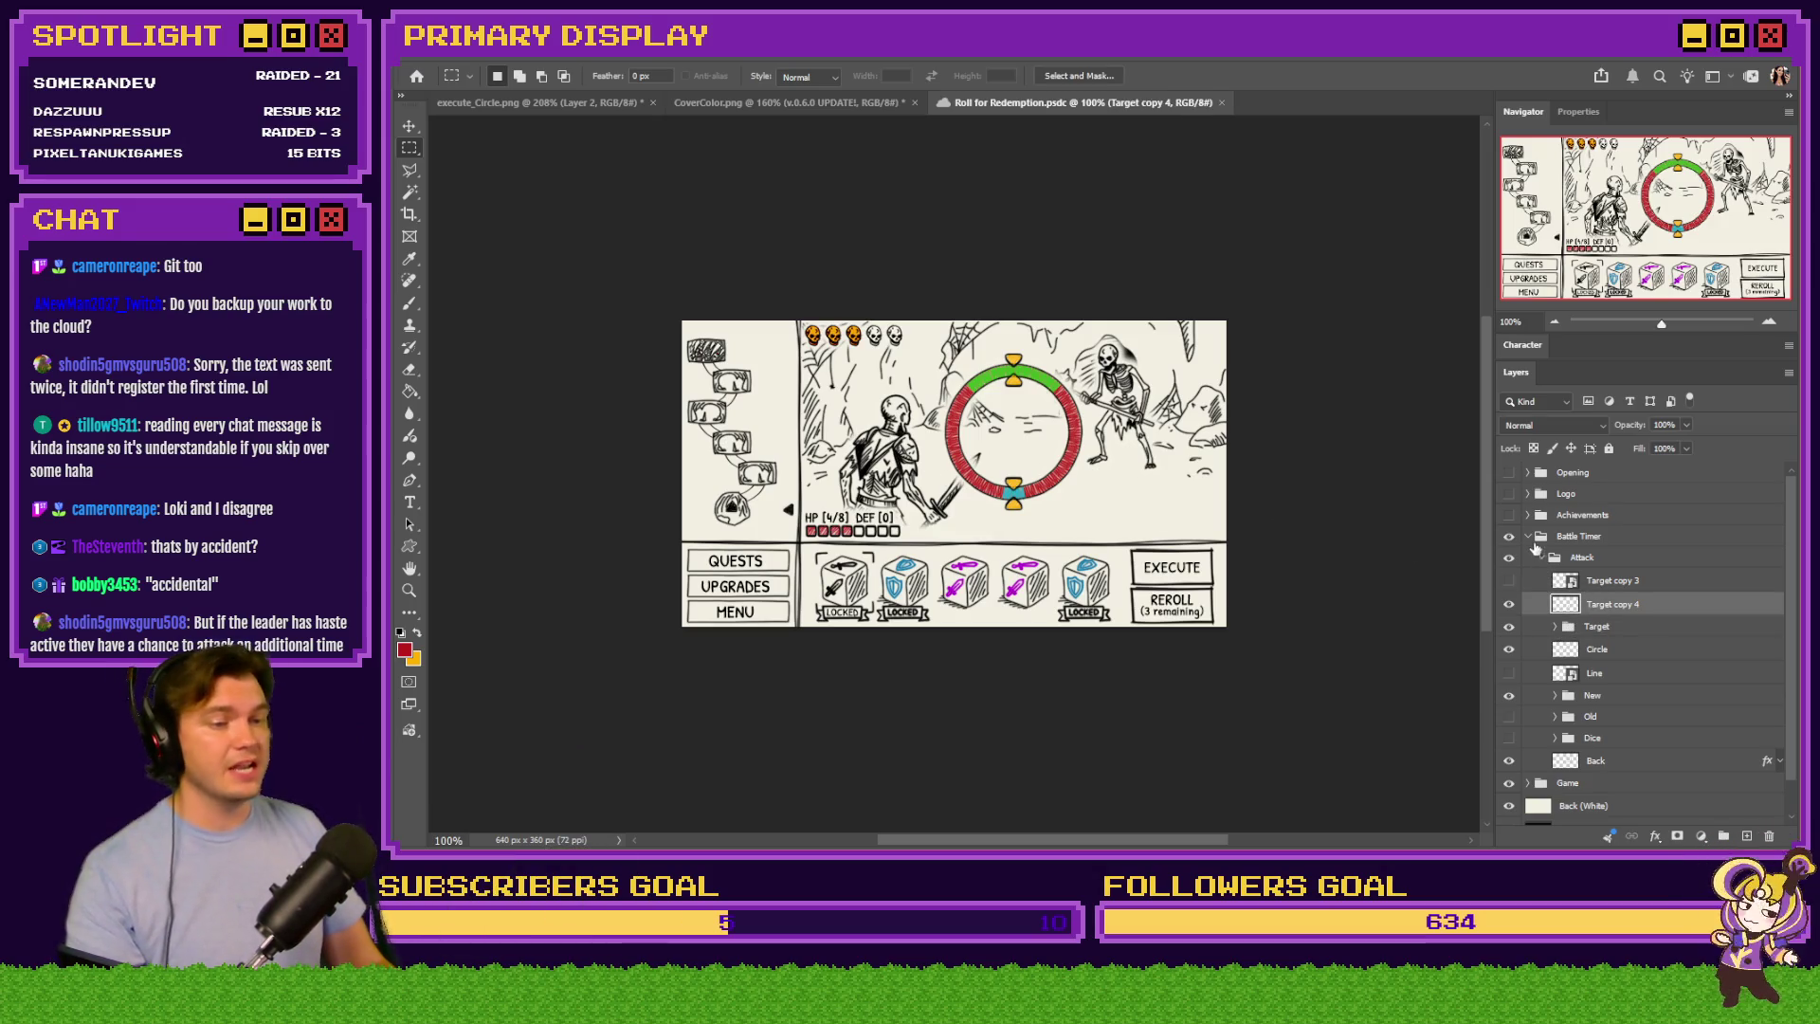
click(1531, 538)
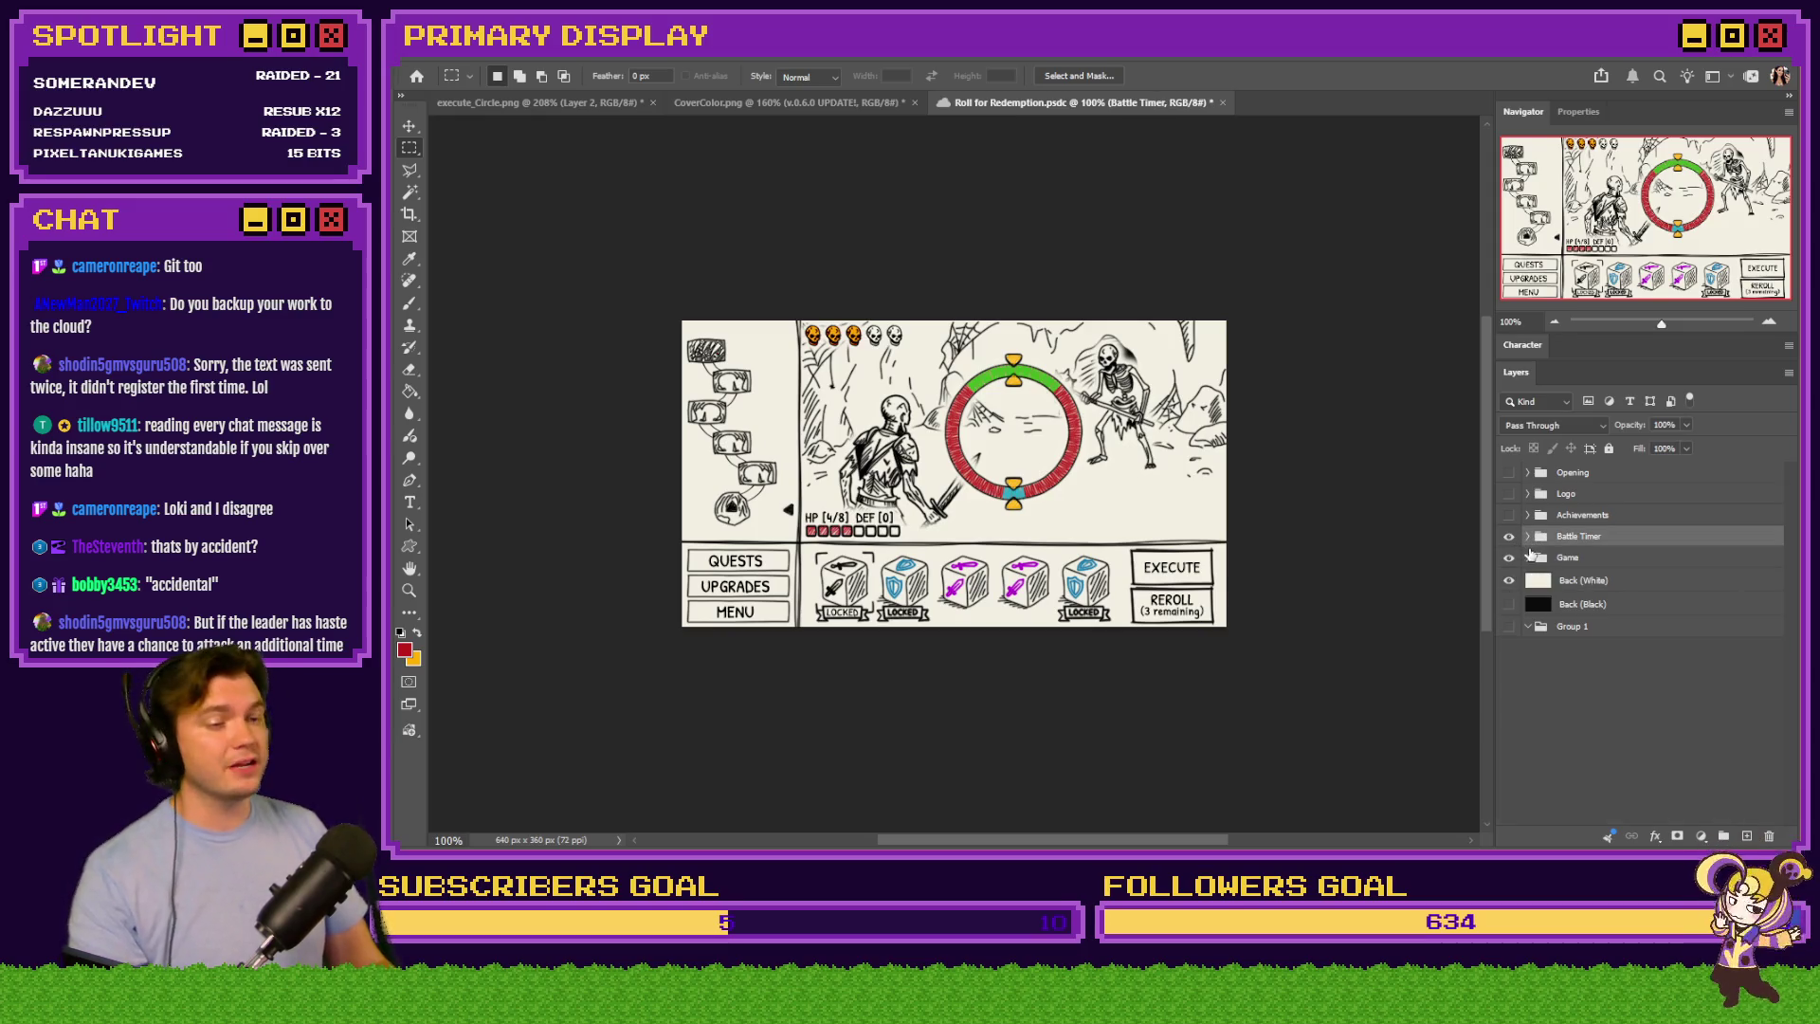
click(1528, 556)
drag(1541, 539, 1558, 573)
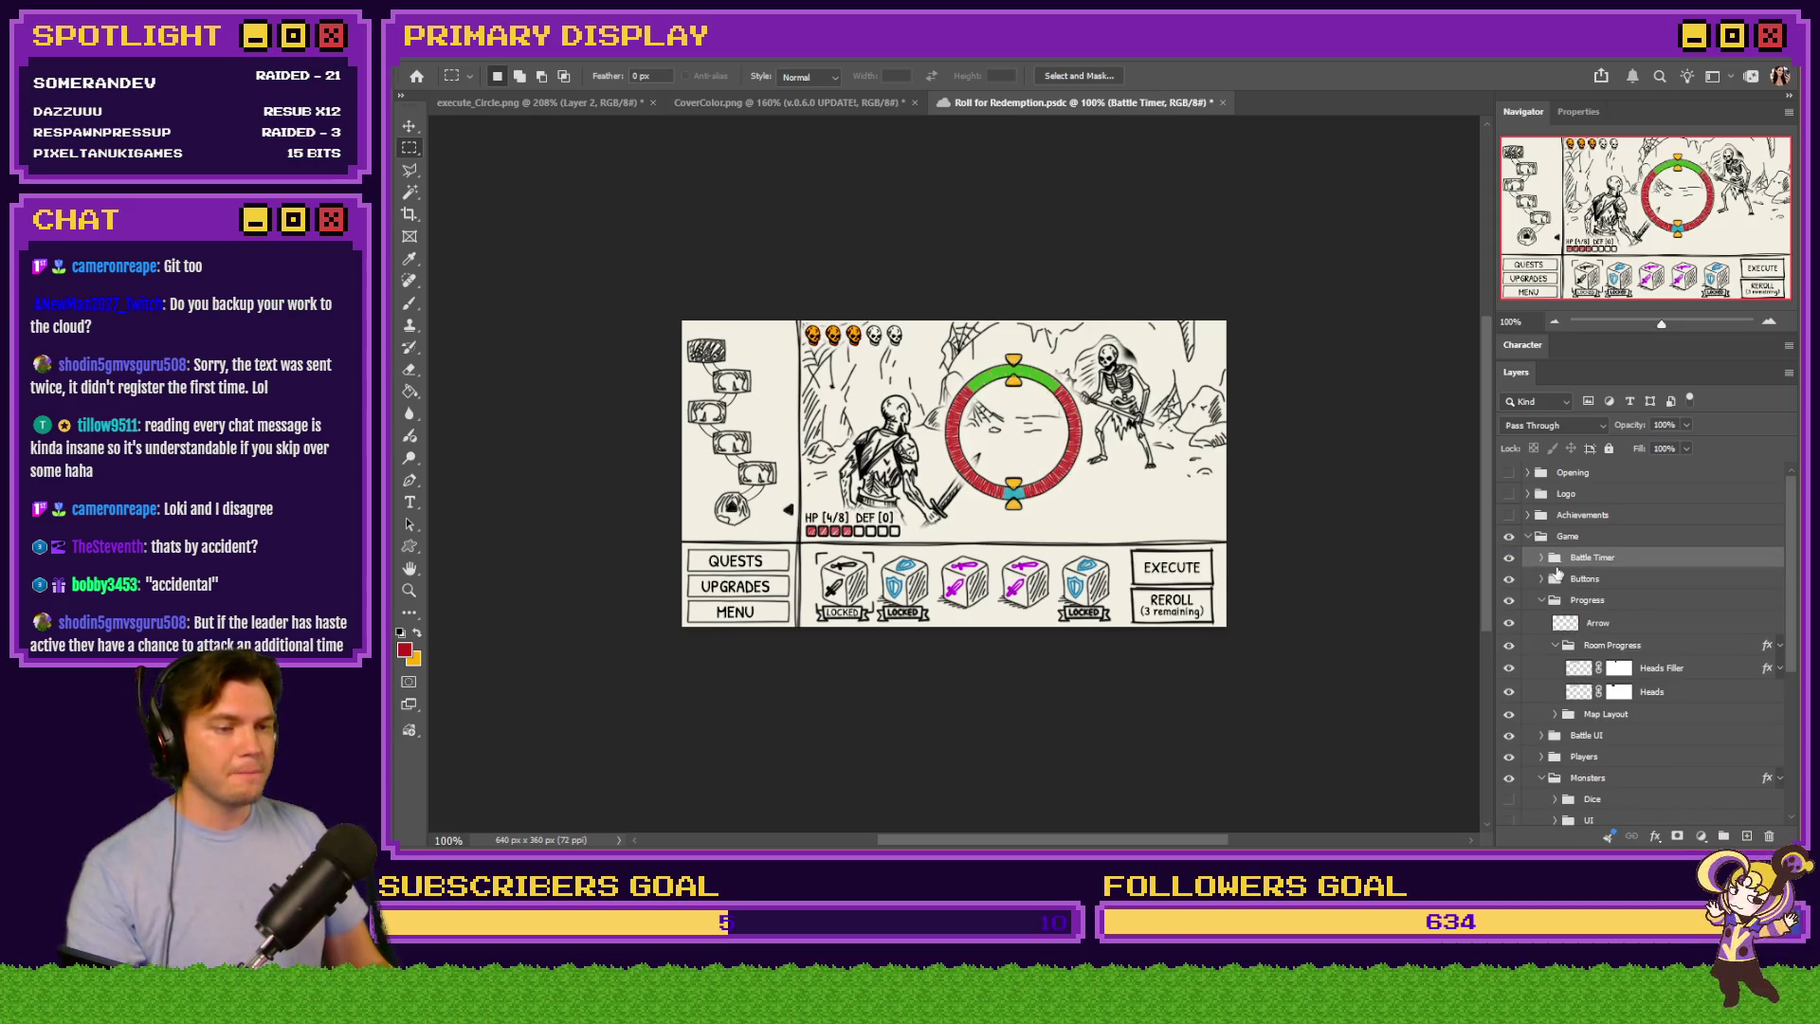
click(1509, 559)
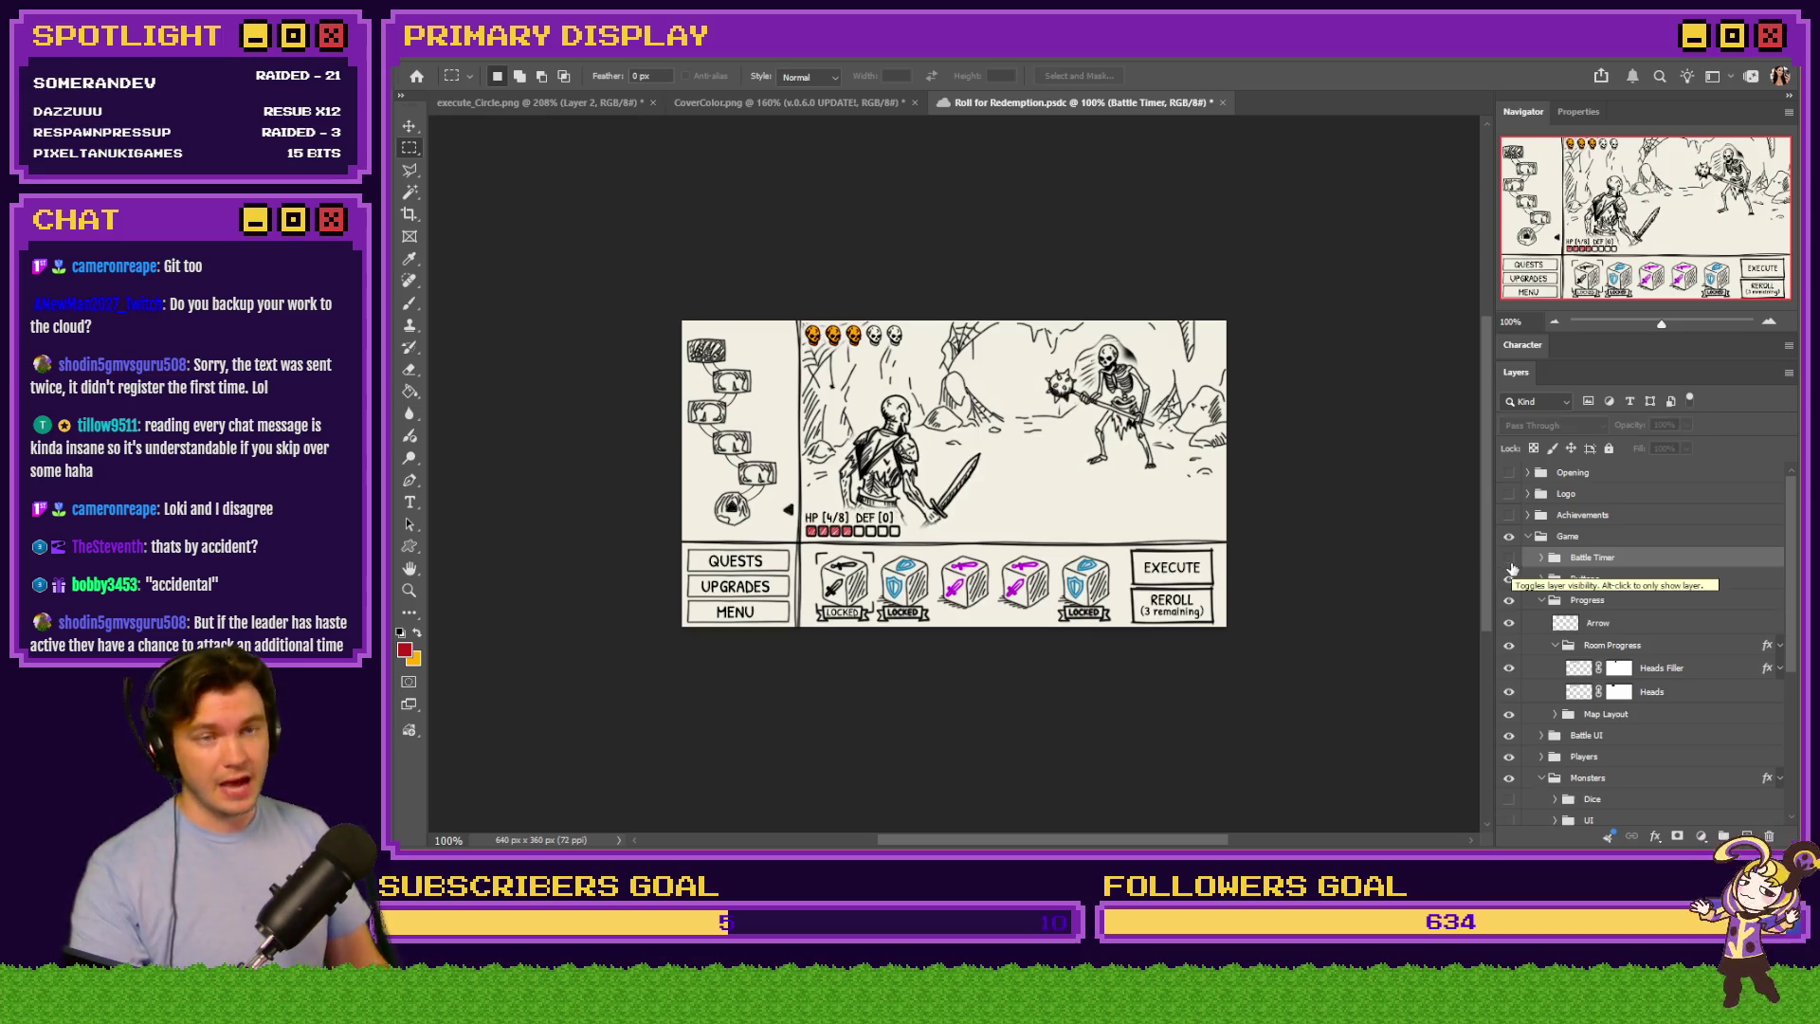
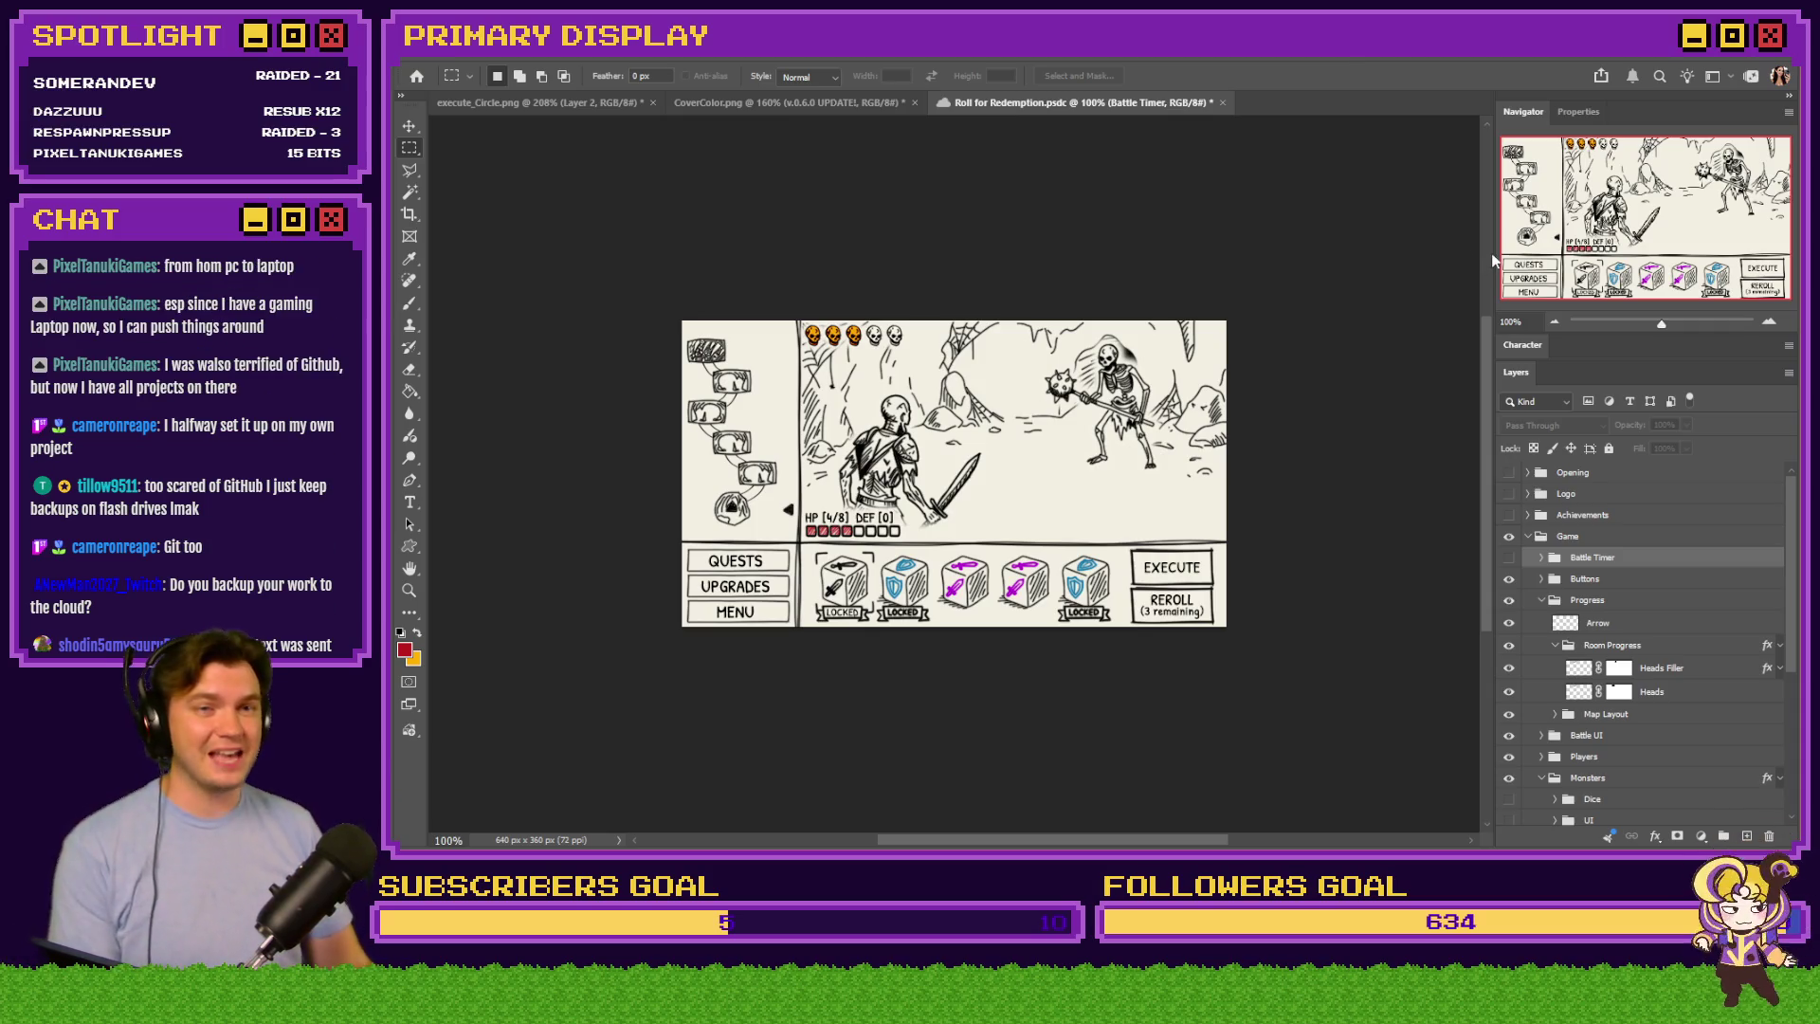
Edit the HP [4/8] DEF [0] text on the canvas and commit it
click(412, 502)
click(873, 518)
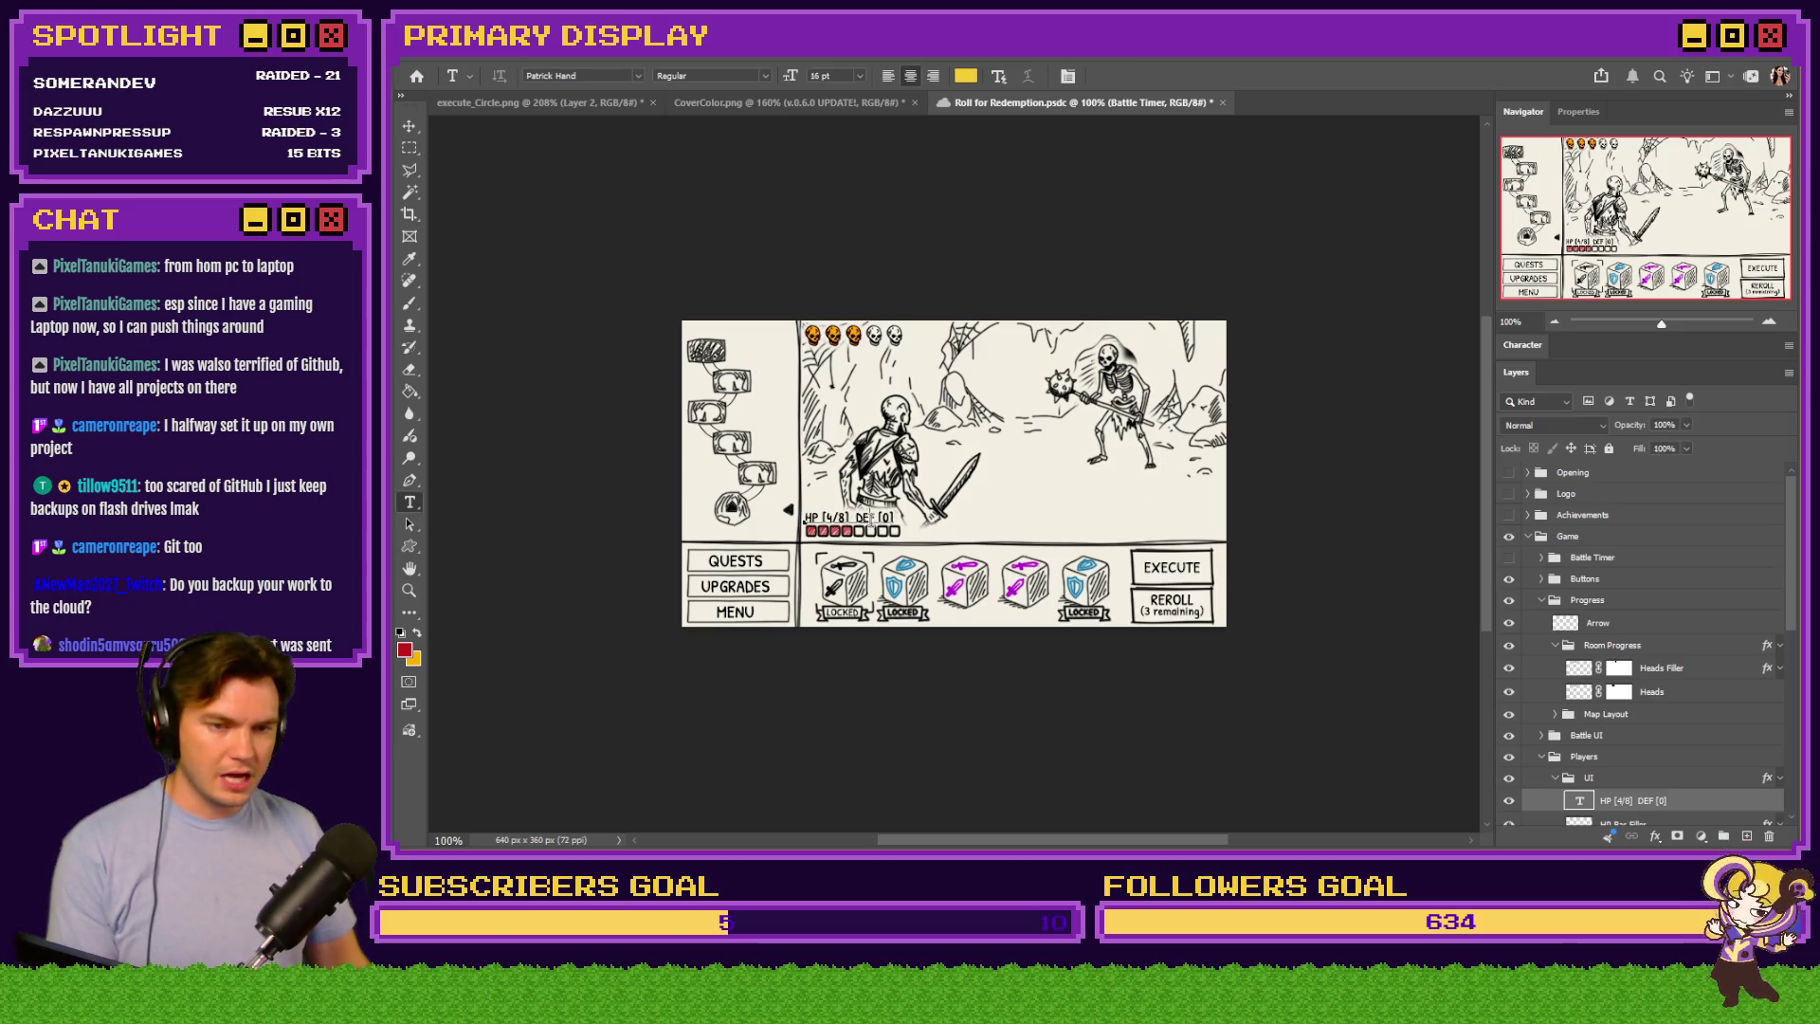
click(409, 148)
On CoverColor.png, set the v.0.6.0 UPDATE! text to the Patrick Hand Regular font
click(735, 104)
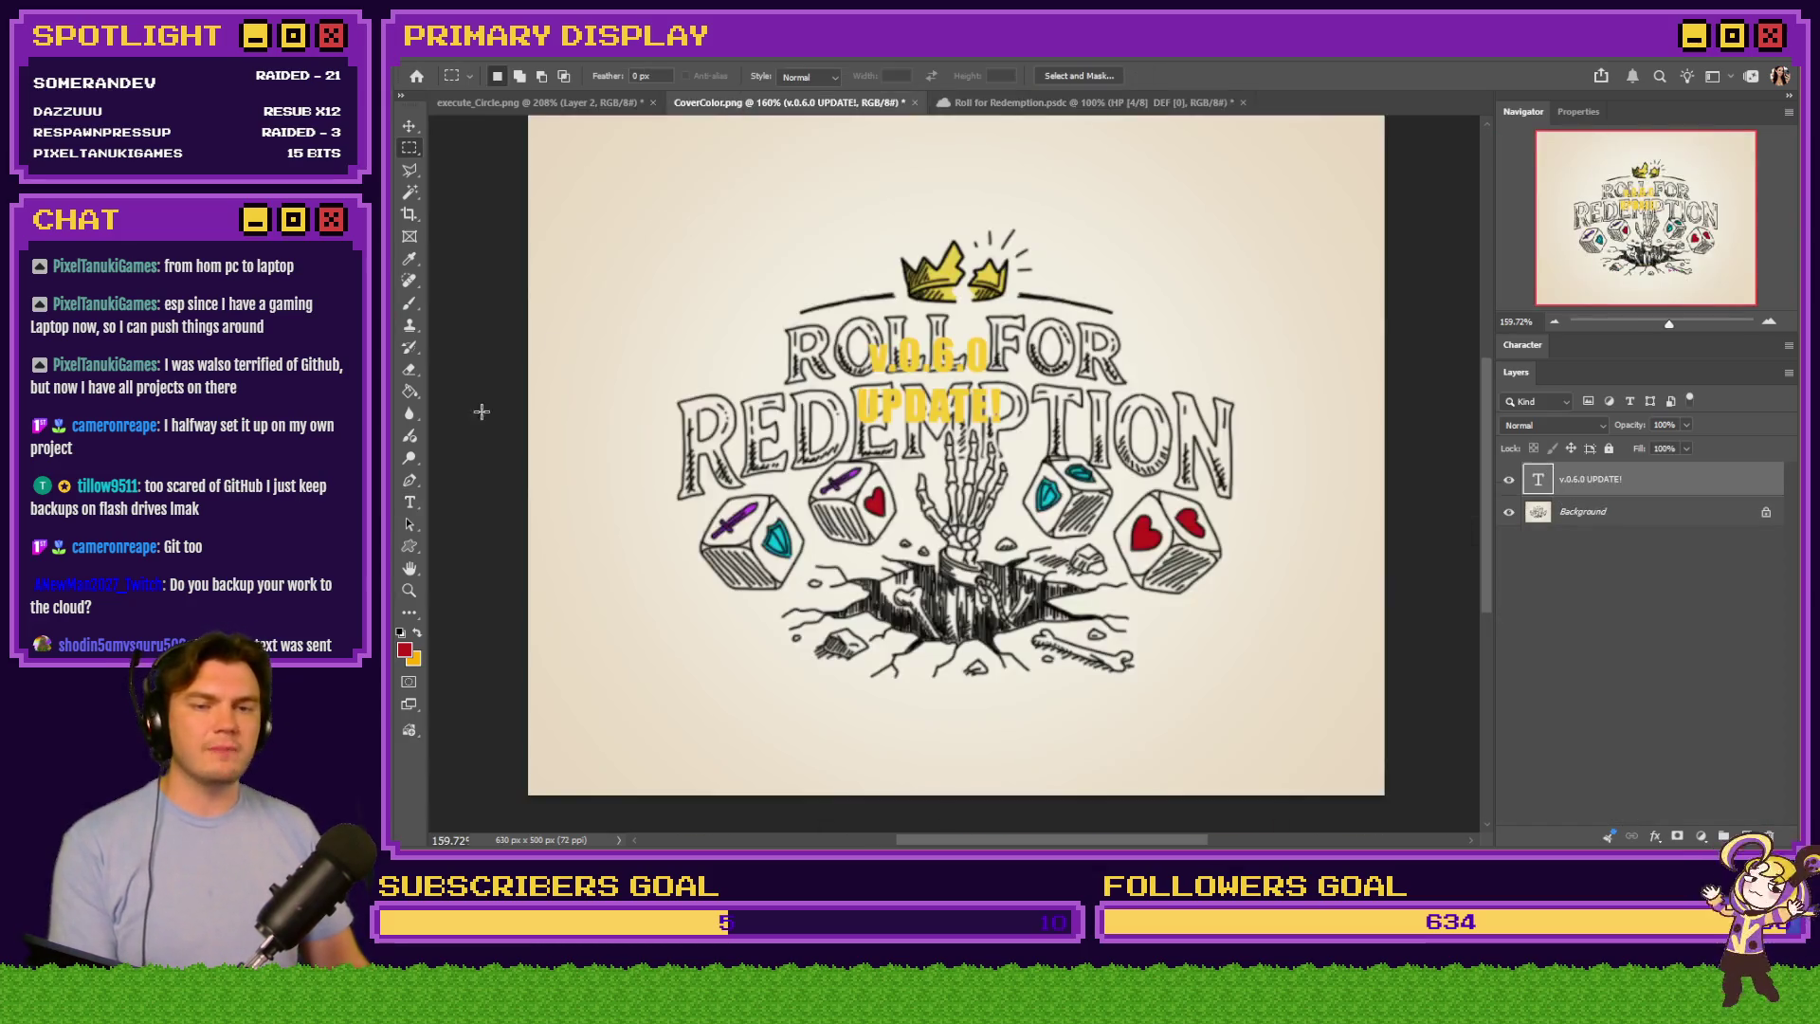
click(410, 502)
click(941, 353)
key(ctrl+a)
click(631, 73)
text(PATR)
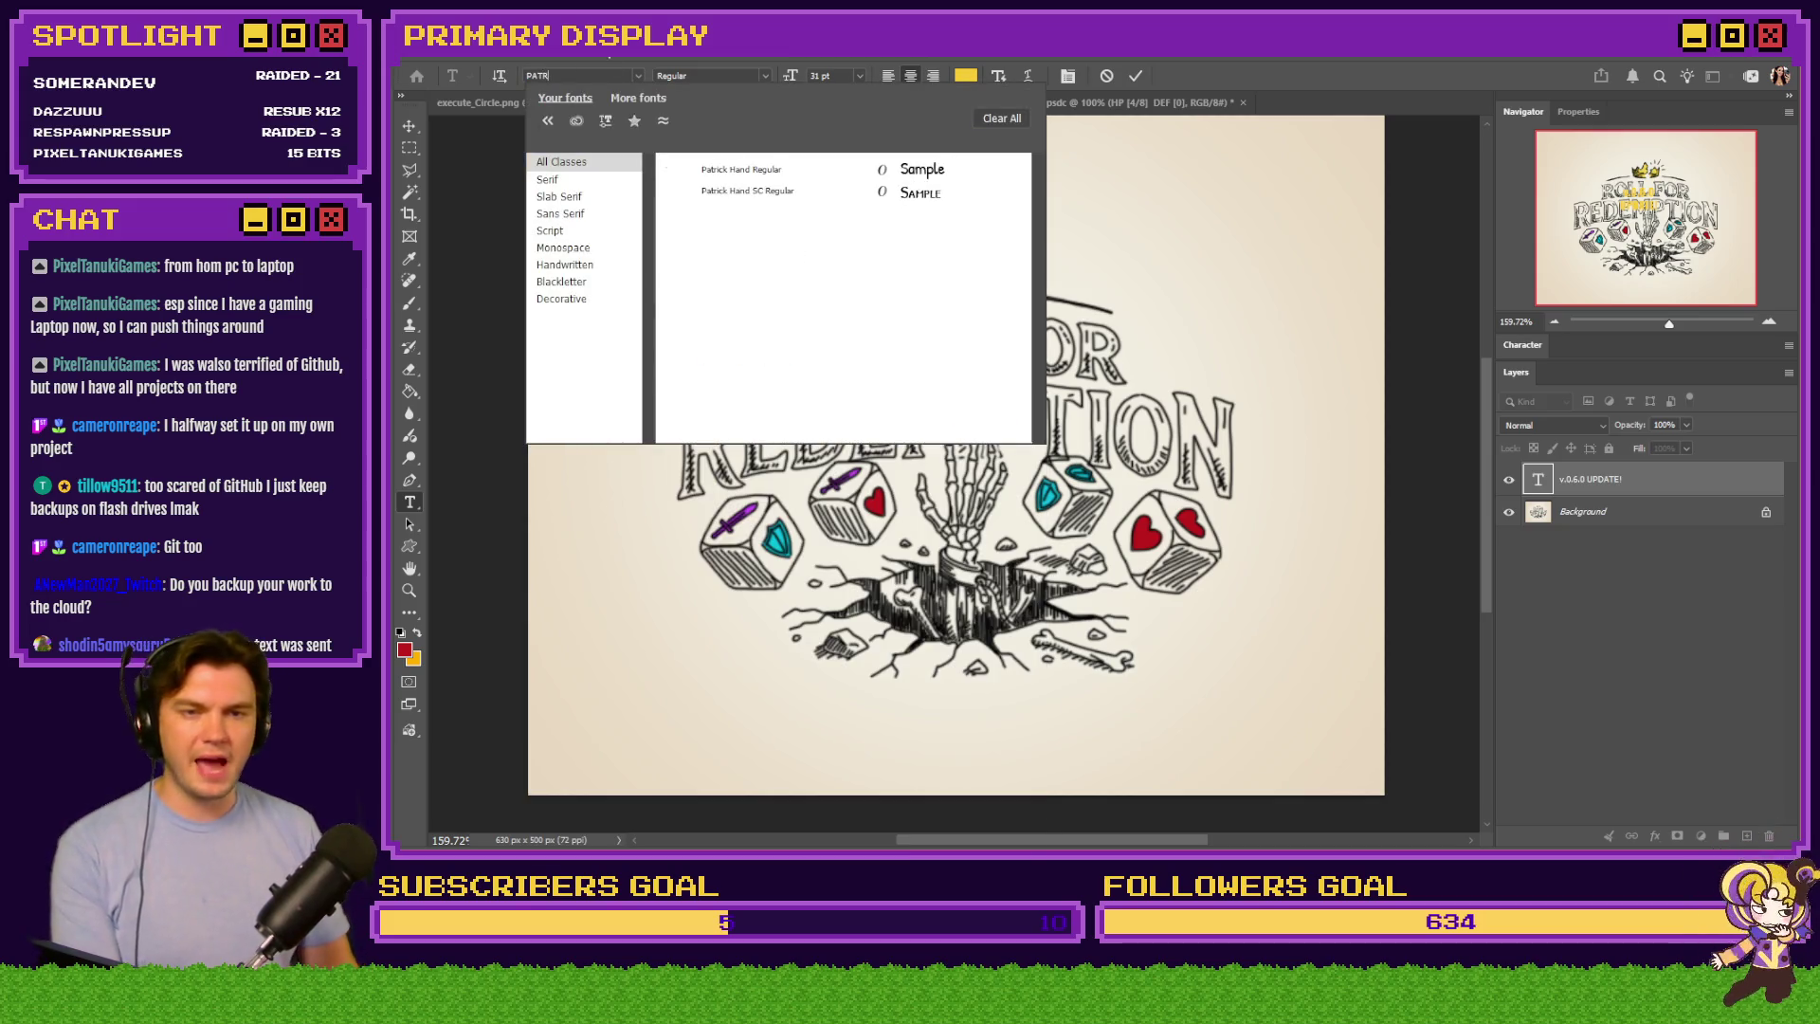
click(782, 169)
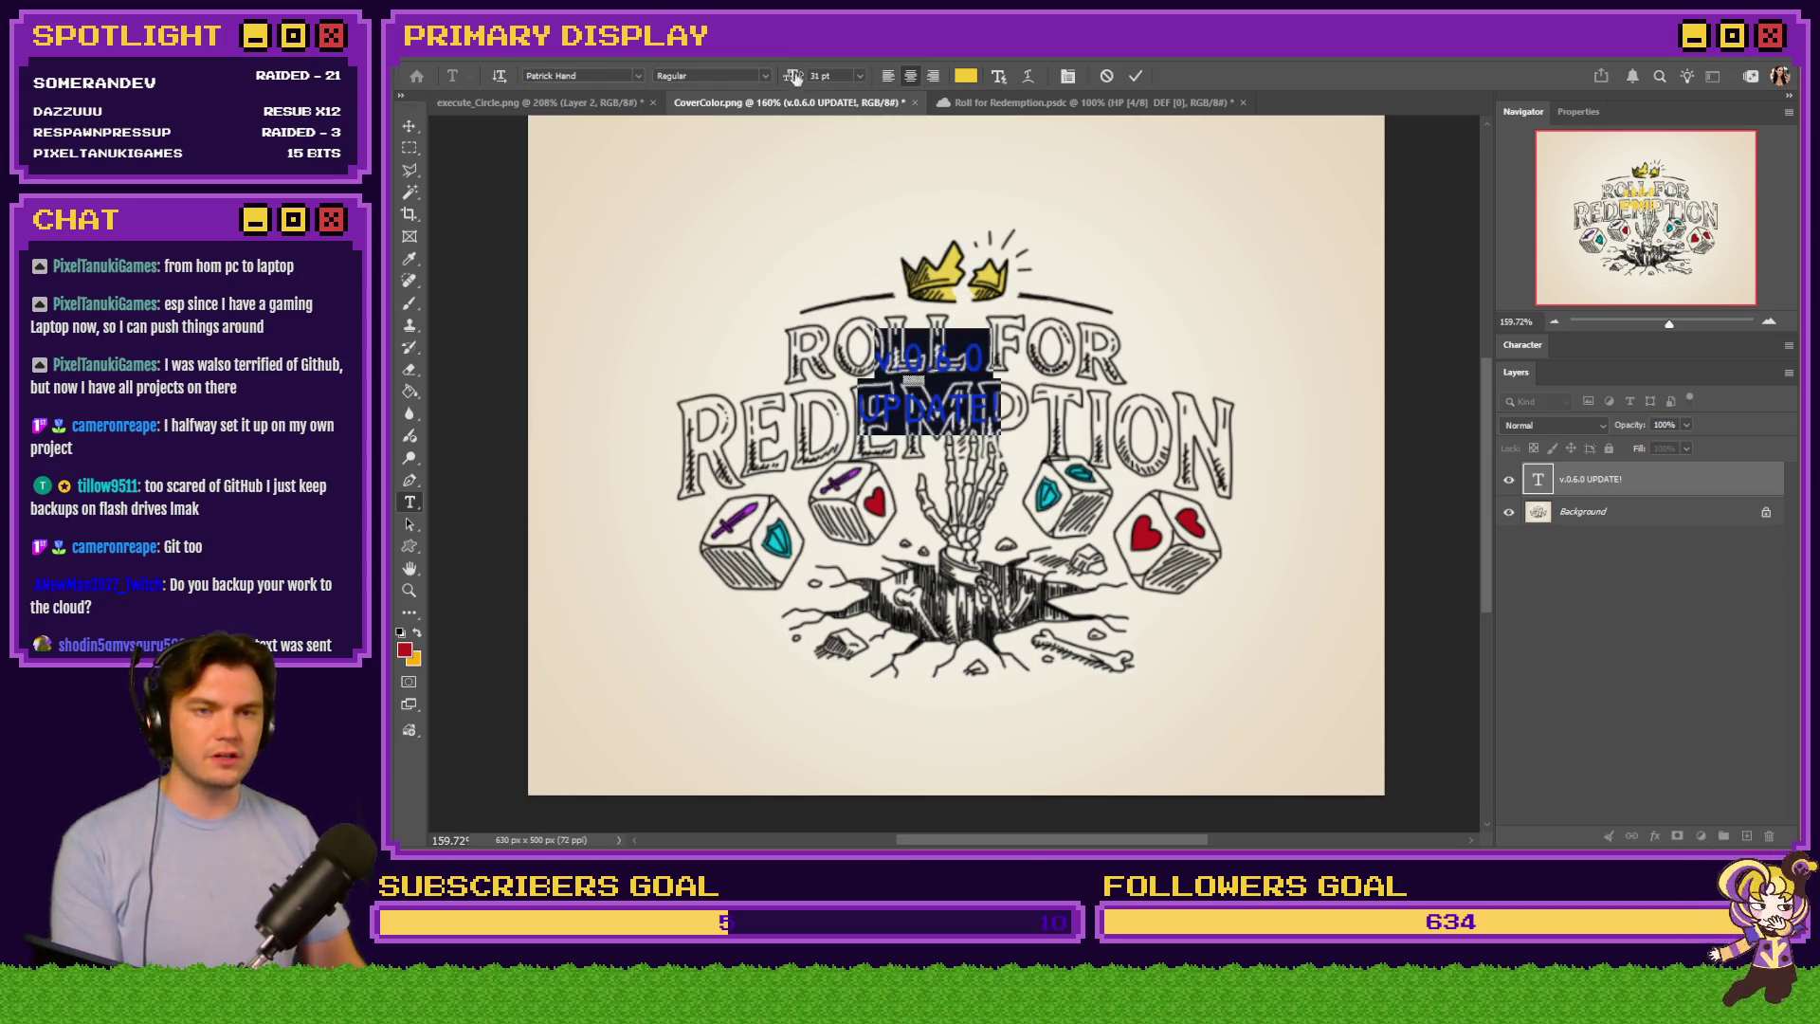
Enlarge the update text to about 68 pt and add a stroke outline layer style
scroll(844, 75, up, 20)
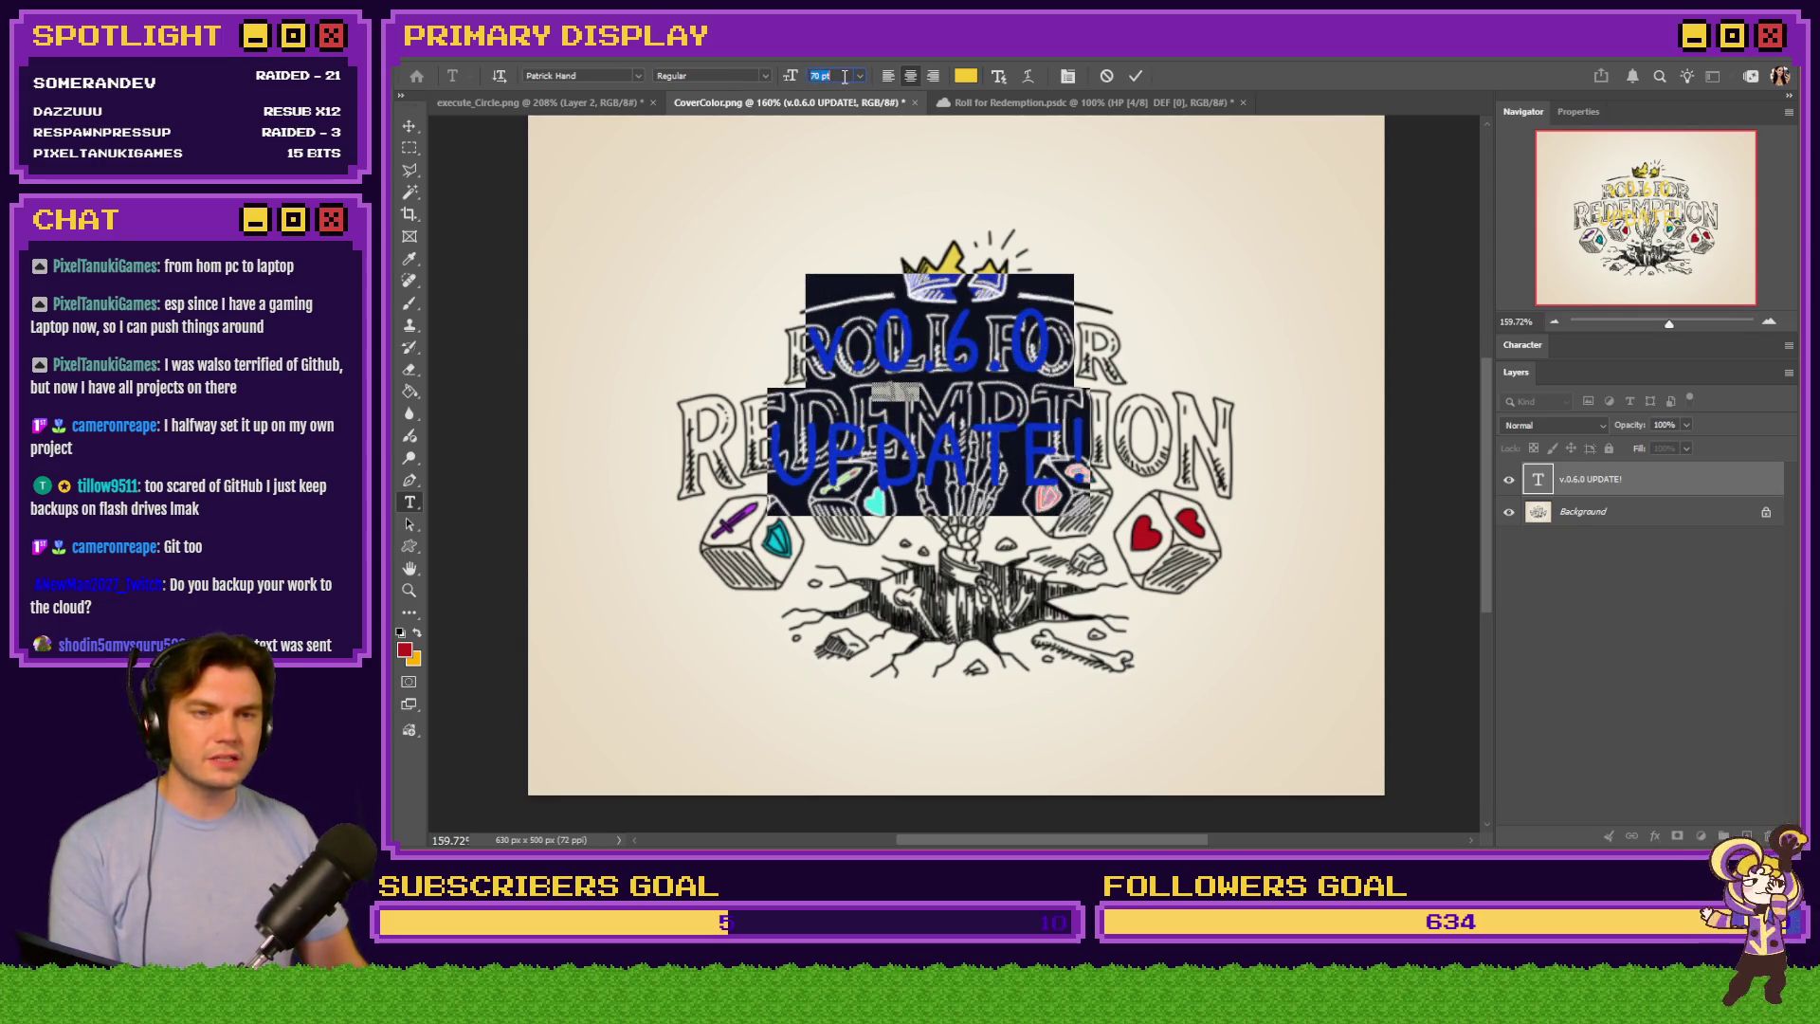
key(Escape)
key(m)
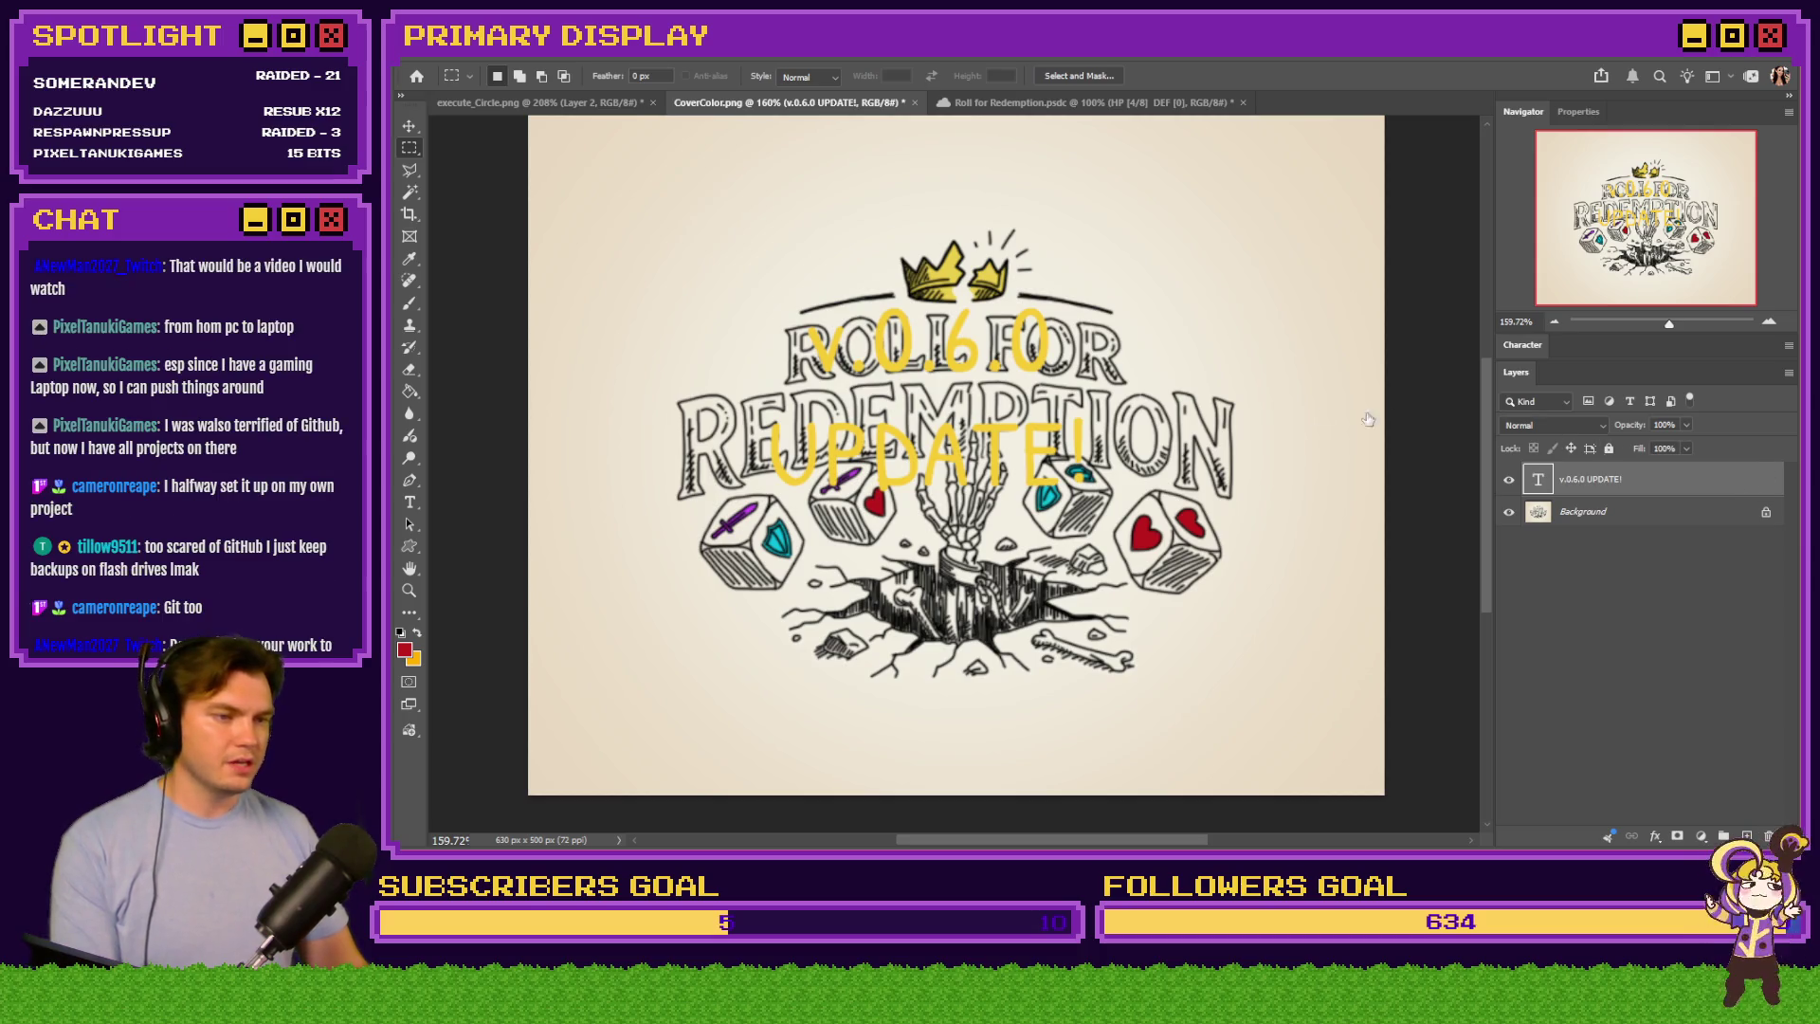
double_click(1730, 486)
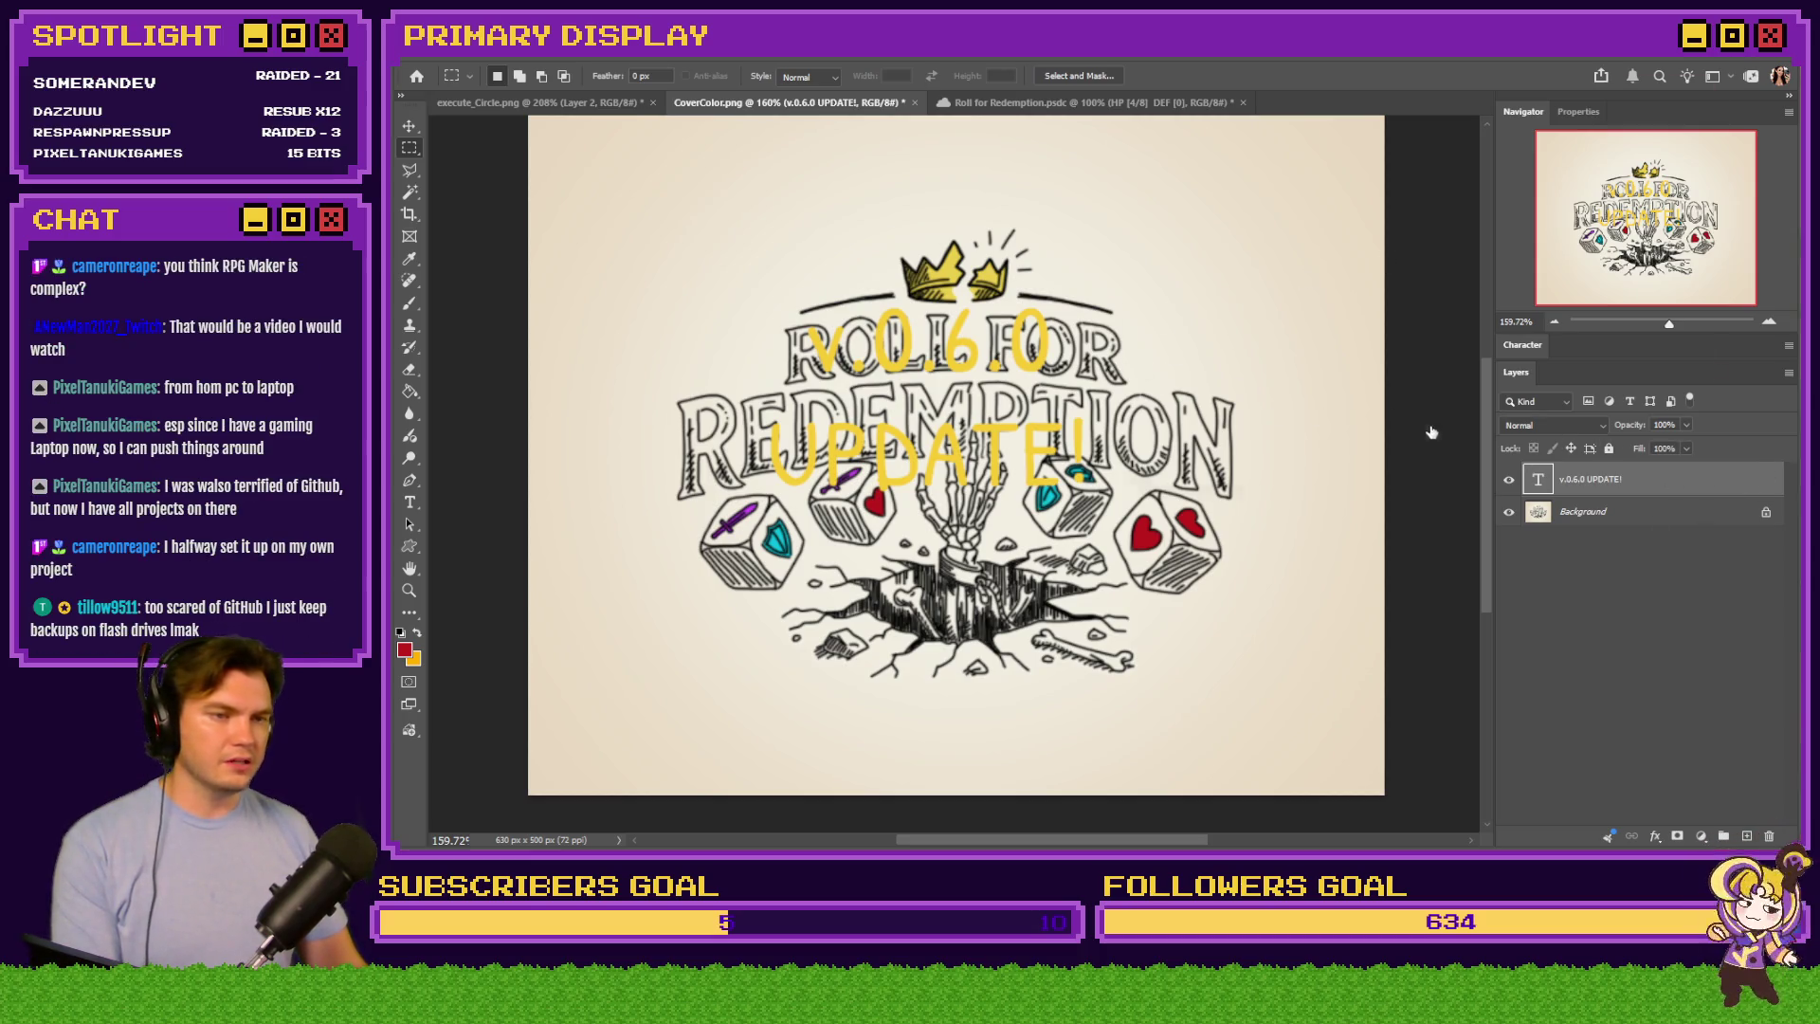
click(1155, 239)
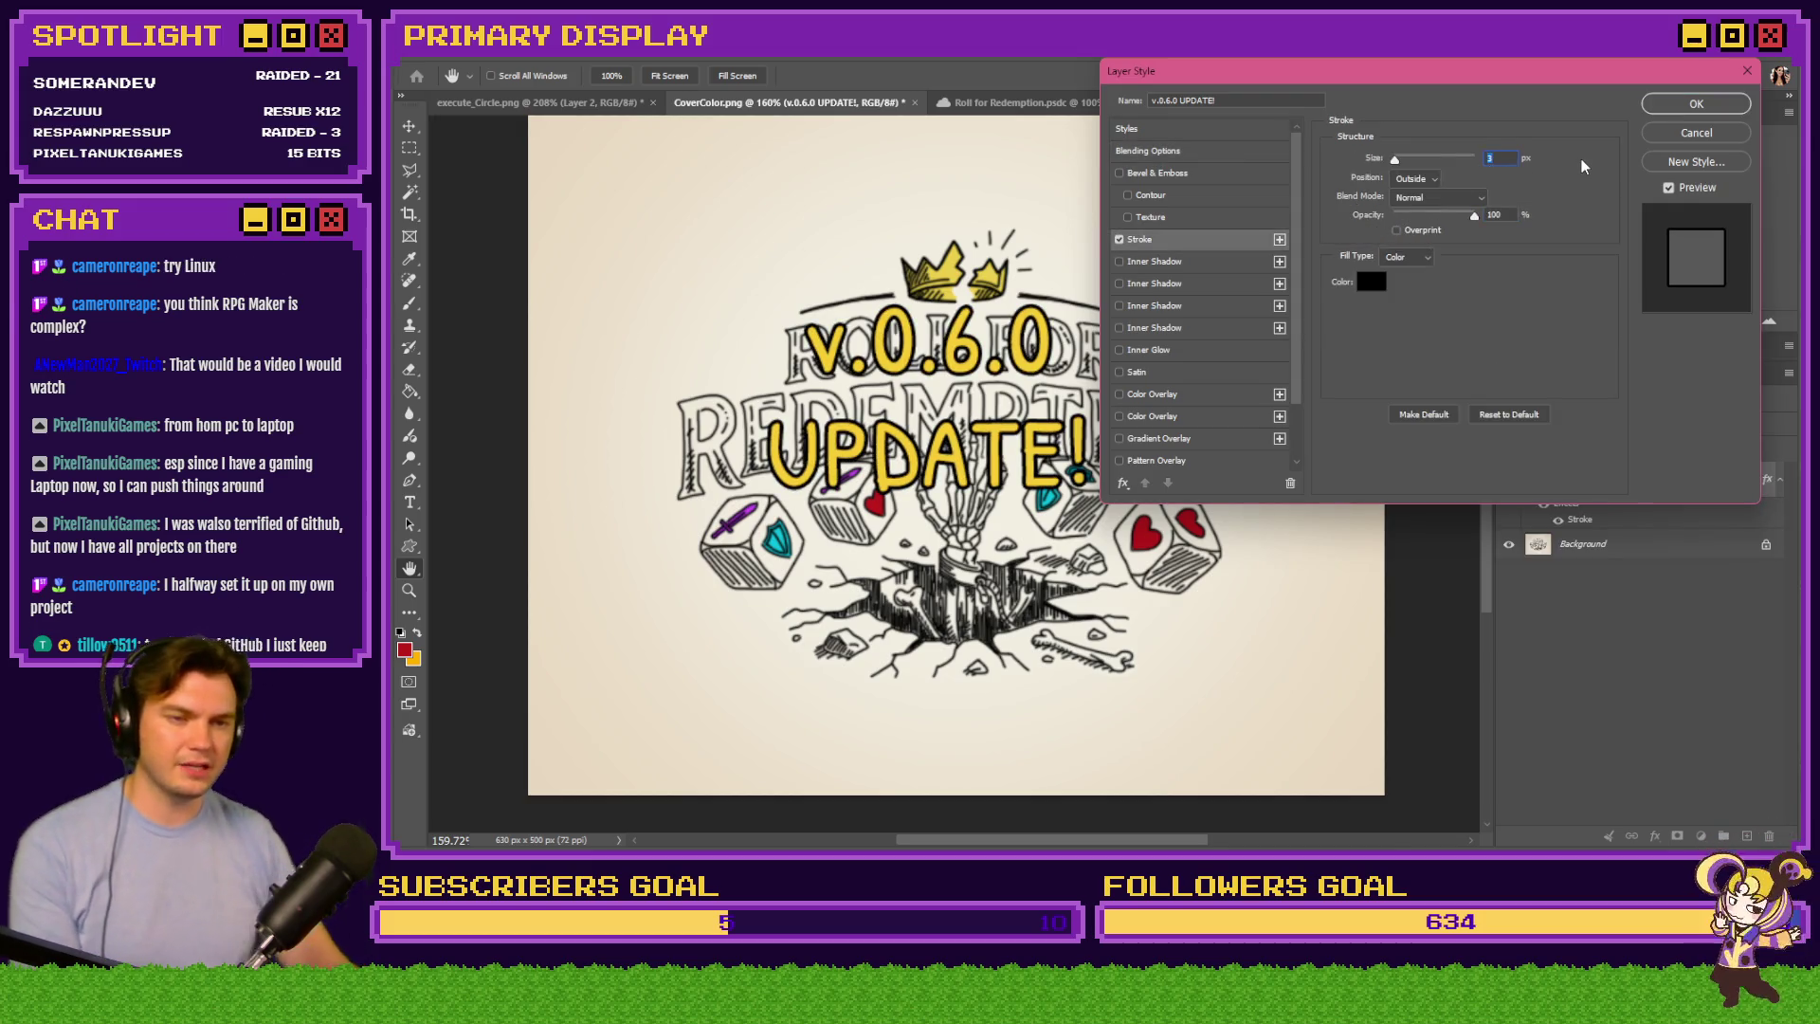
Apply the stroke and add an outer glow to the v.0.6.0 UPDATE! text
click(1679, 107)
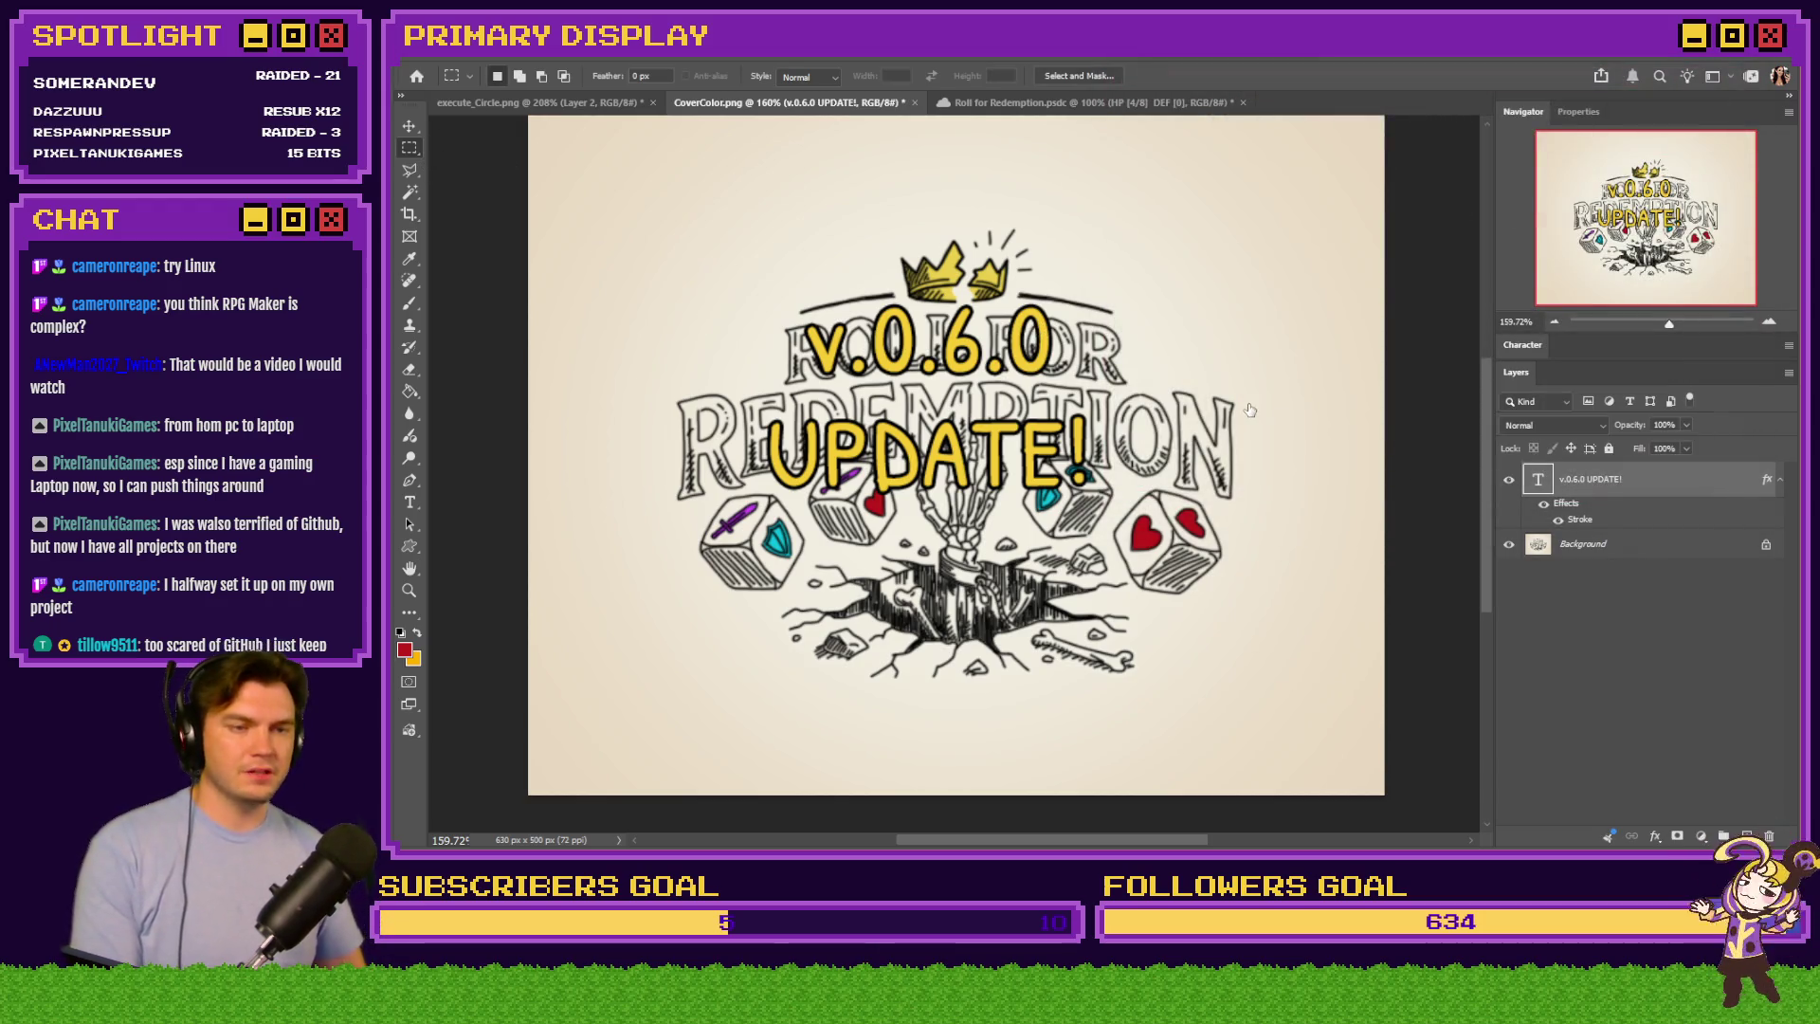
double_click(1732, 529)
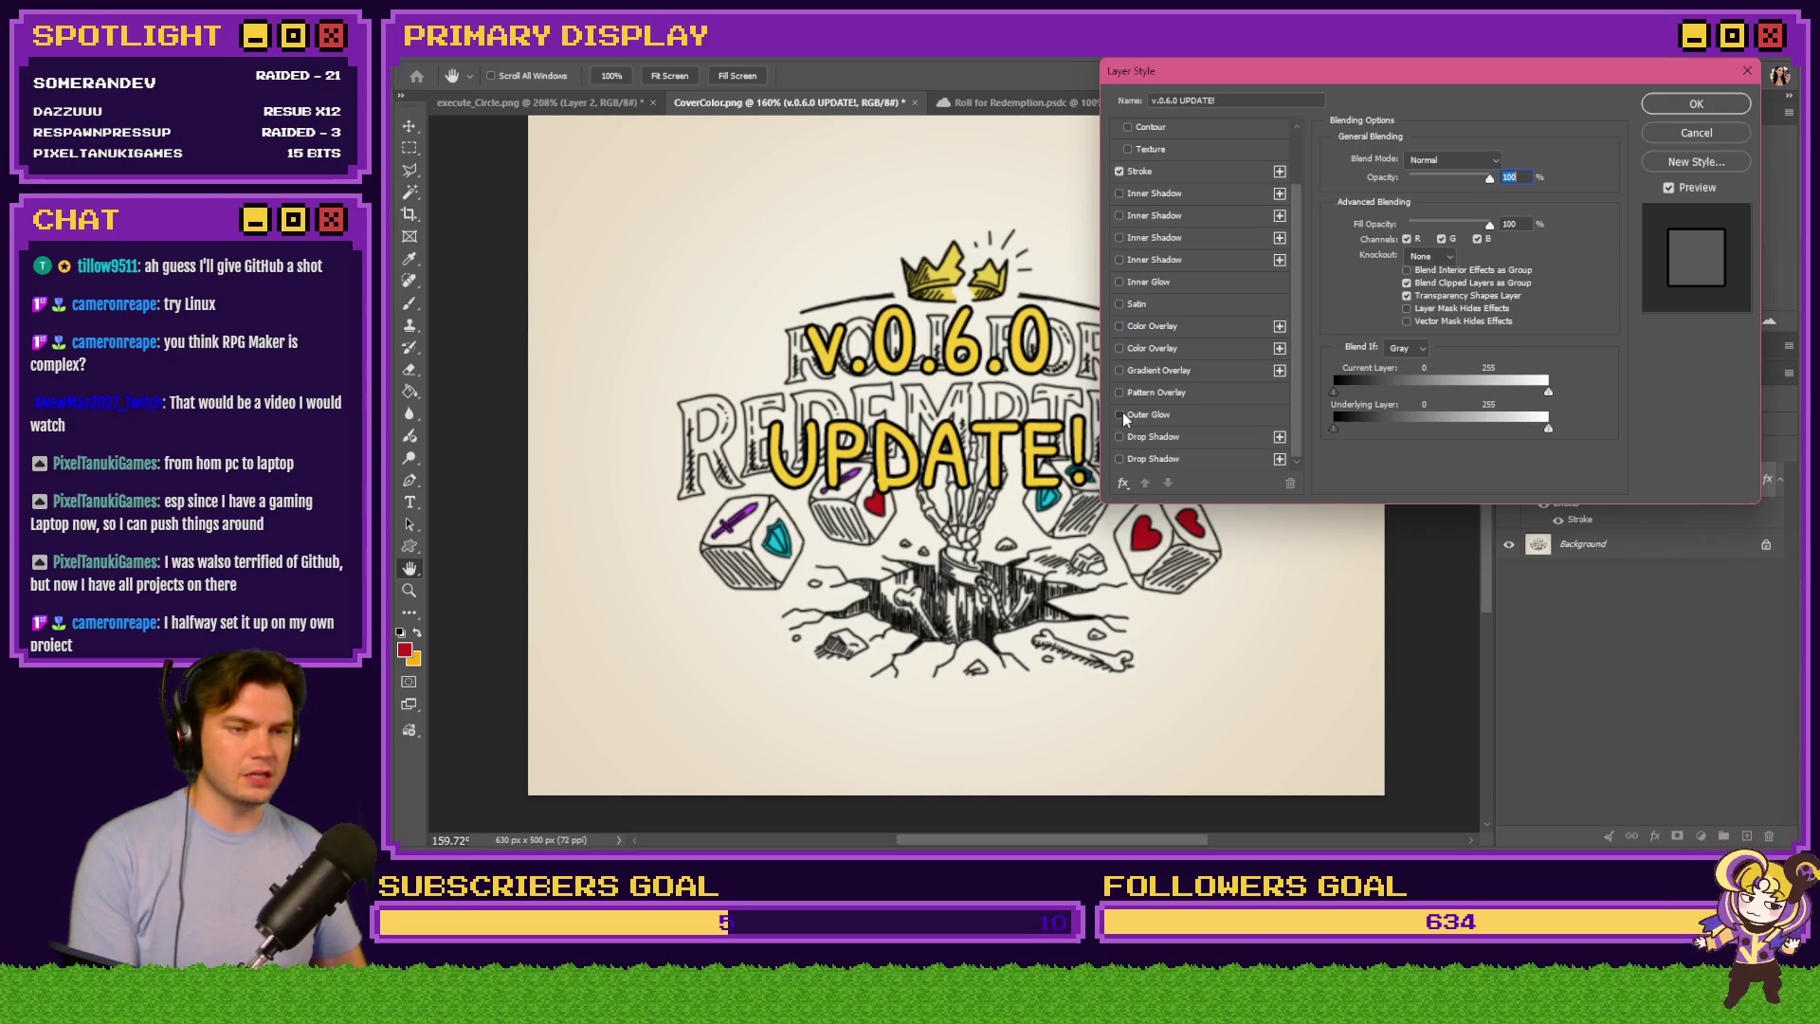
click(1120, 414)
click(1712, 103)
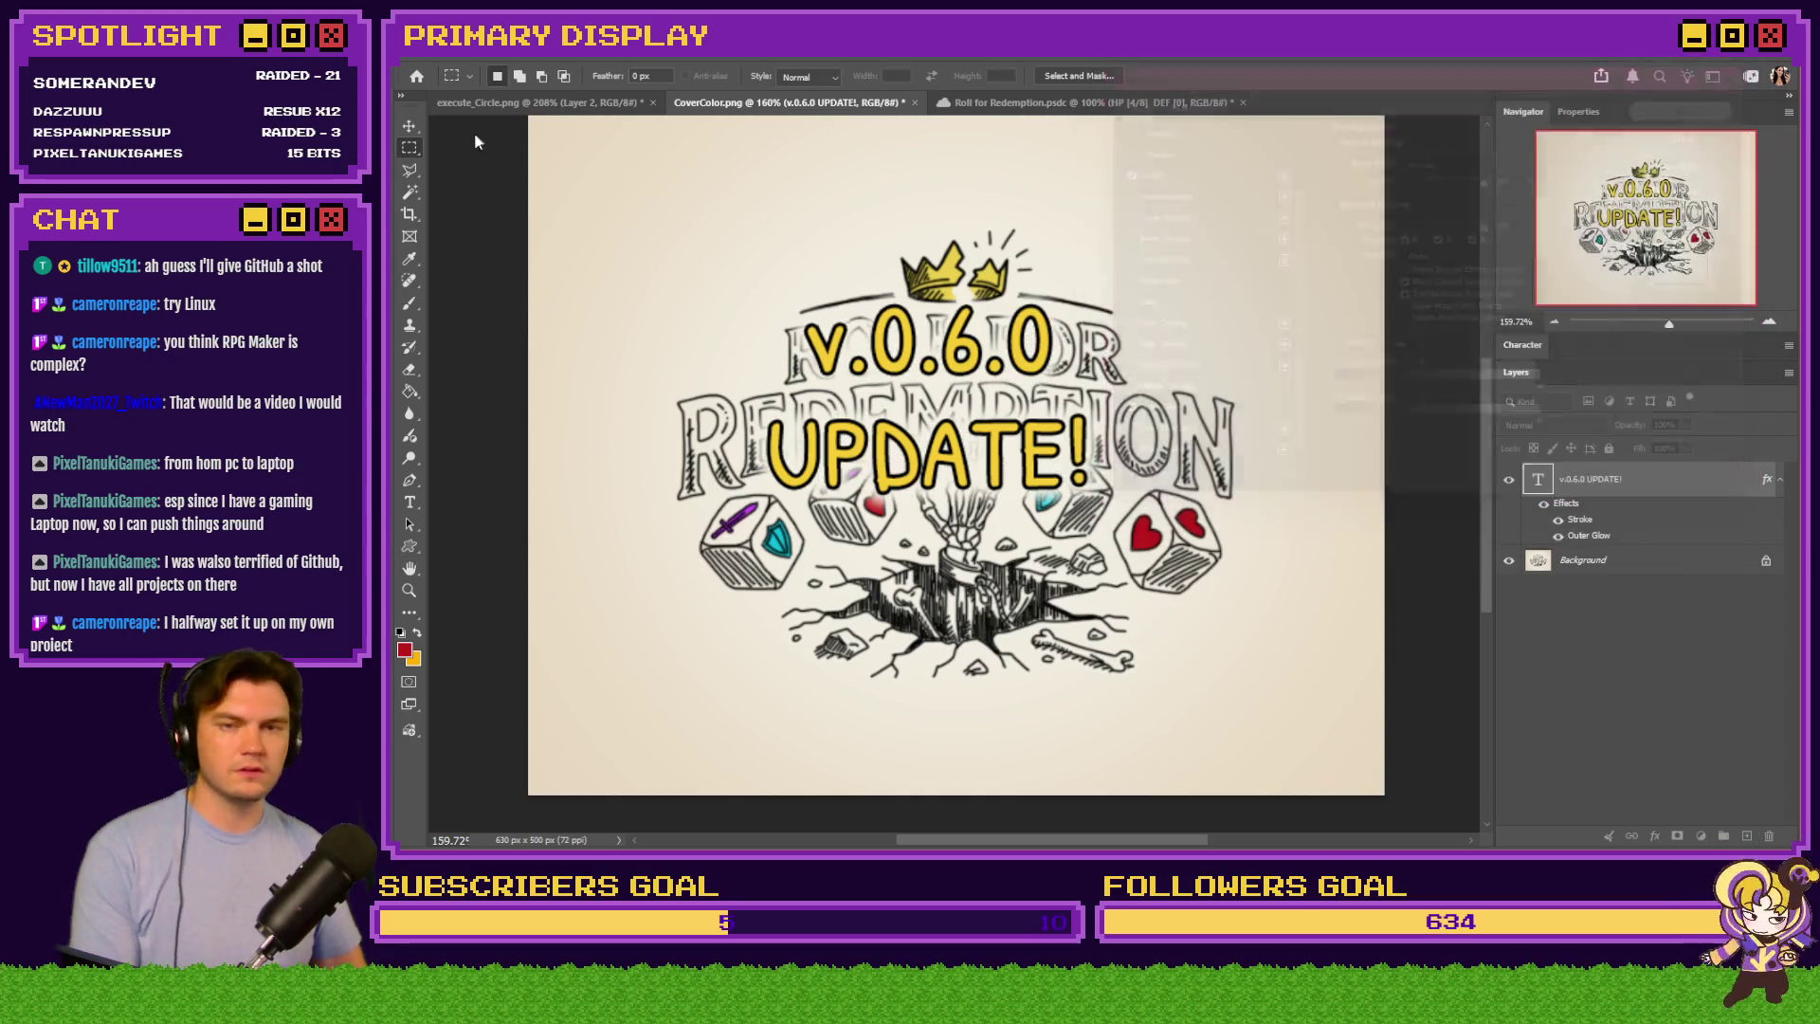
Set the update text's tracking to 0 and leading to 59 pt, then move it below the dice
double_click(1537, 478)
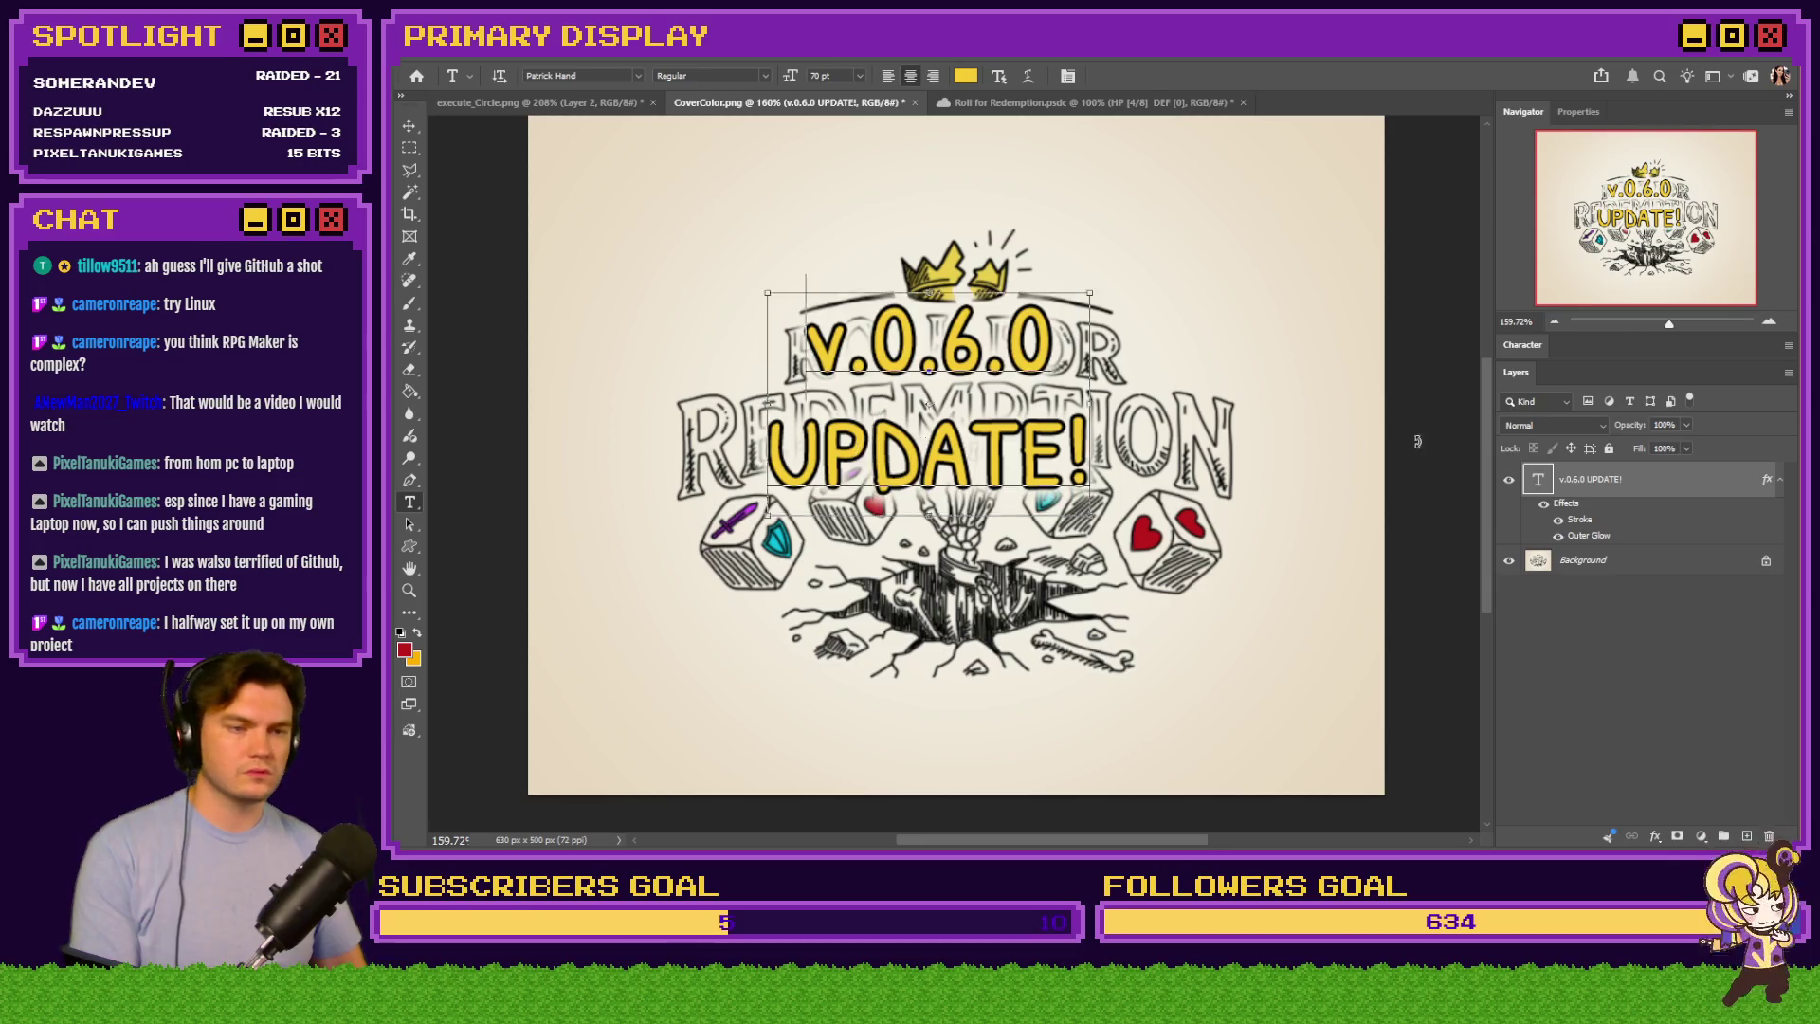
click(1523, 345)
click(1668, 414)
click(1640, 526)
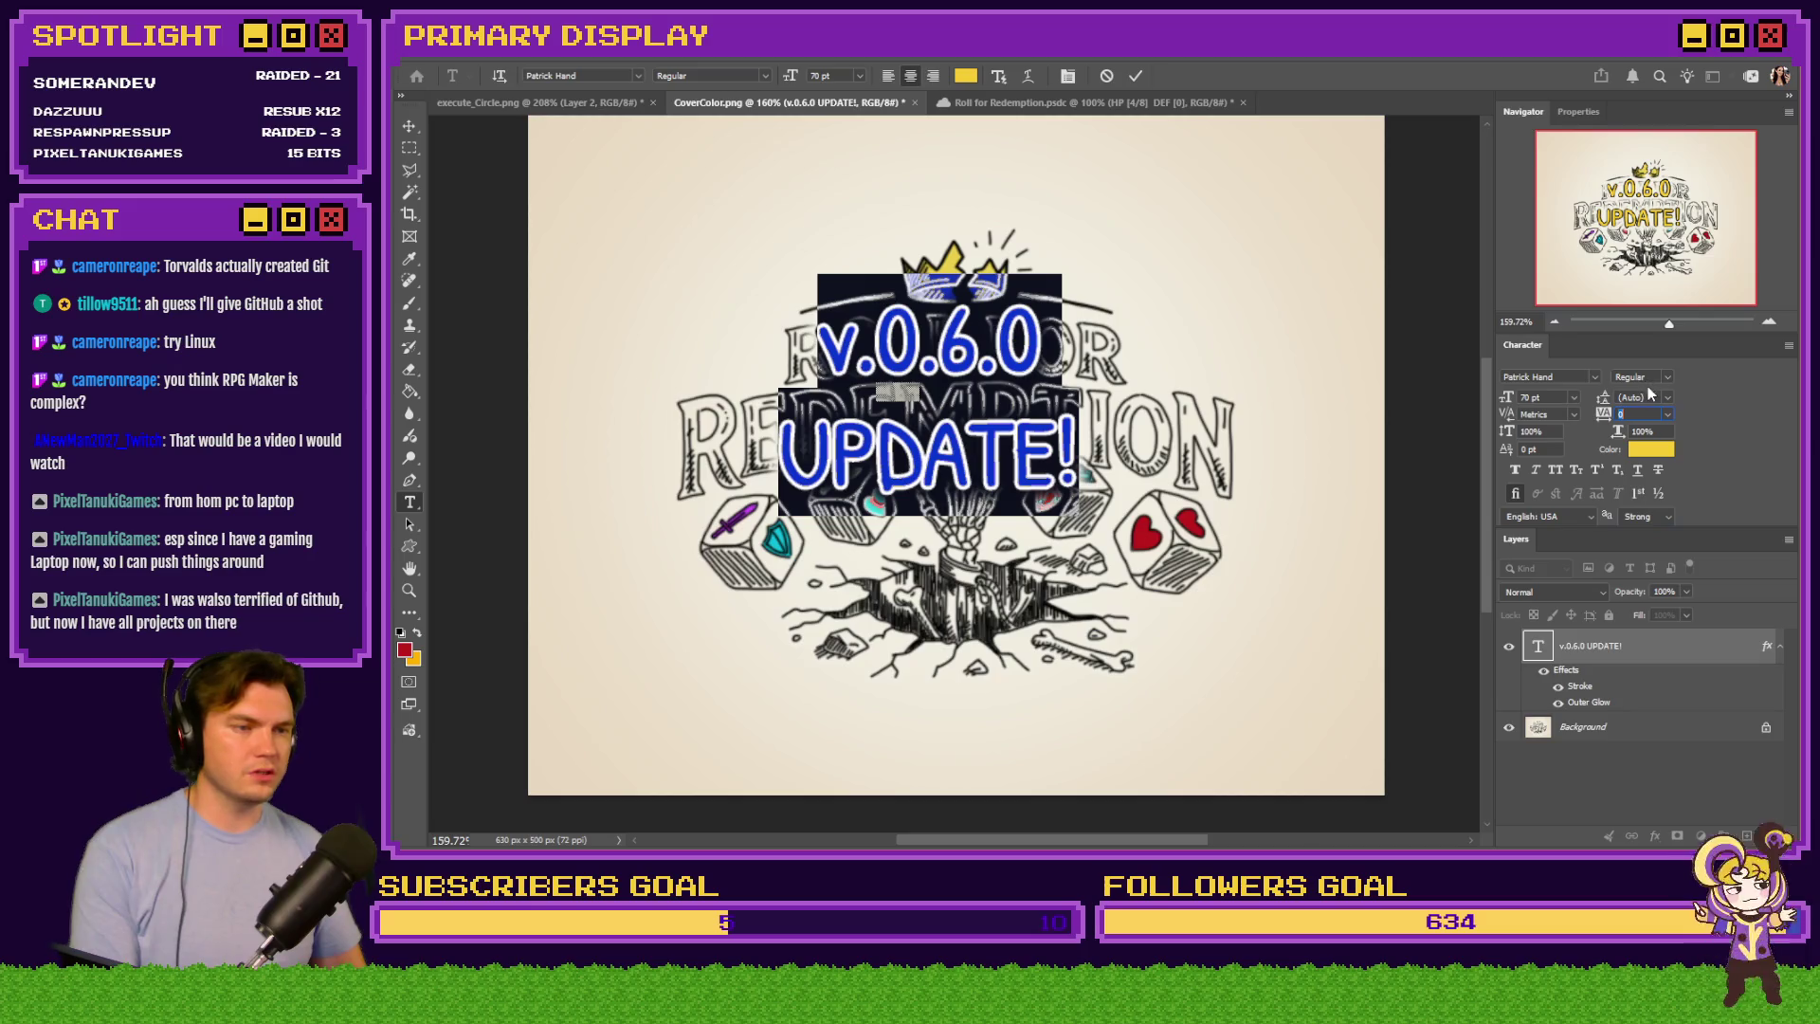
scroll(1649, 396, down, 20)
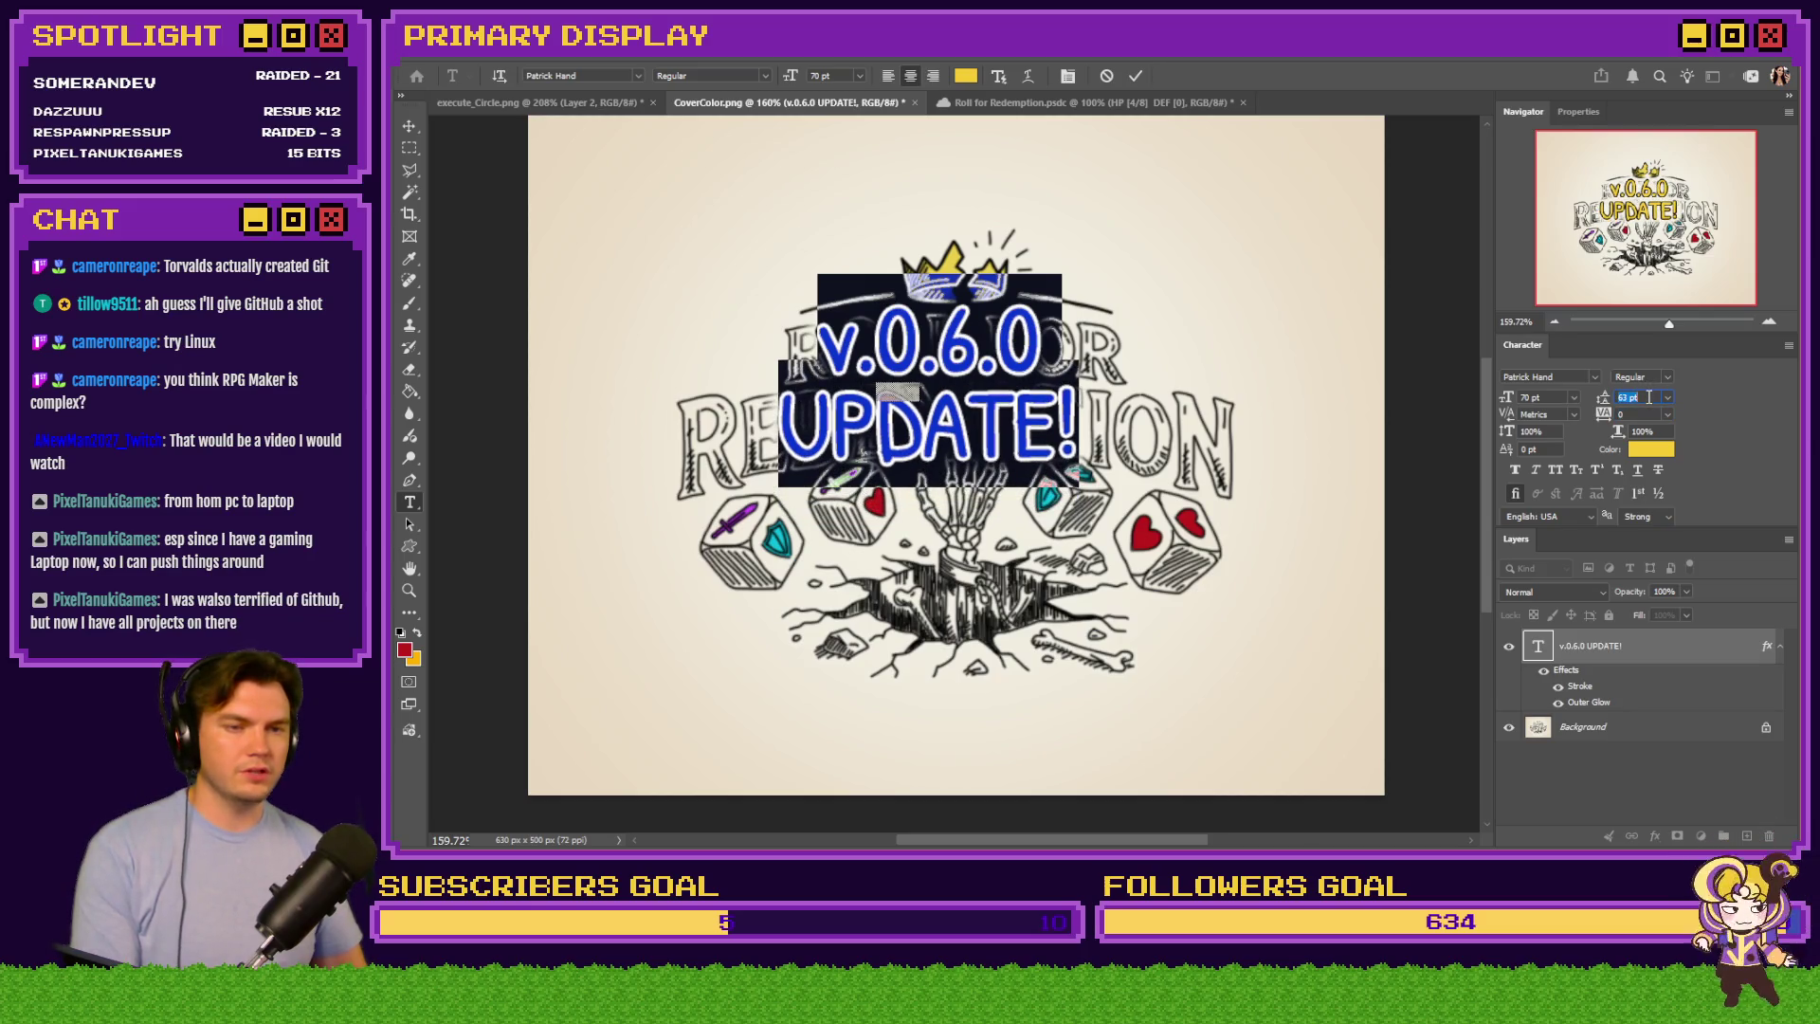
click(410, 147)
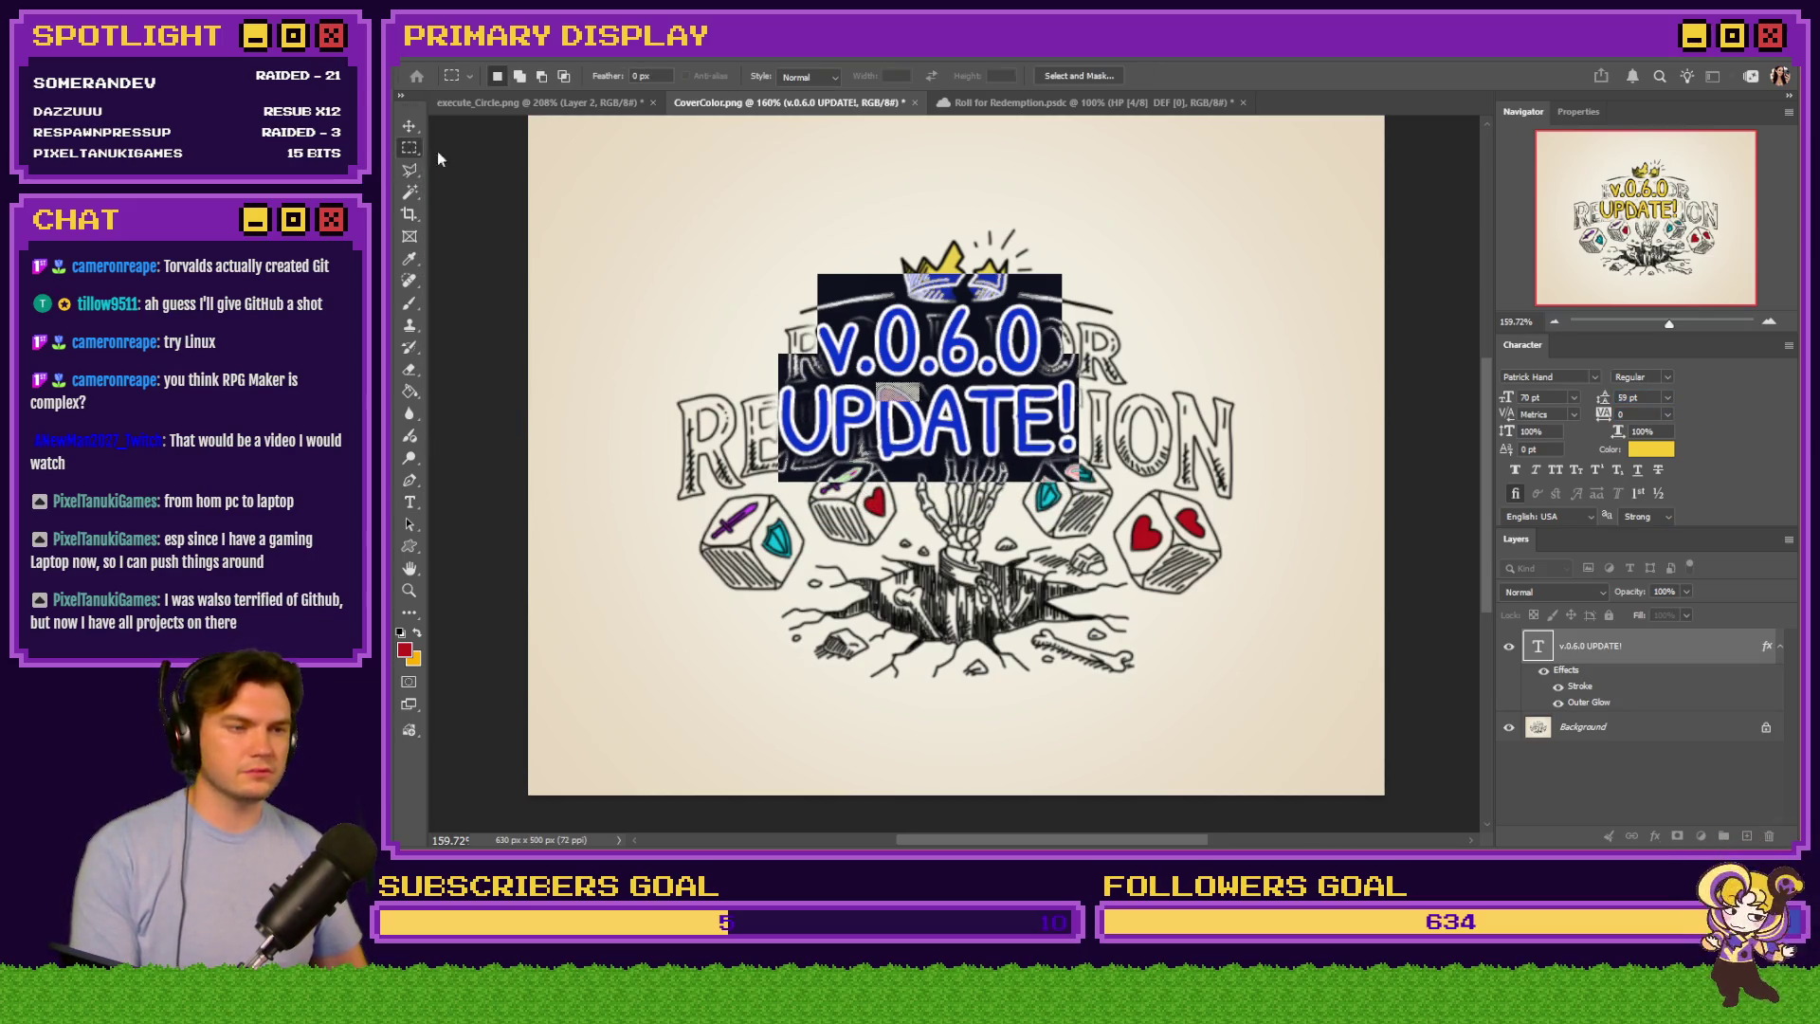
mouse_move(925, 356)
mouse_down()
mouse_move(993, 435)
mouse_move(1006, 617)
mouse_move(1027, 637)
mouse_up()
Rotate the v.0.6.0 UPDATE! text -15° with Free Transform
right_click(1030, 647)
click(1109, 808)
mouse_move(1030, 508)
mouse_down()
mouse_move(986, 512)
mouse_move(1087, 476)
mouse_up()
key(Return)
drag(1106, 462, 1102, 461)
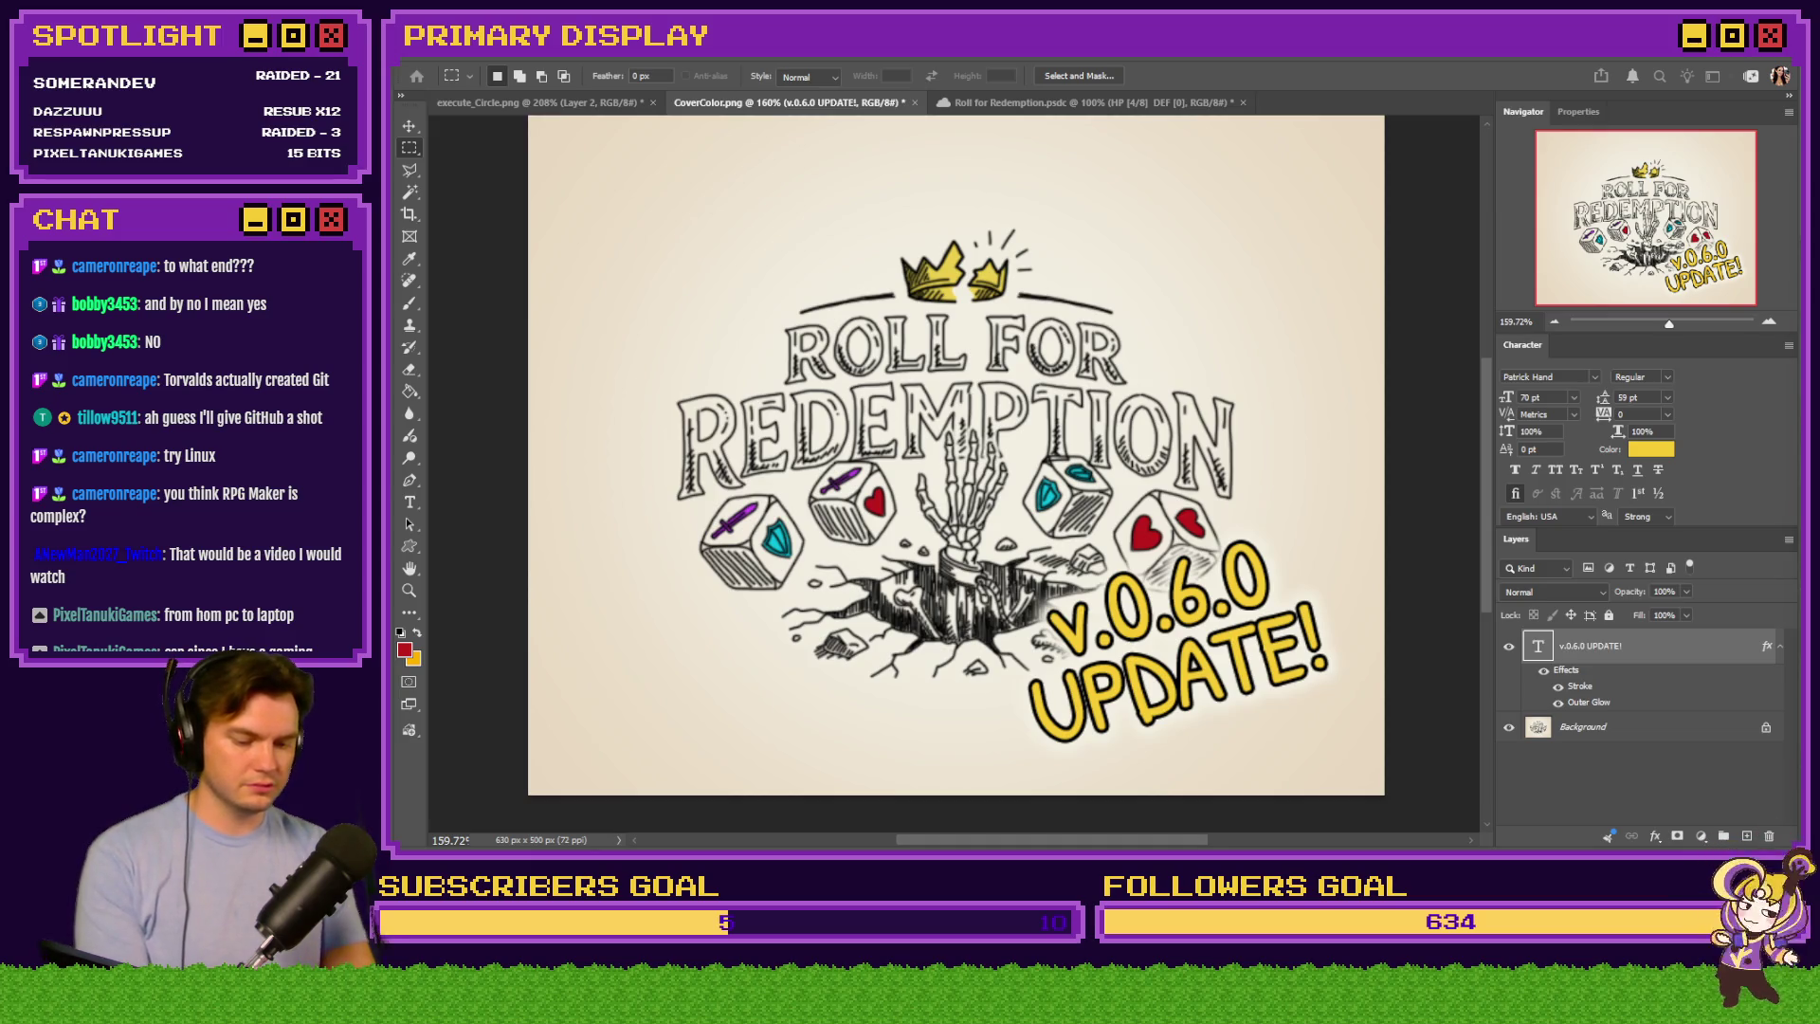
Save the cover as a PNG and switch to the itch.io devlog page
key(ctrl+s)
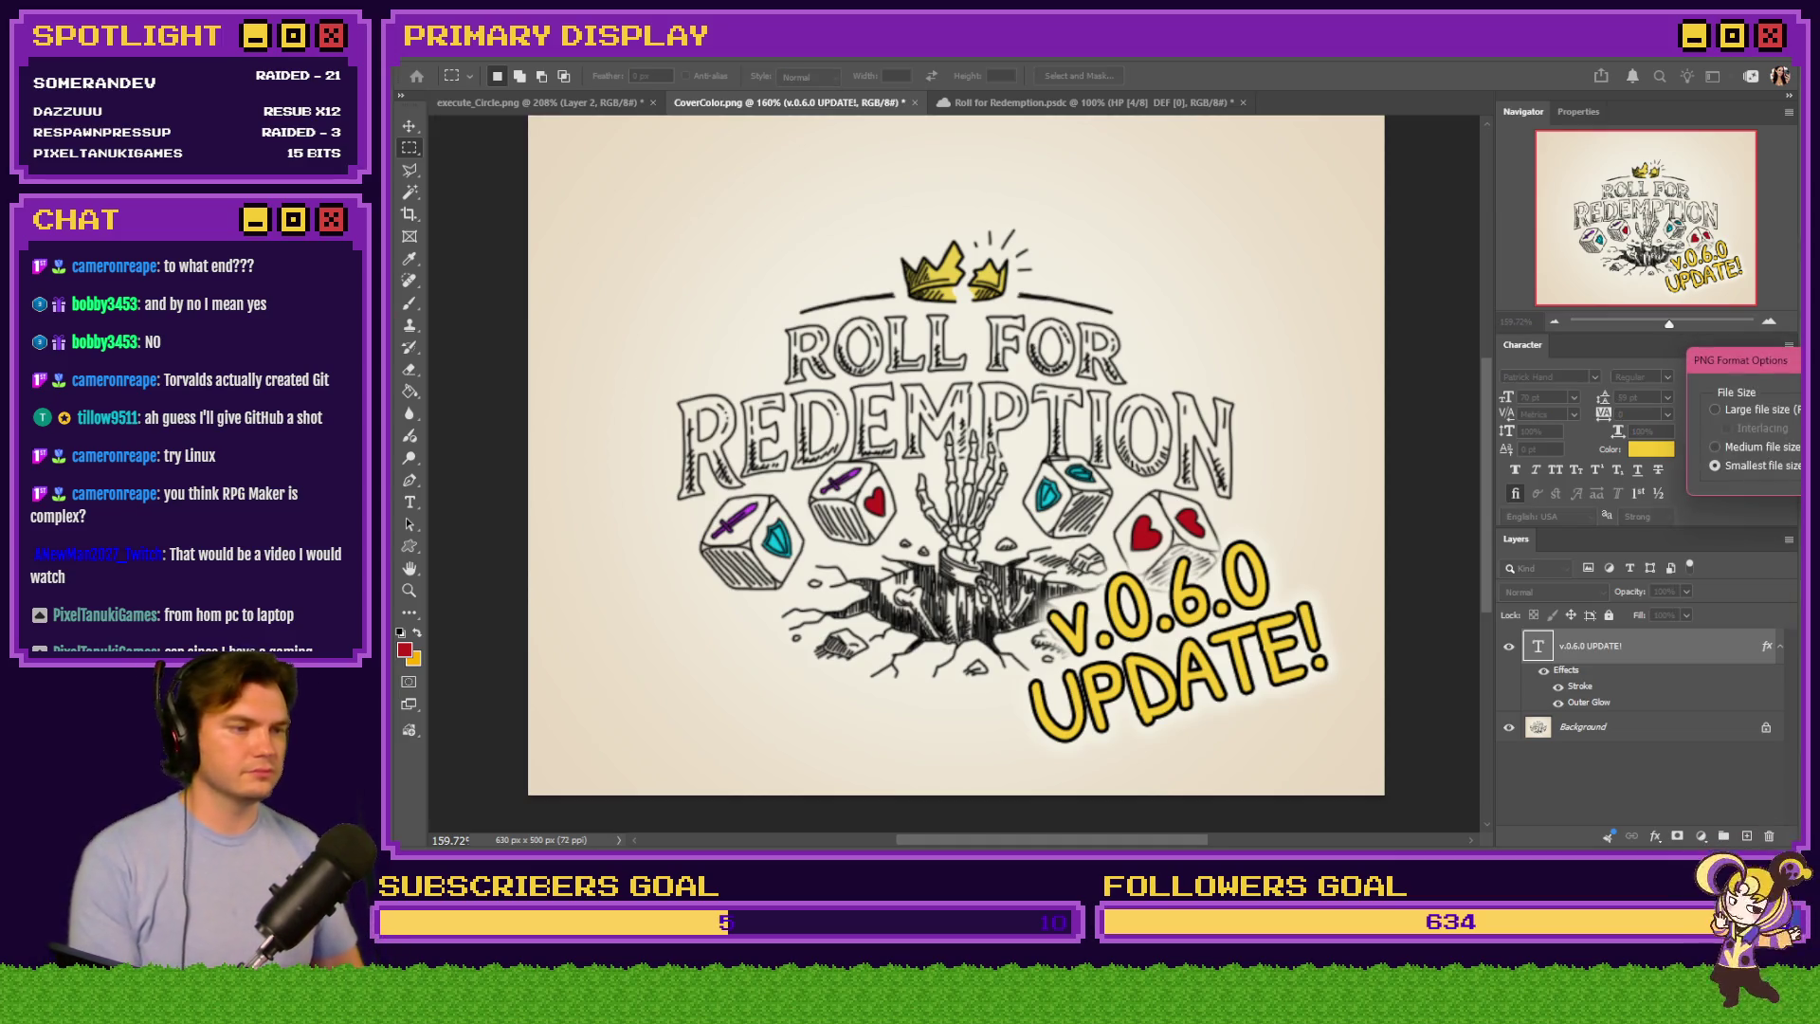
key(Return)
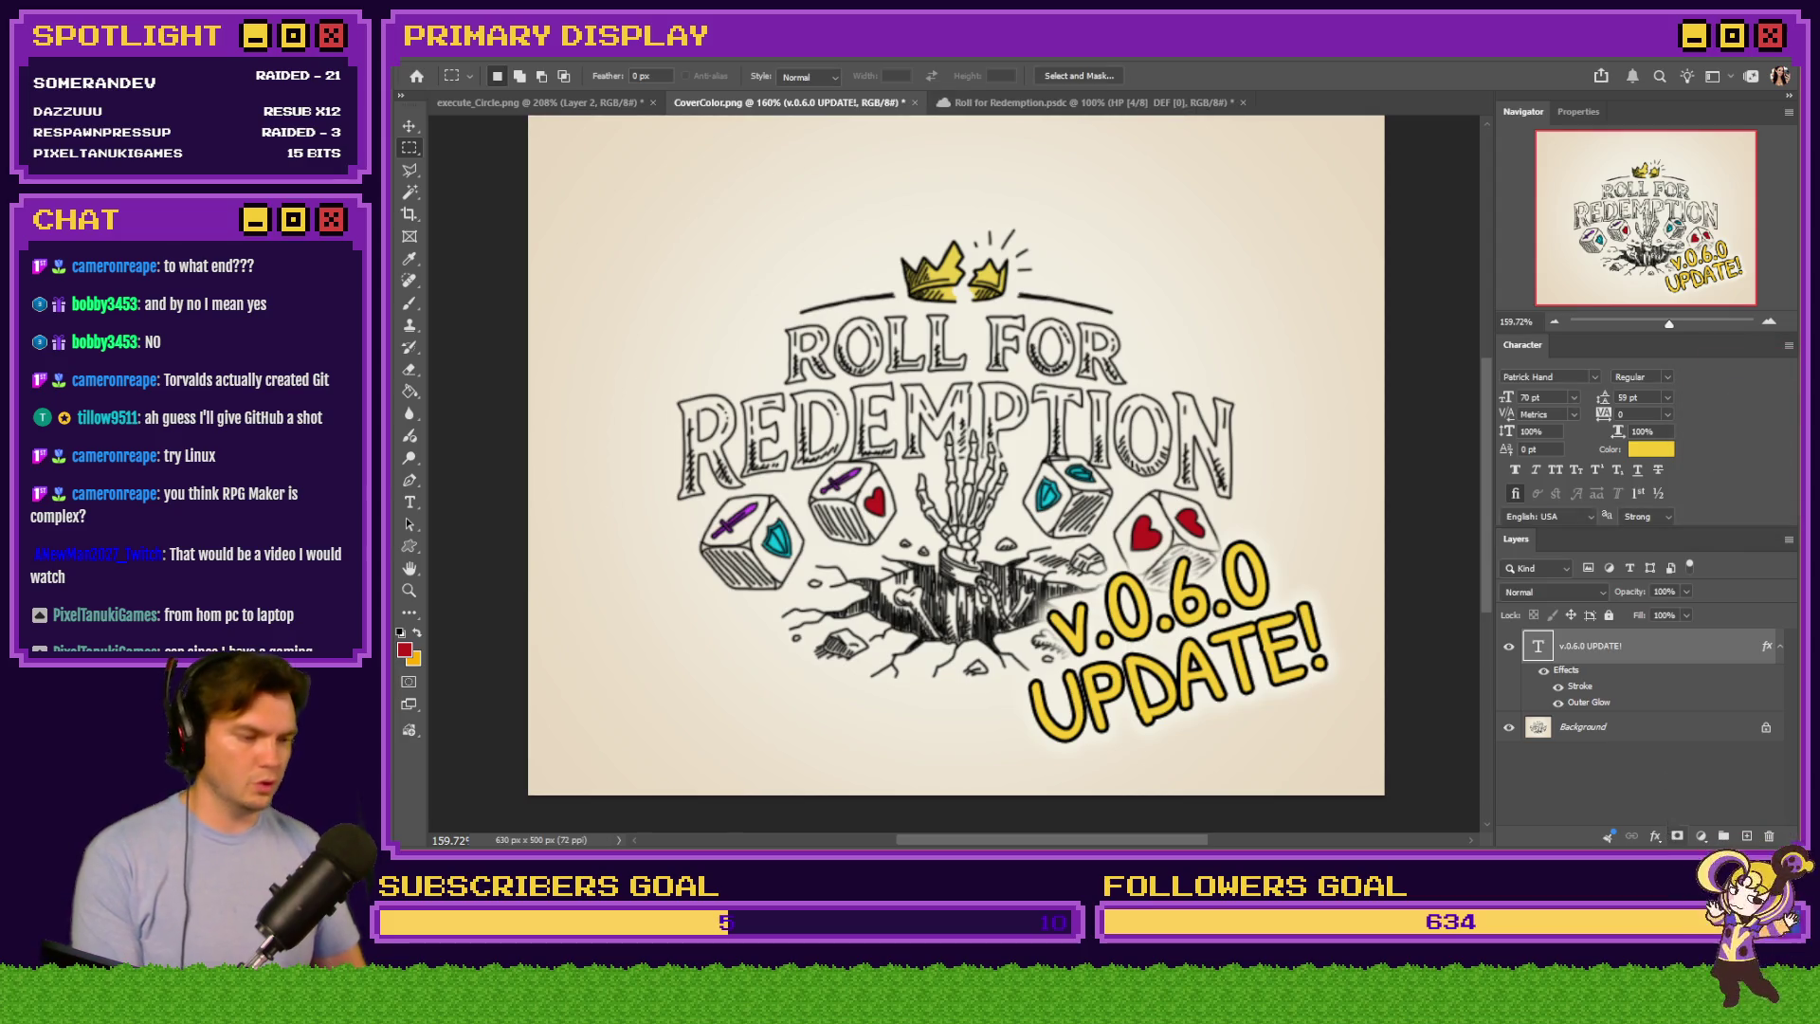
key(alt+Tab)
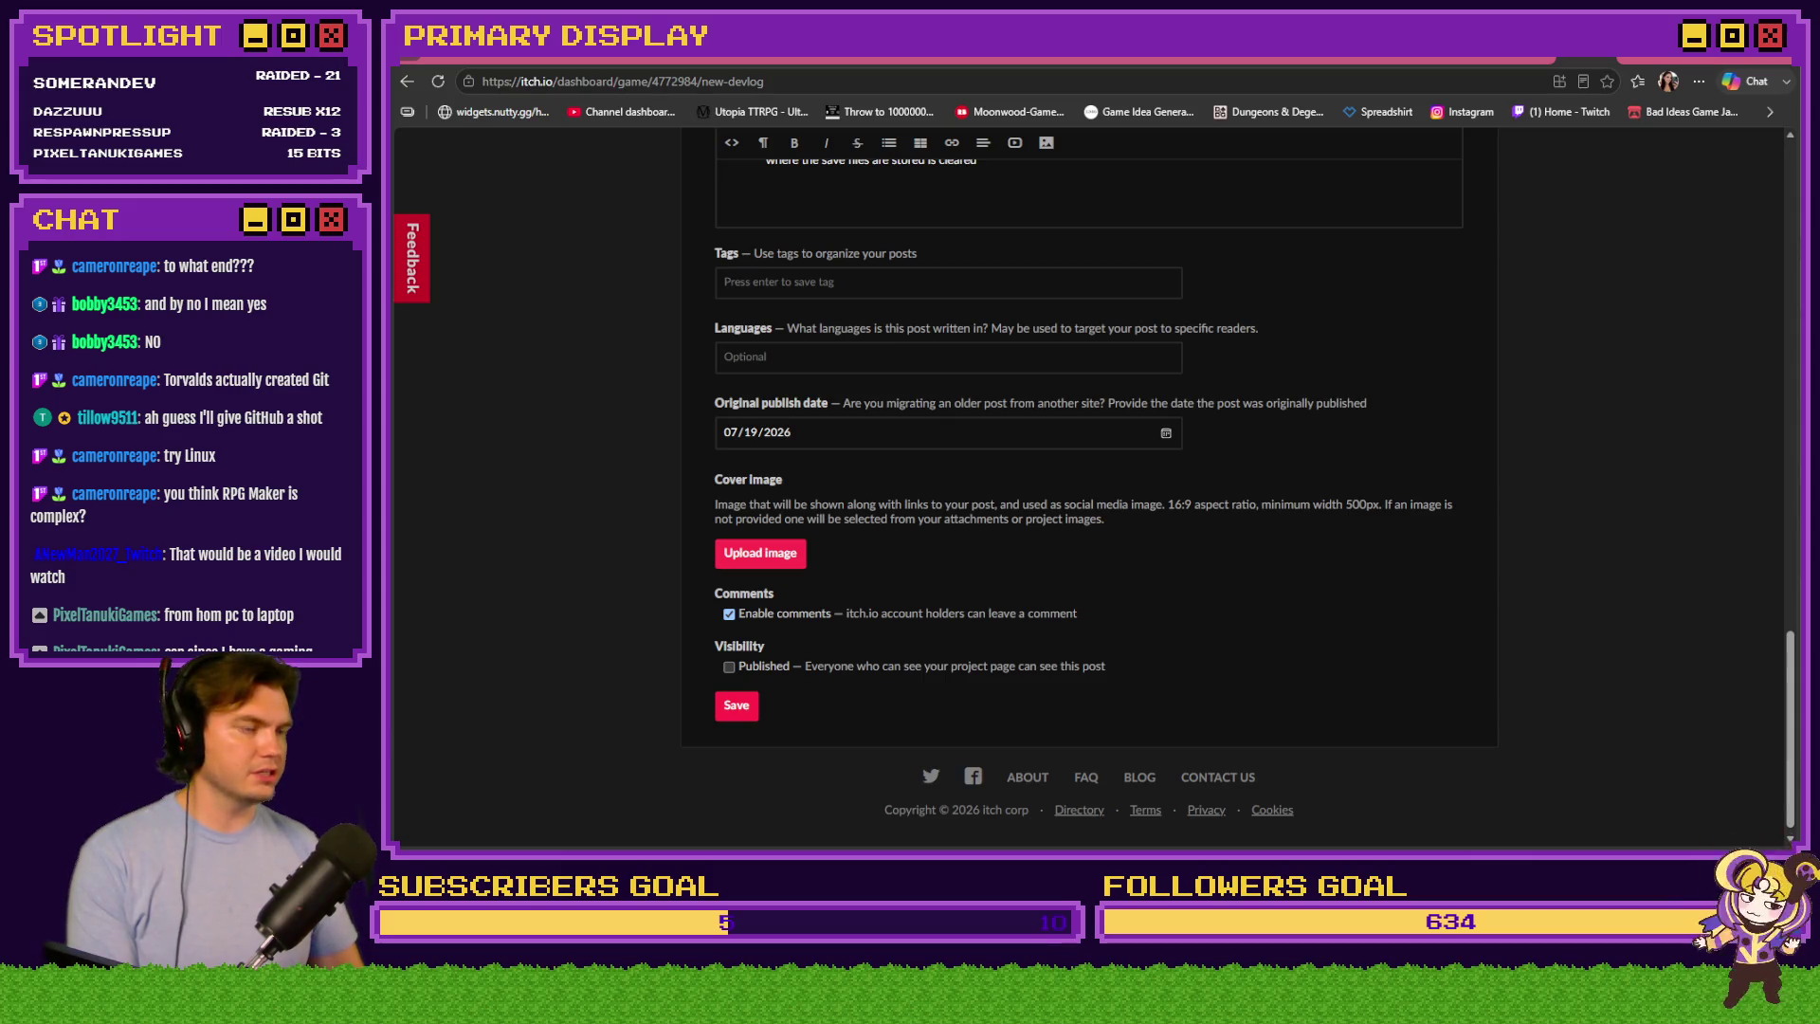
Upload the new cover and publish the MAJOR UPDATE — v.0.6.0 devlog post
key(Return)
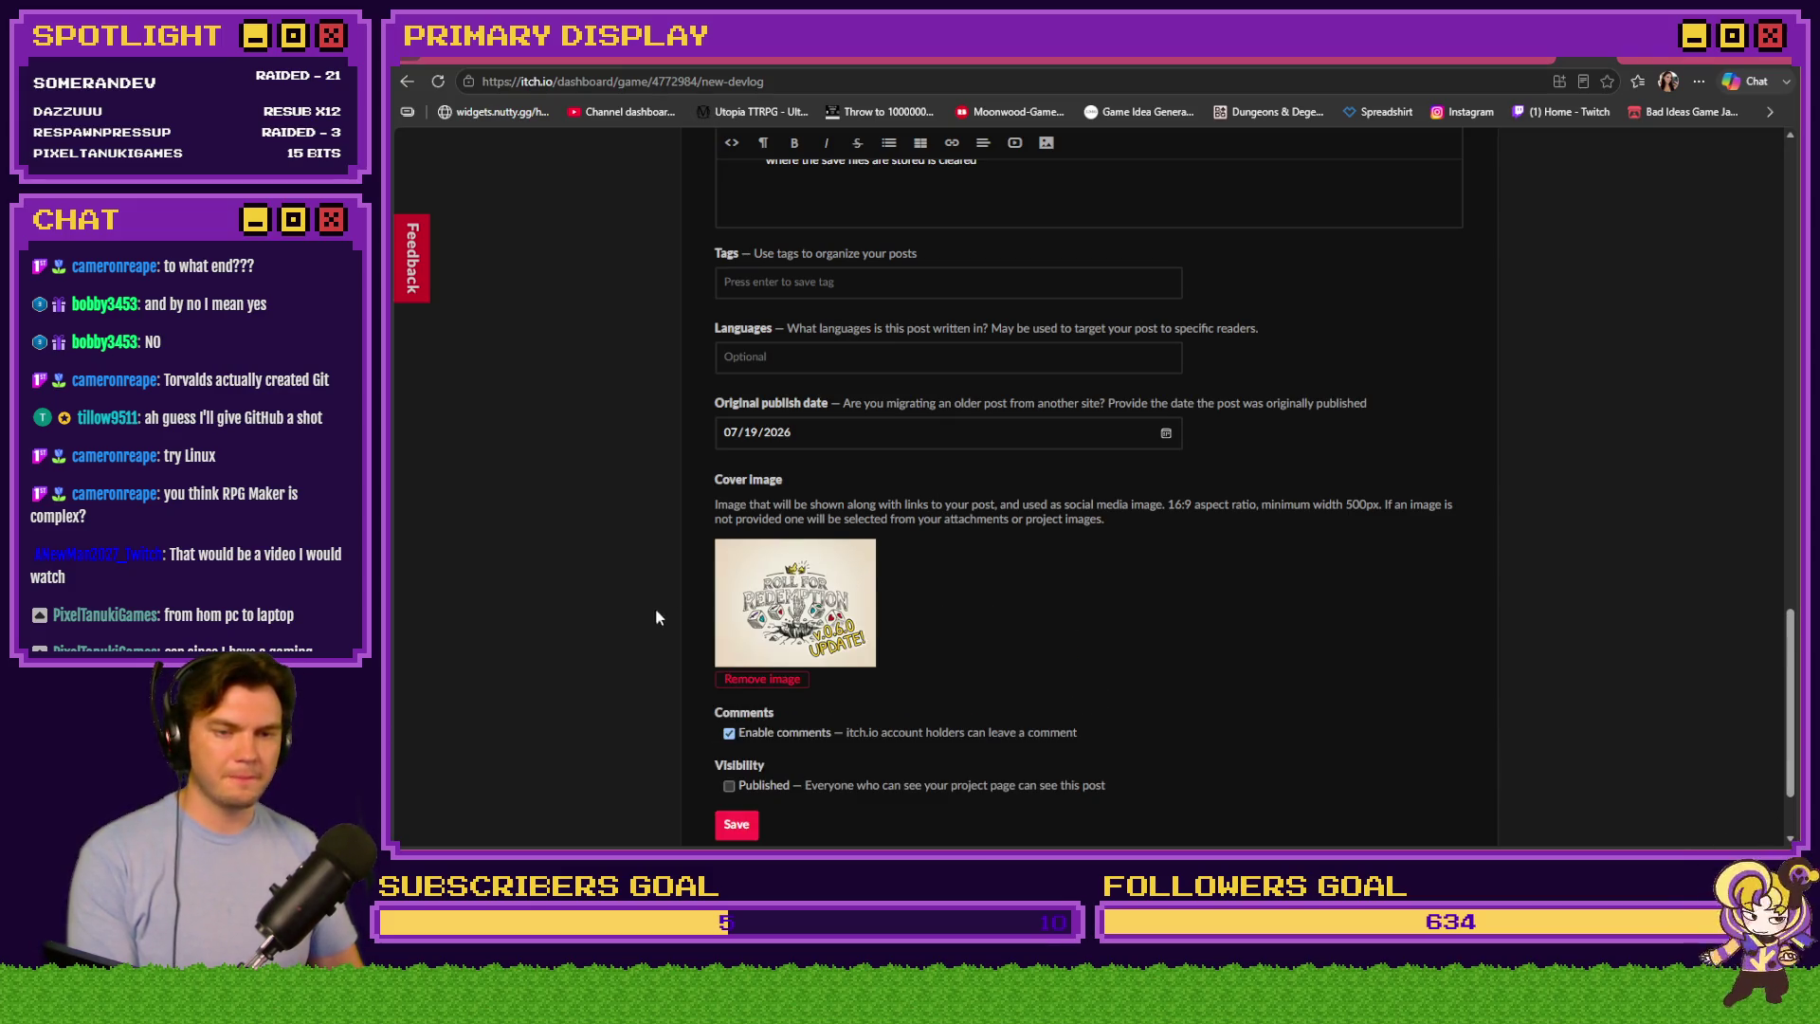
scroll(673, 614, down, 2)
click(729, 657)
click(737, 697)
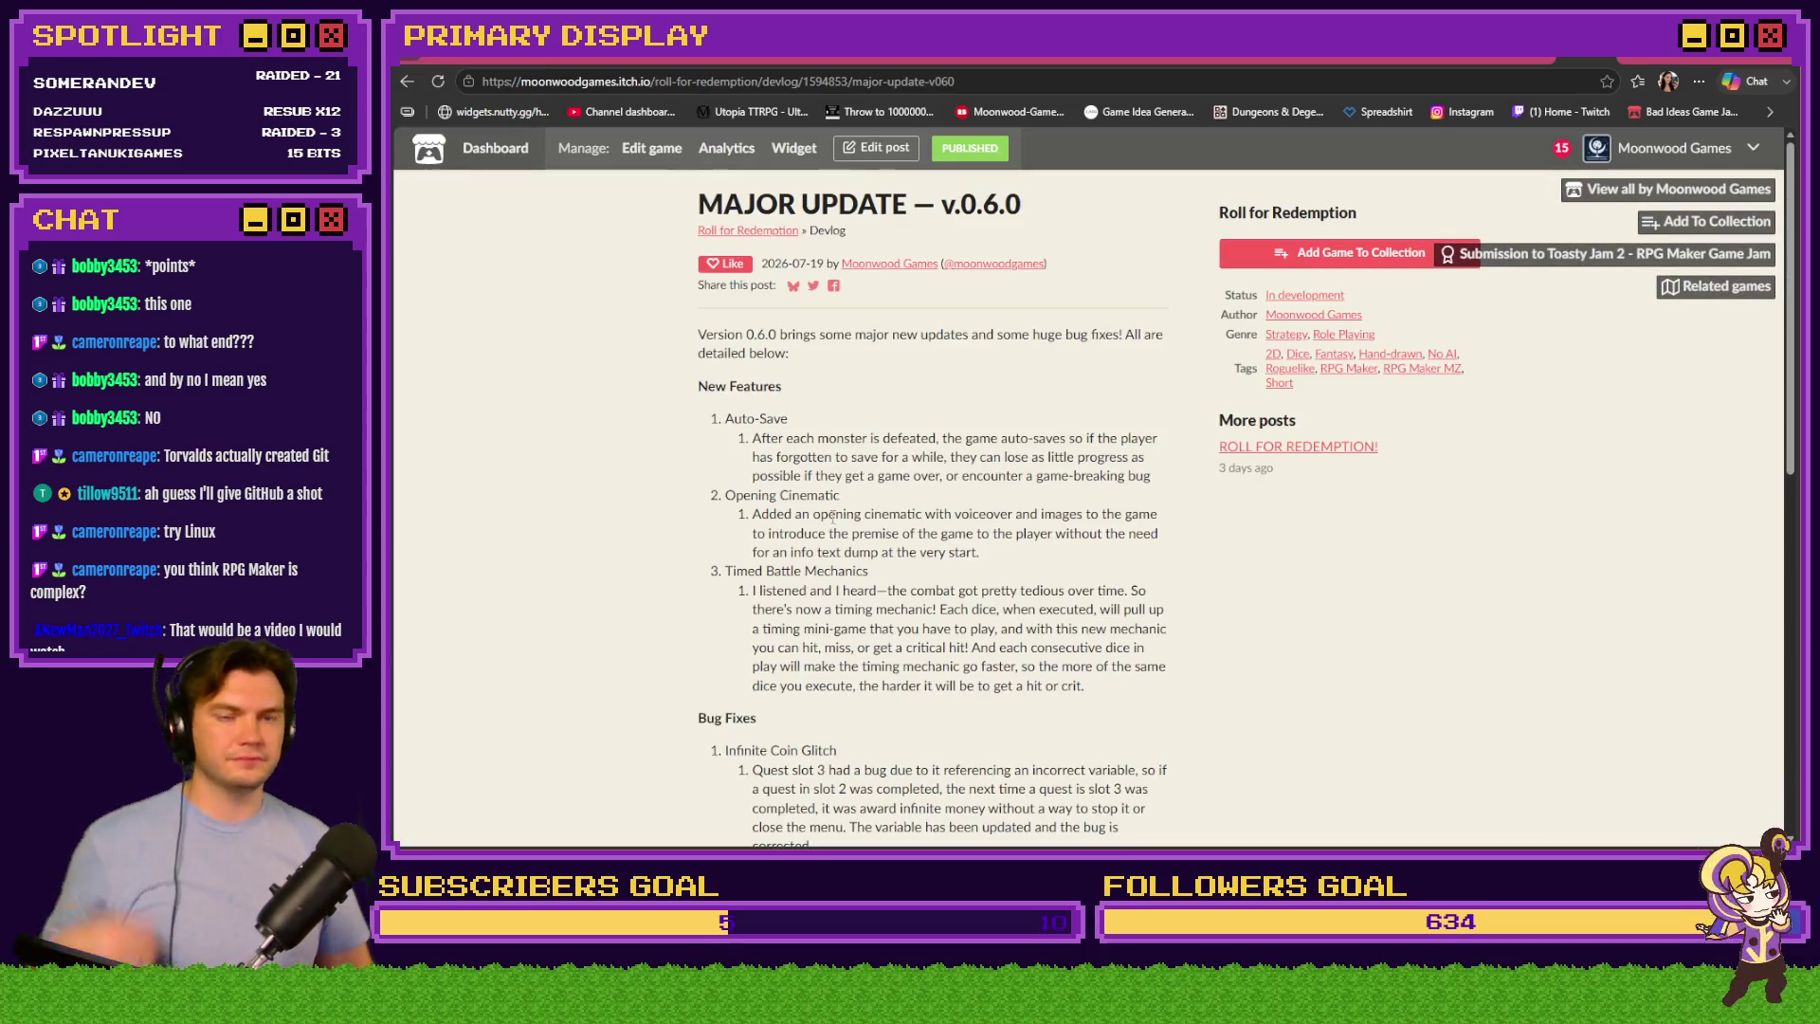
Review the published post and return to the Roll for Redemption game page
scroll(898, 610, down, 7)
scroll(799, 303, up, 7)
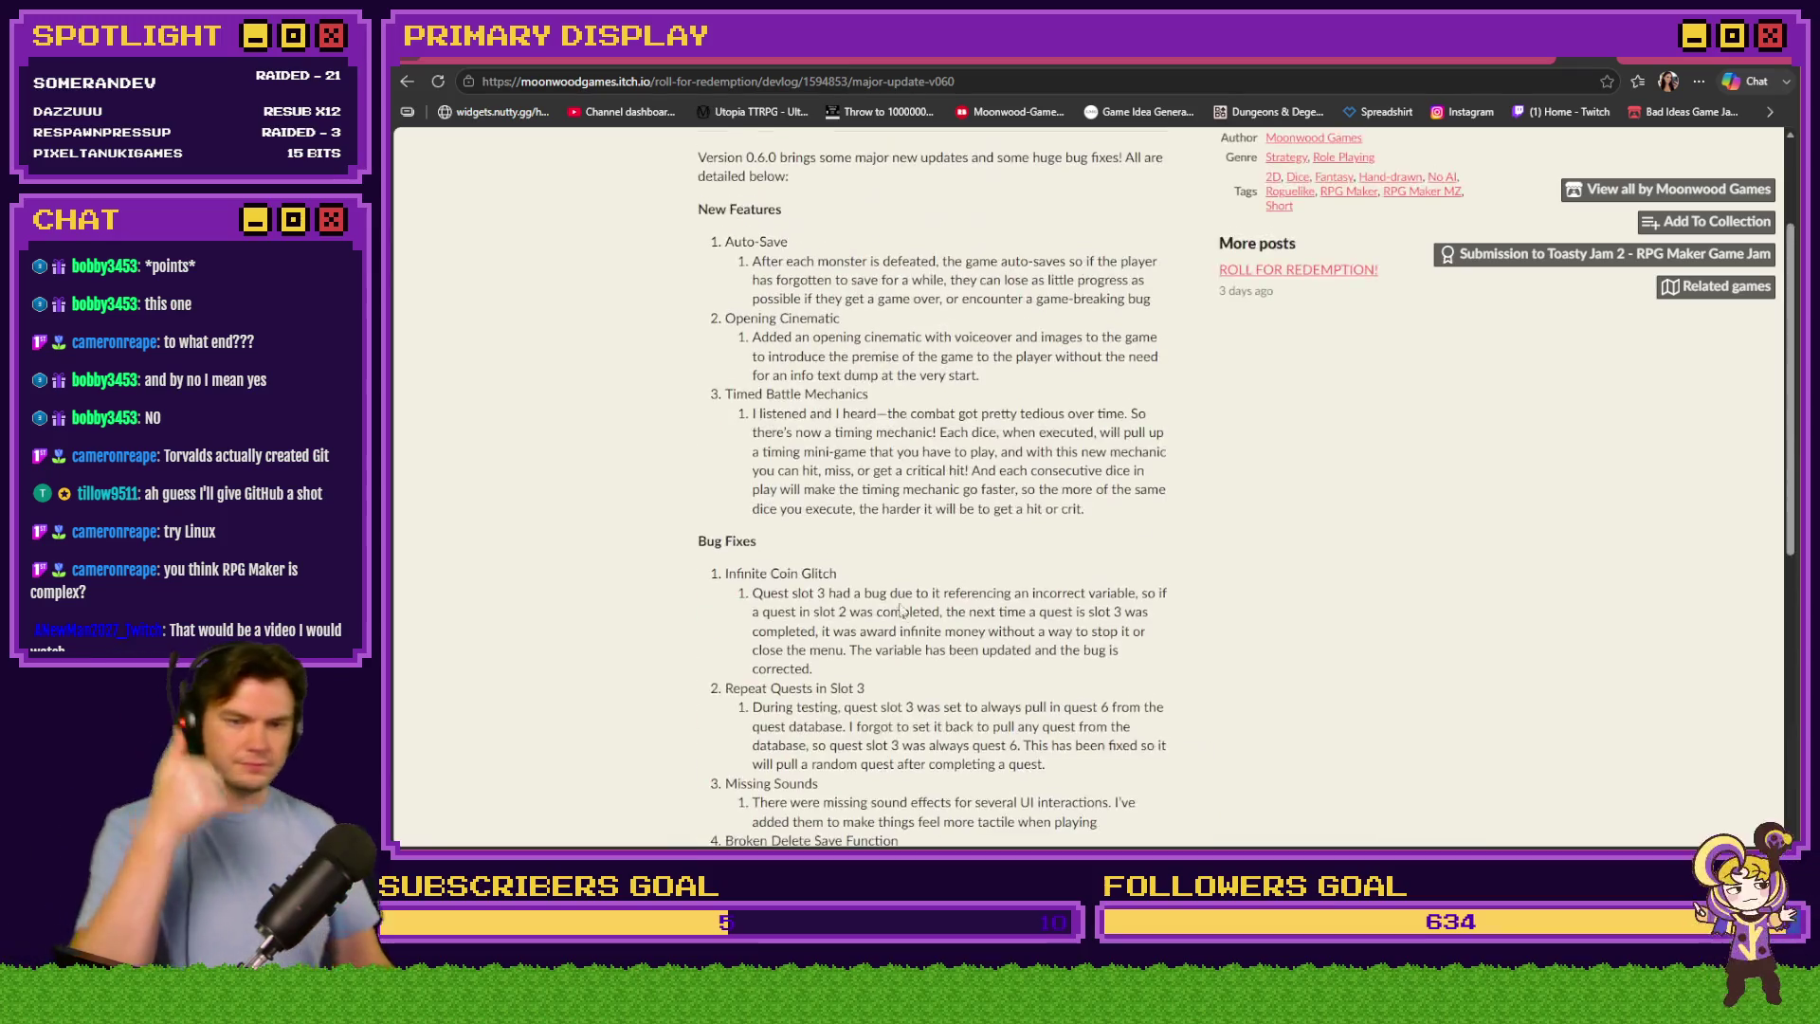
click(771, 231)
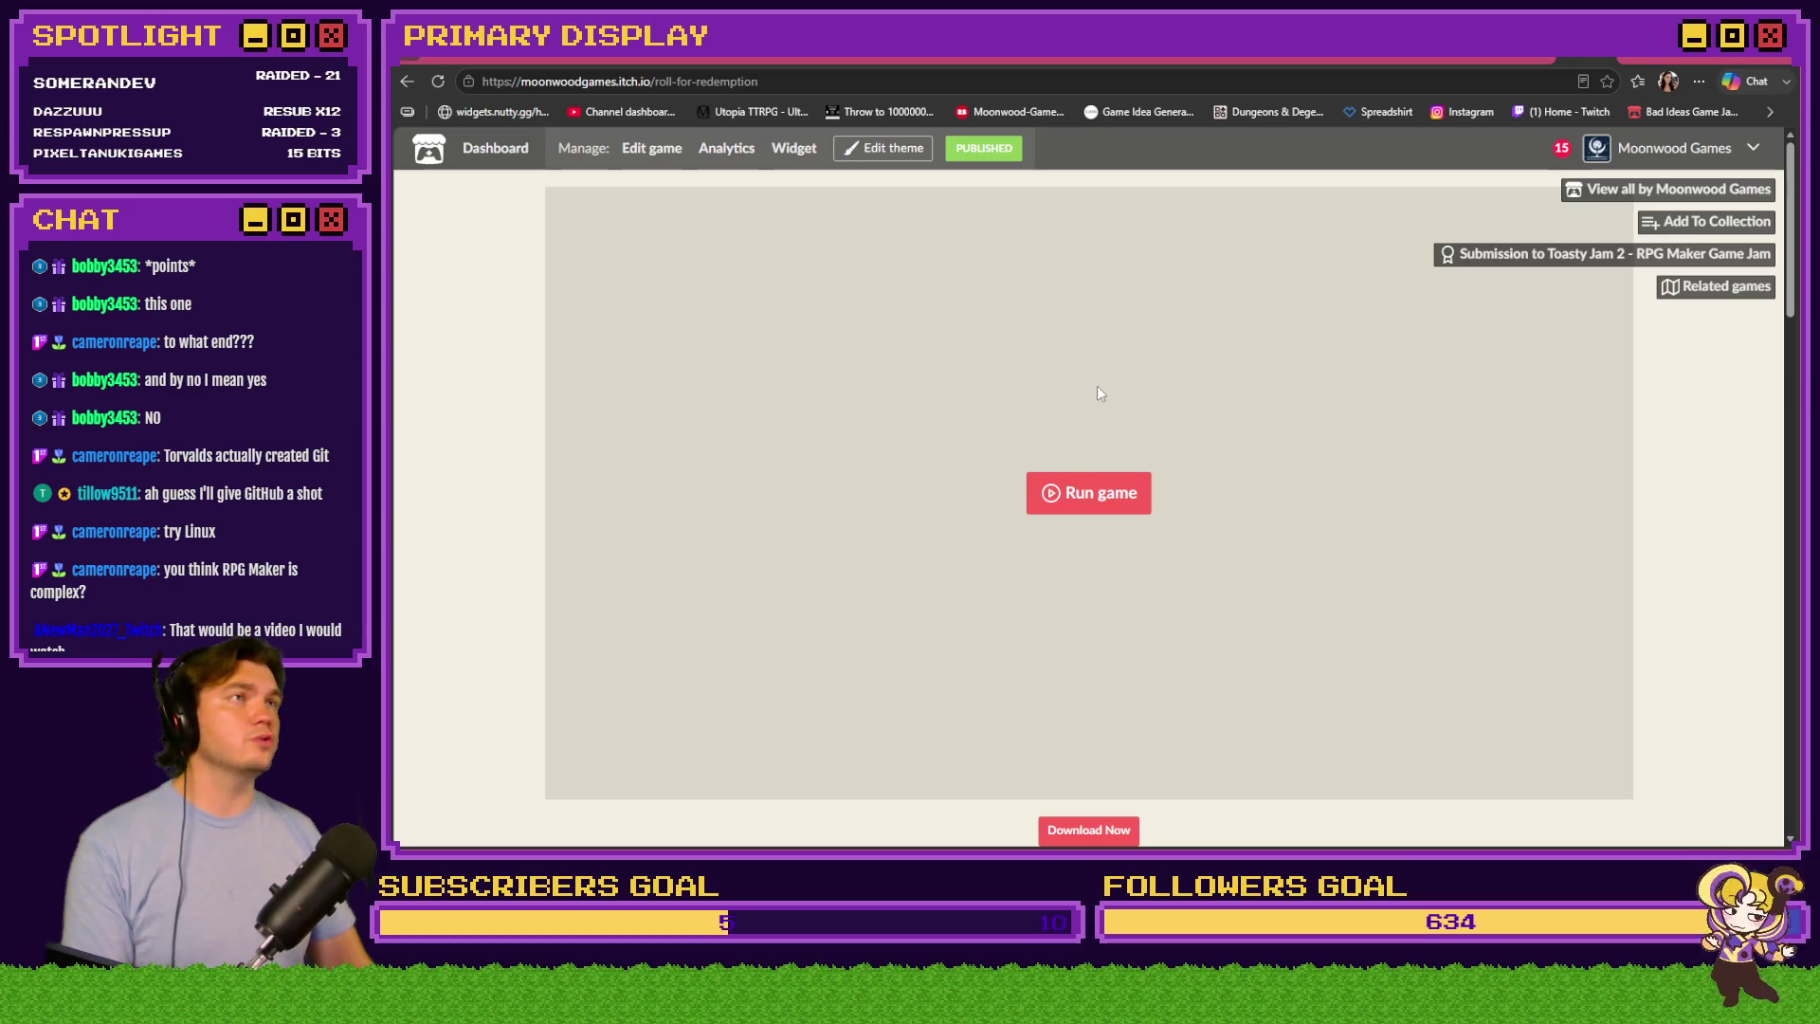
Run Roll for Redemption in the browser, start a game, then quit to the main menu
click(1079, 492)
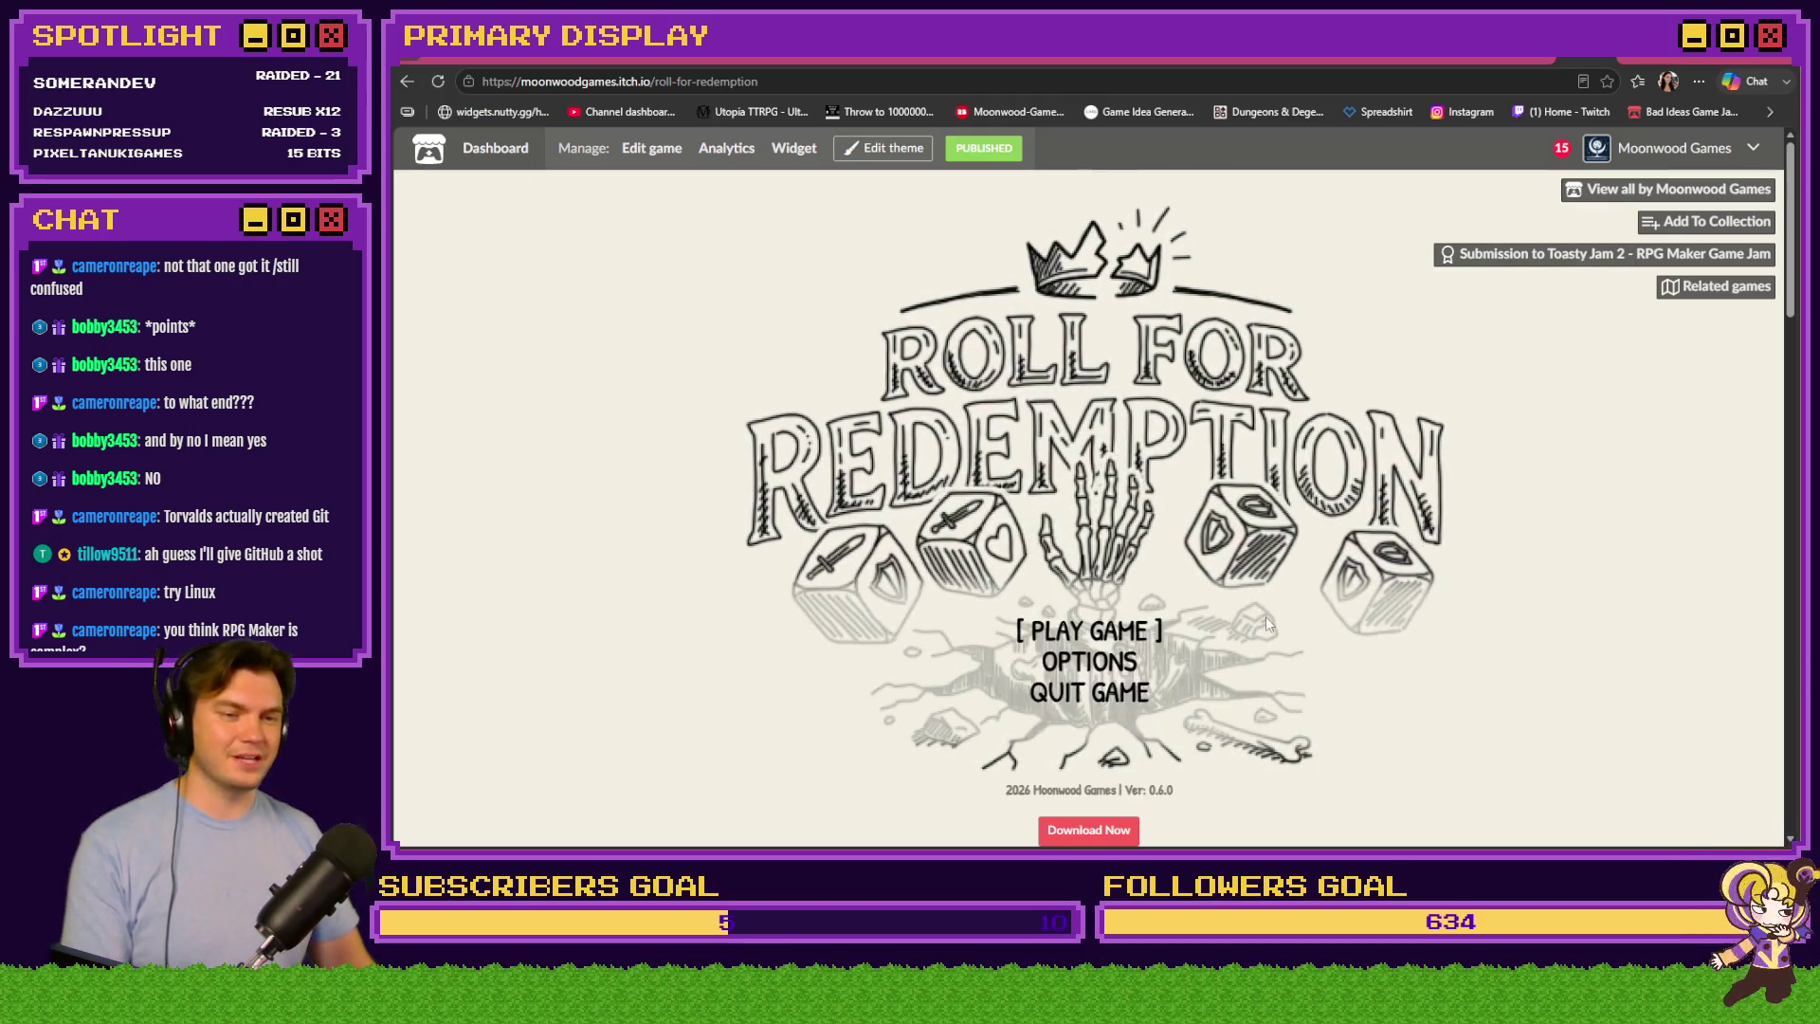
click(1121, 639)
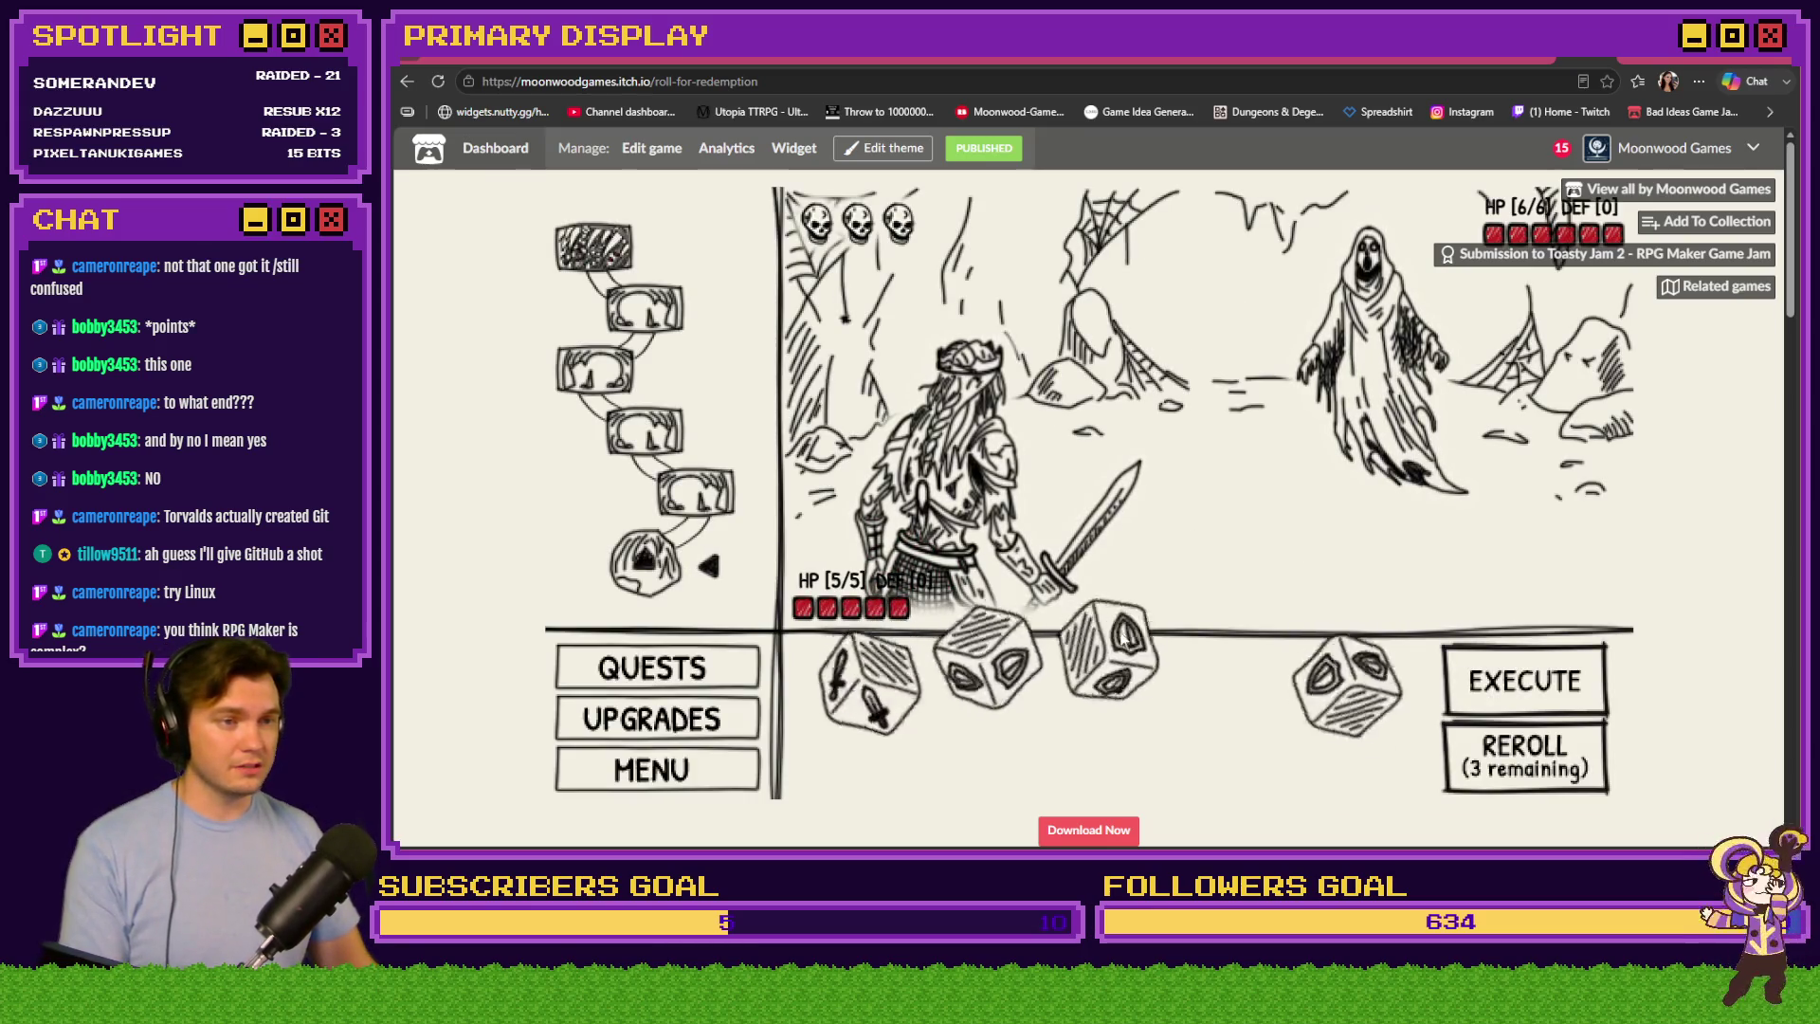
click(1123, 632)
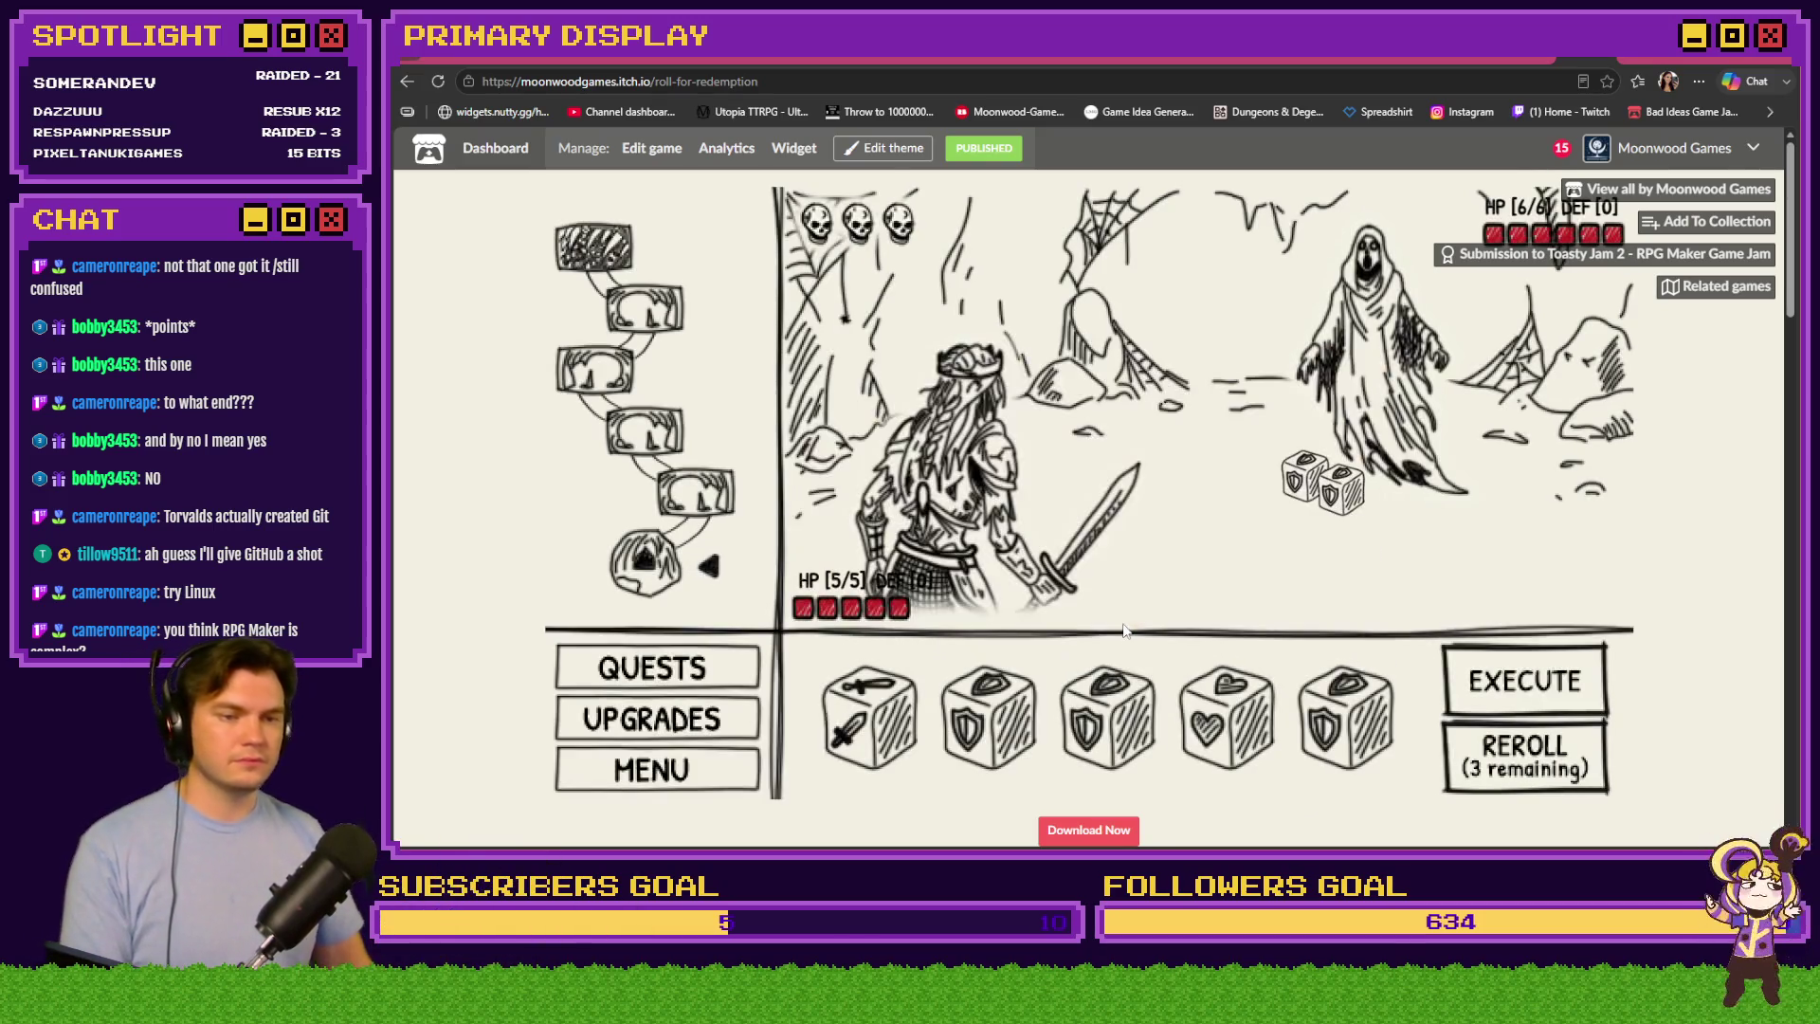
click(651, 770)
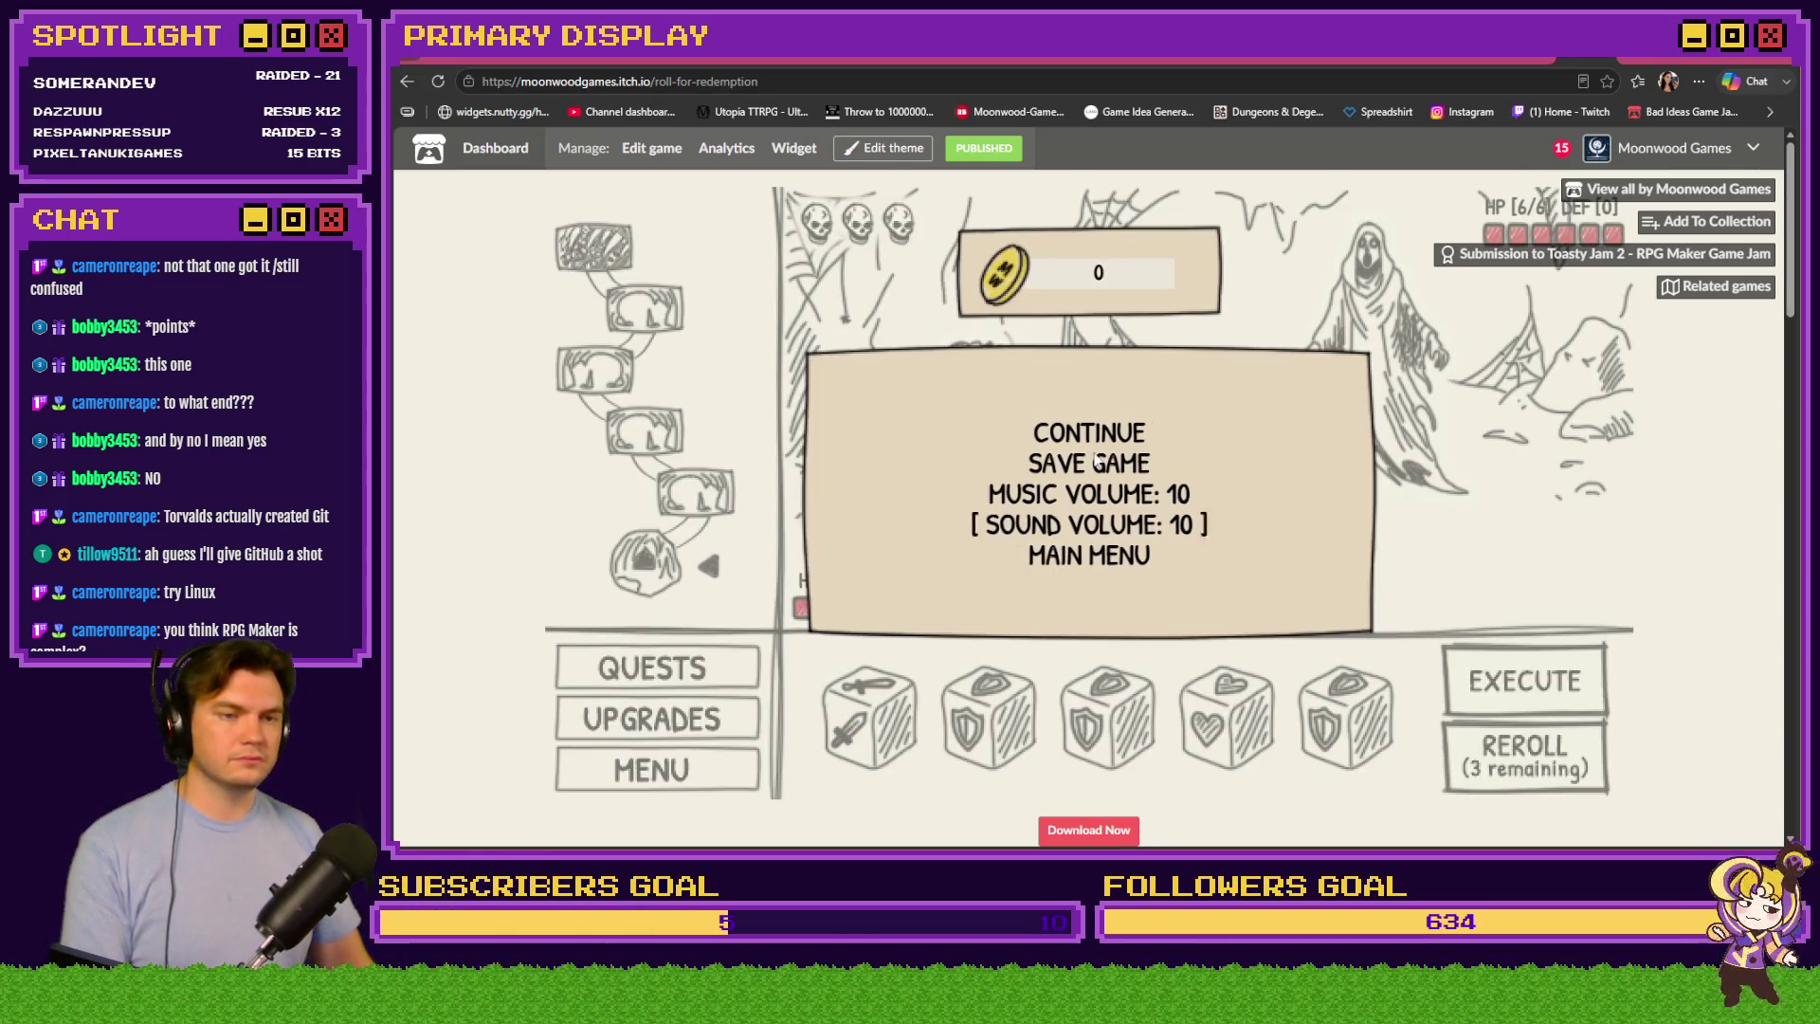
click(1074, 565)
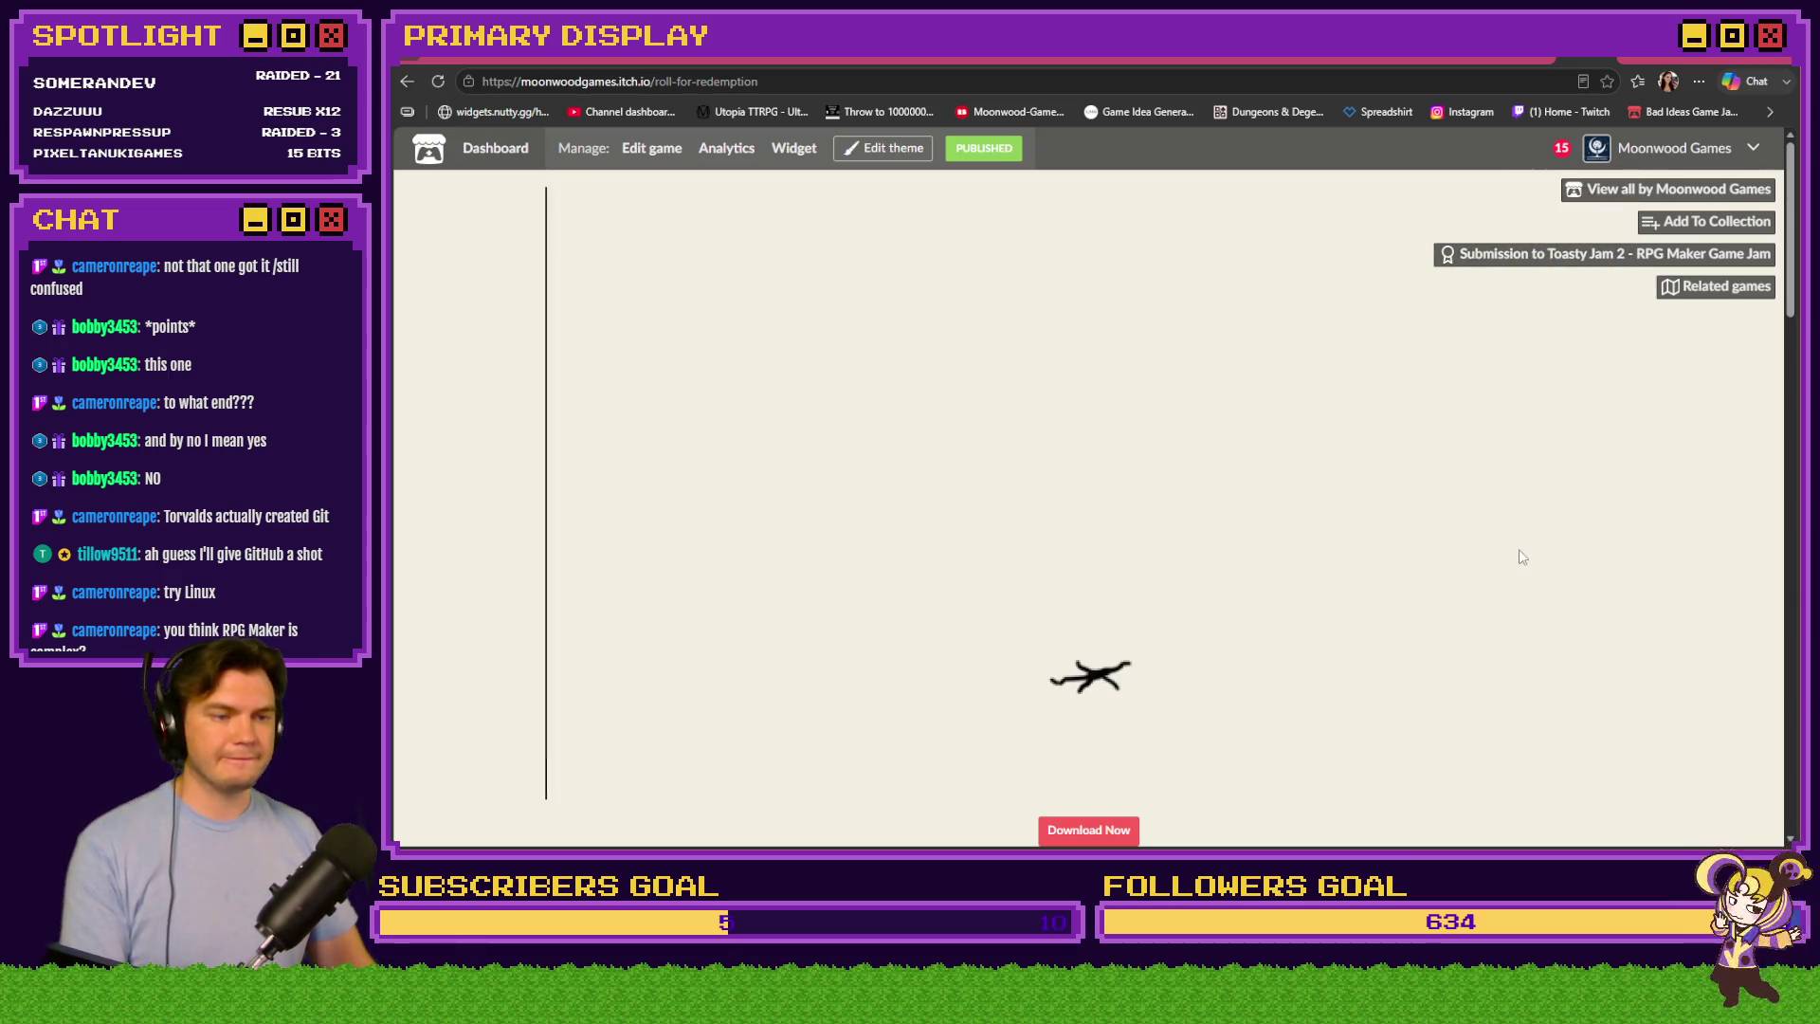
Scroll through the game page comments, then switch to the Discord tab
scroll(1693, 549, down, 6)
scroll(1693, 549, down, 2)
scroll(1692, 544, down, 5)
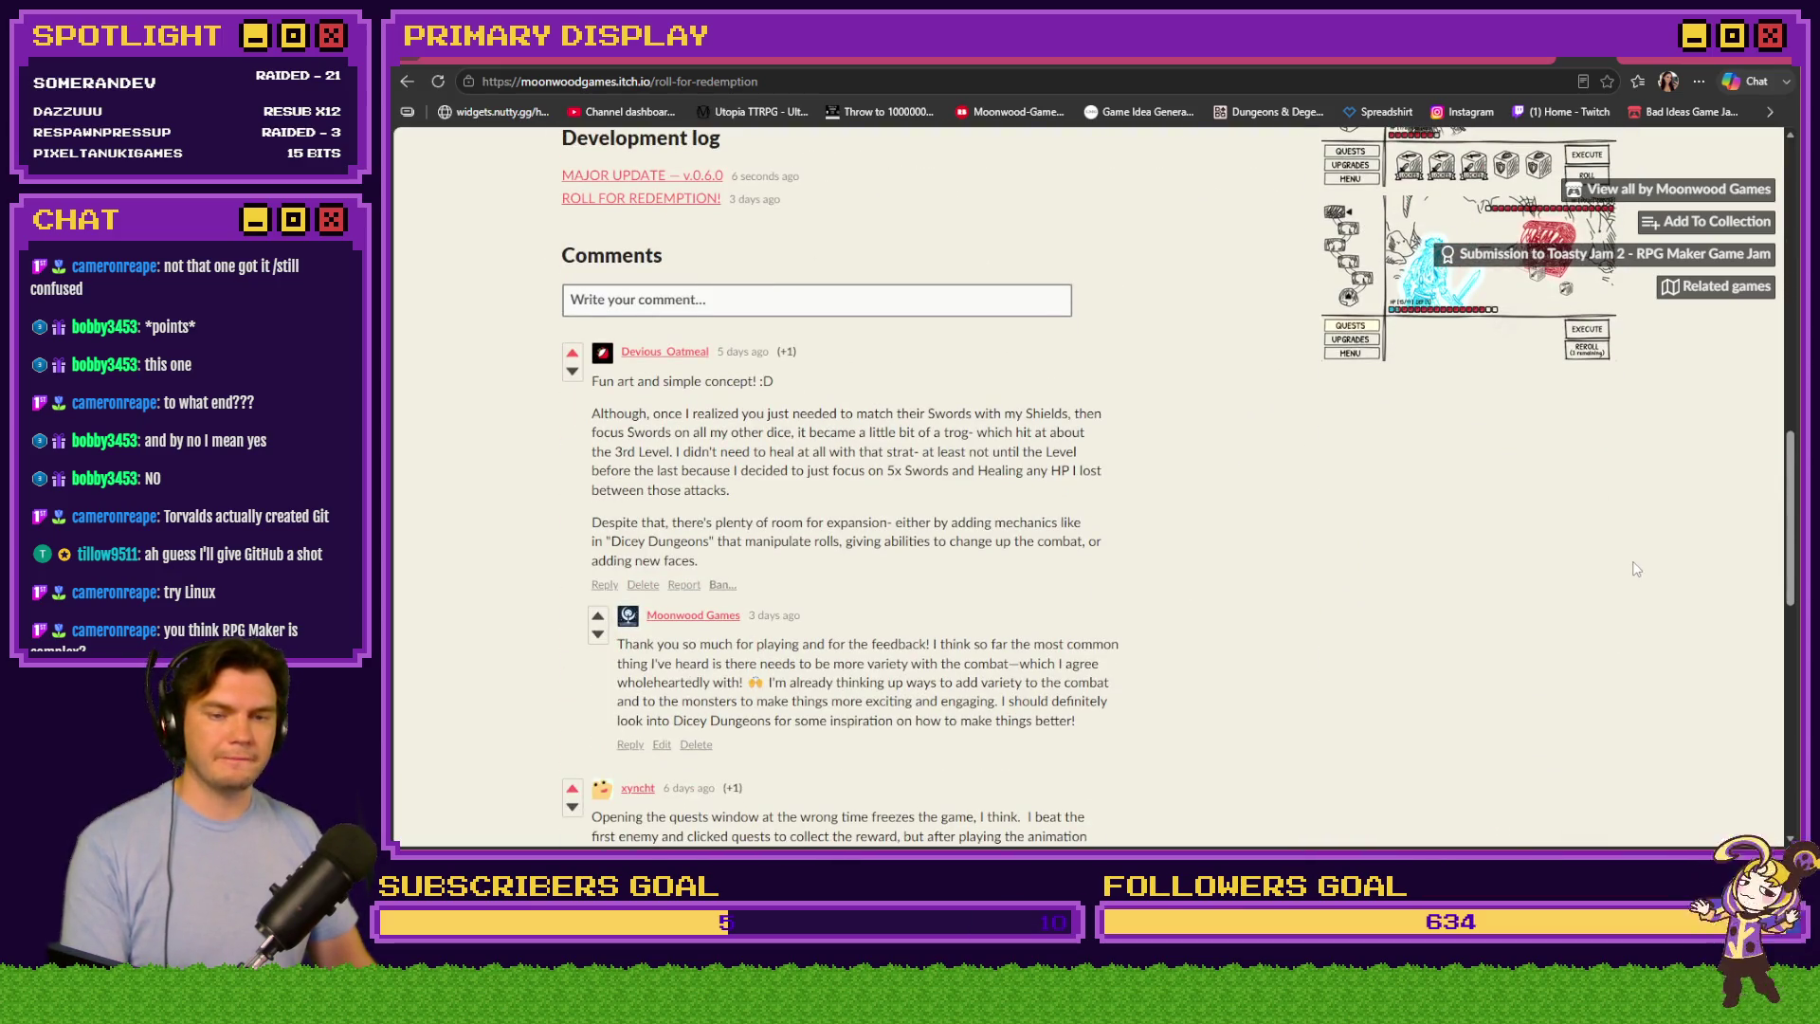
scroll(1693, 550, up, 6)
scroll(1635, 569, up, 5)
scroll(1635, 569, up, 1)
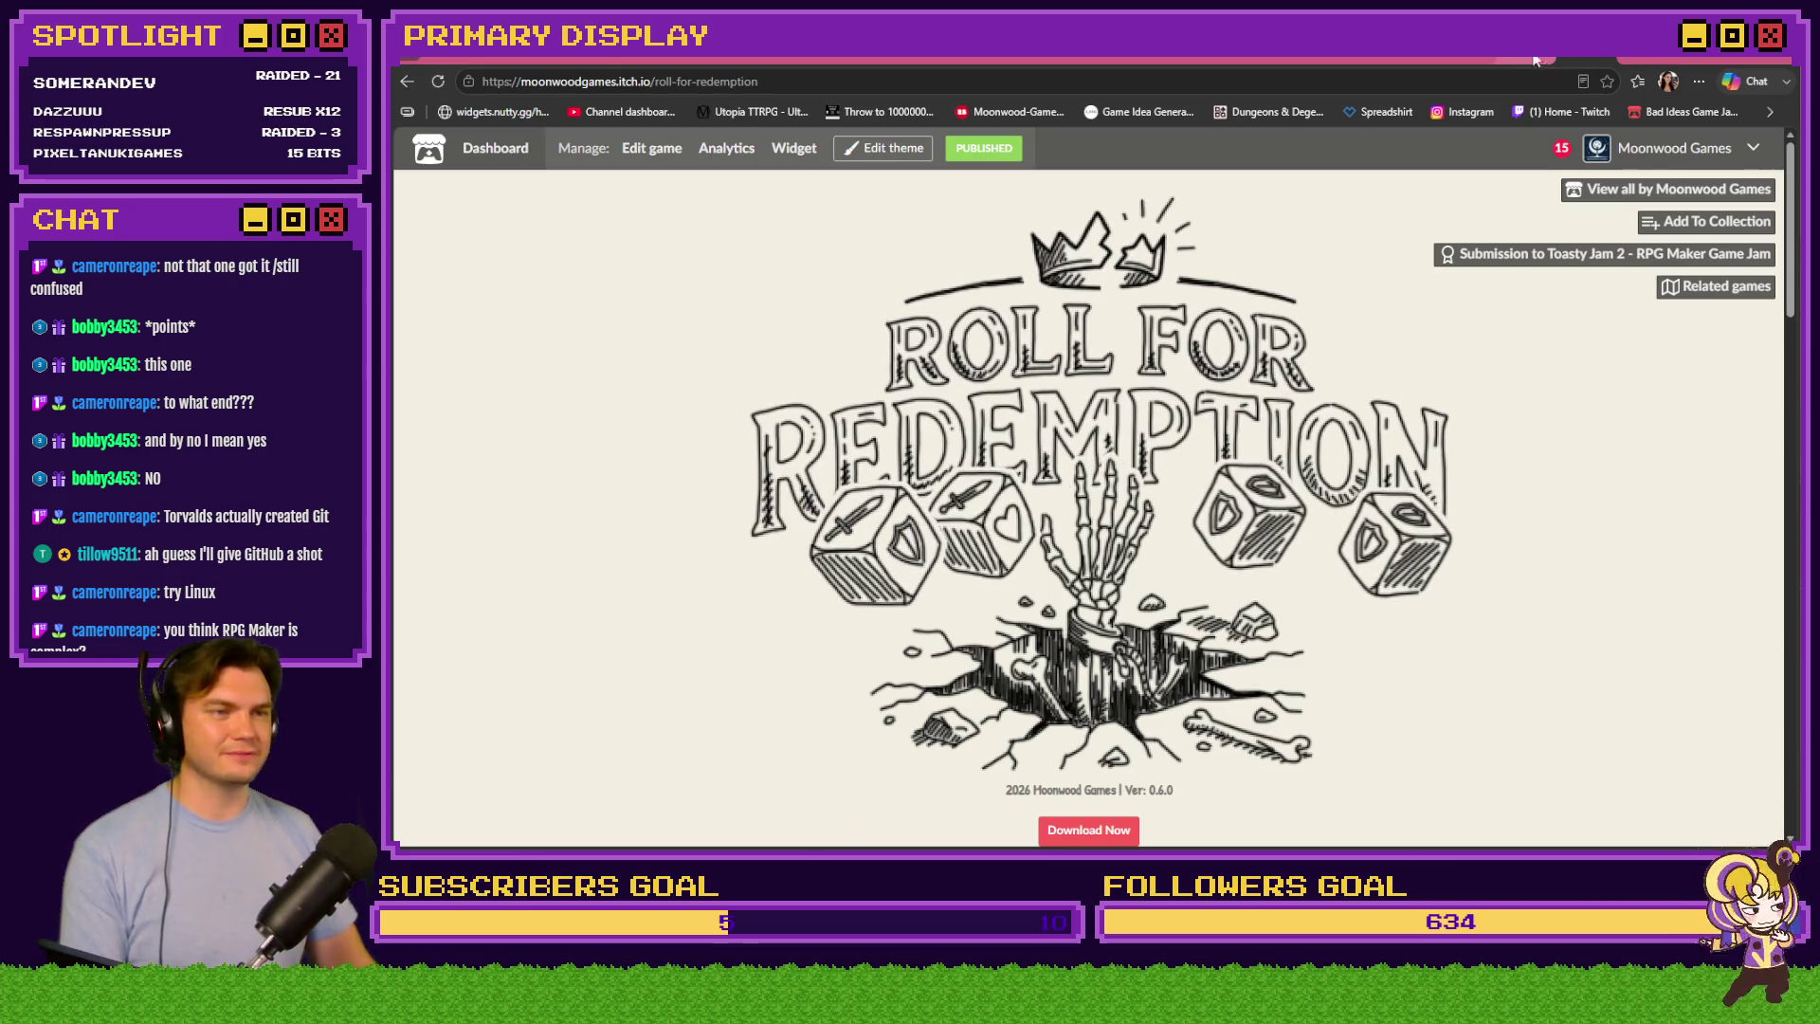
click(1557, 63)
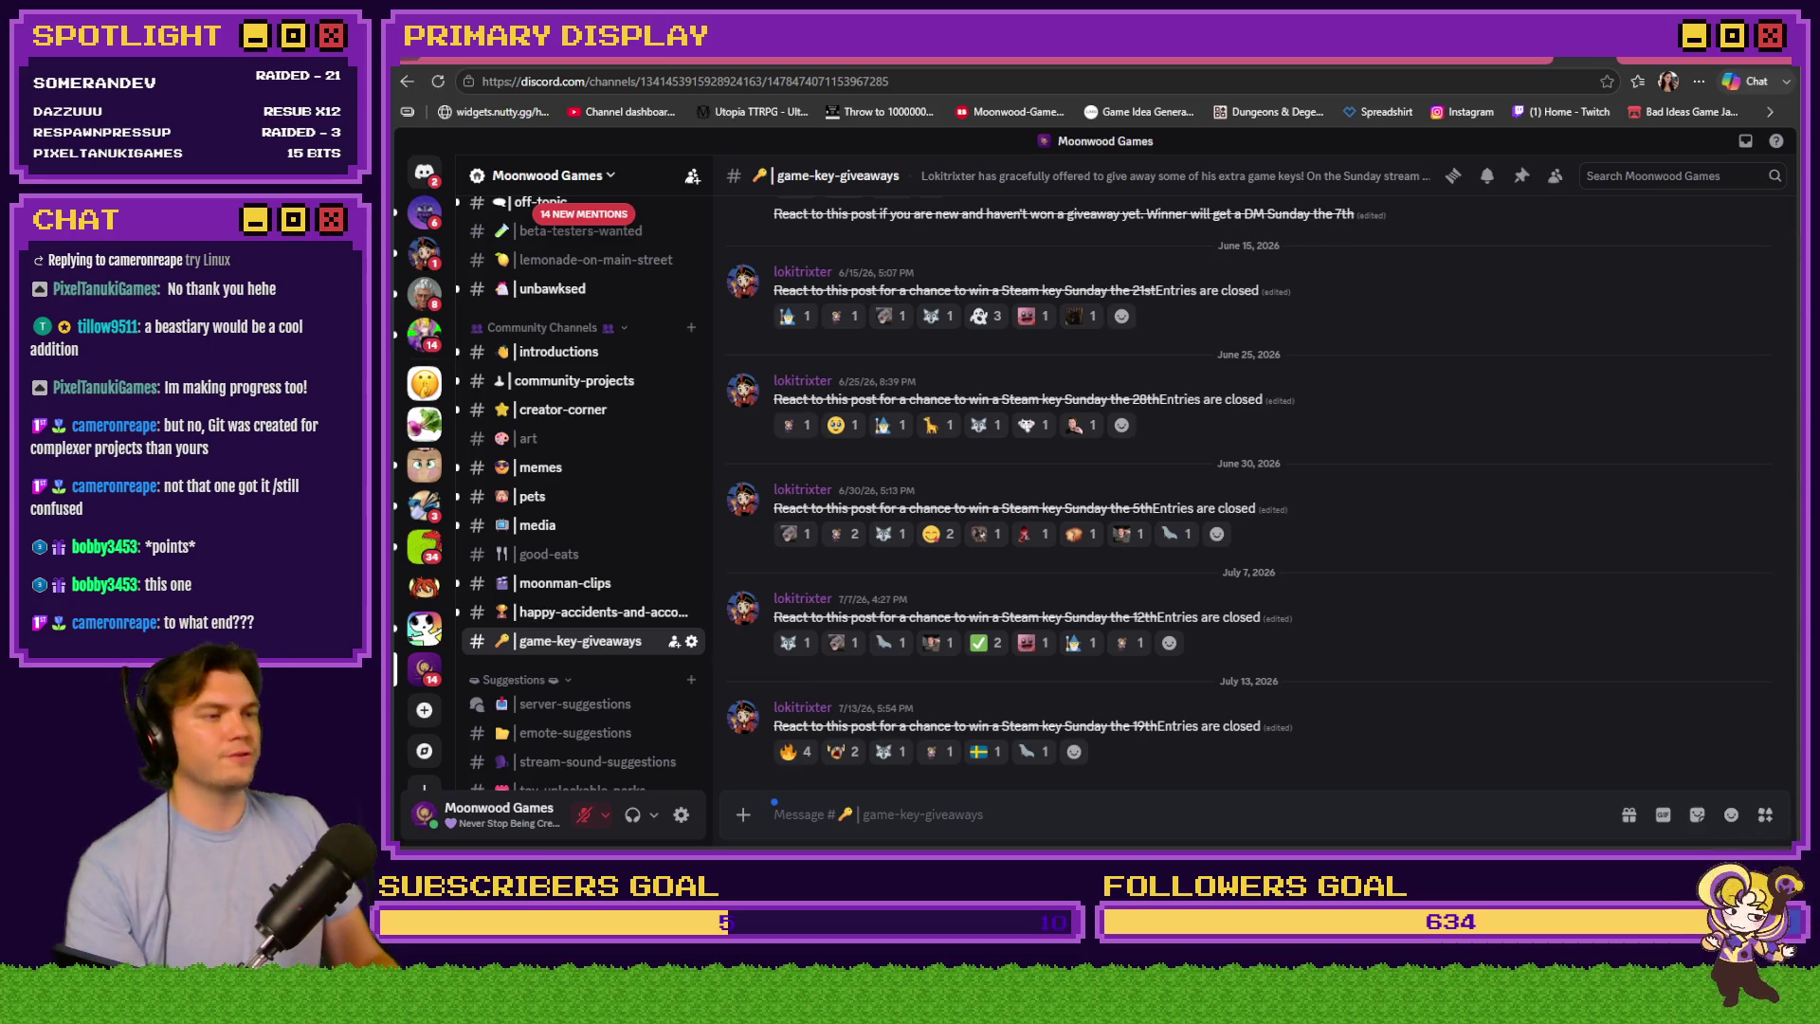
key(alt+Tab)
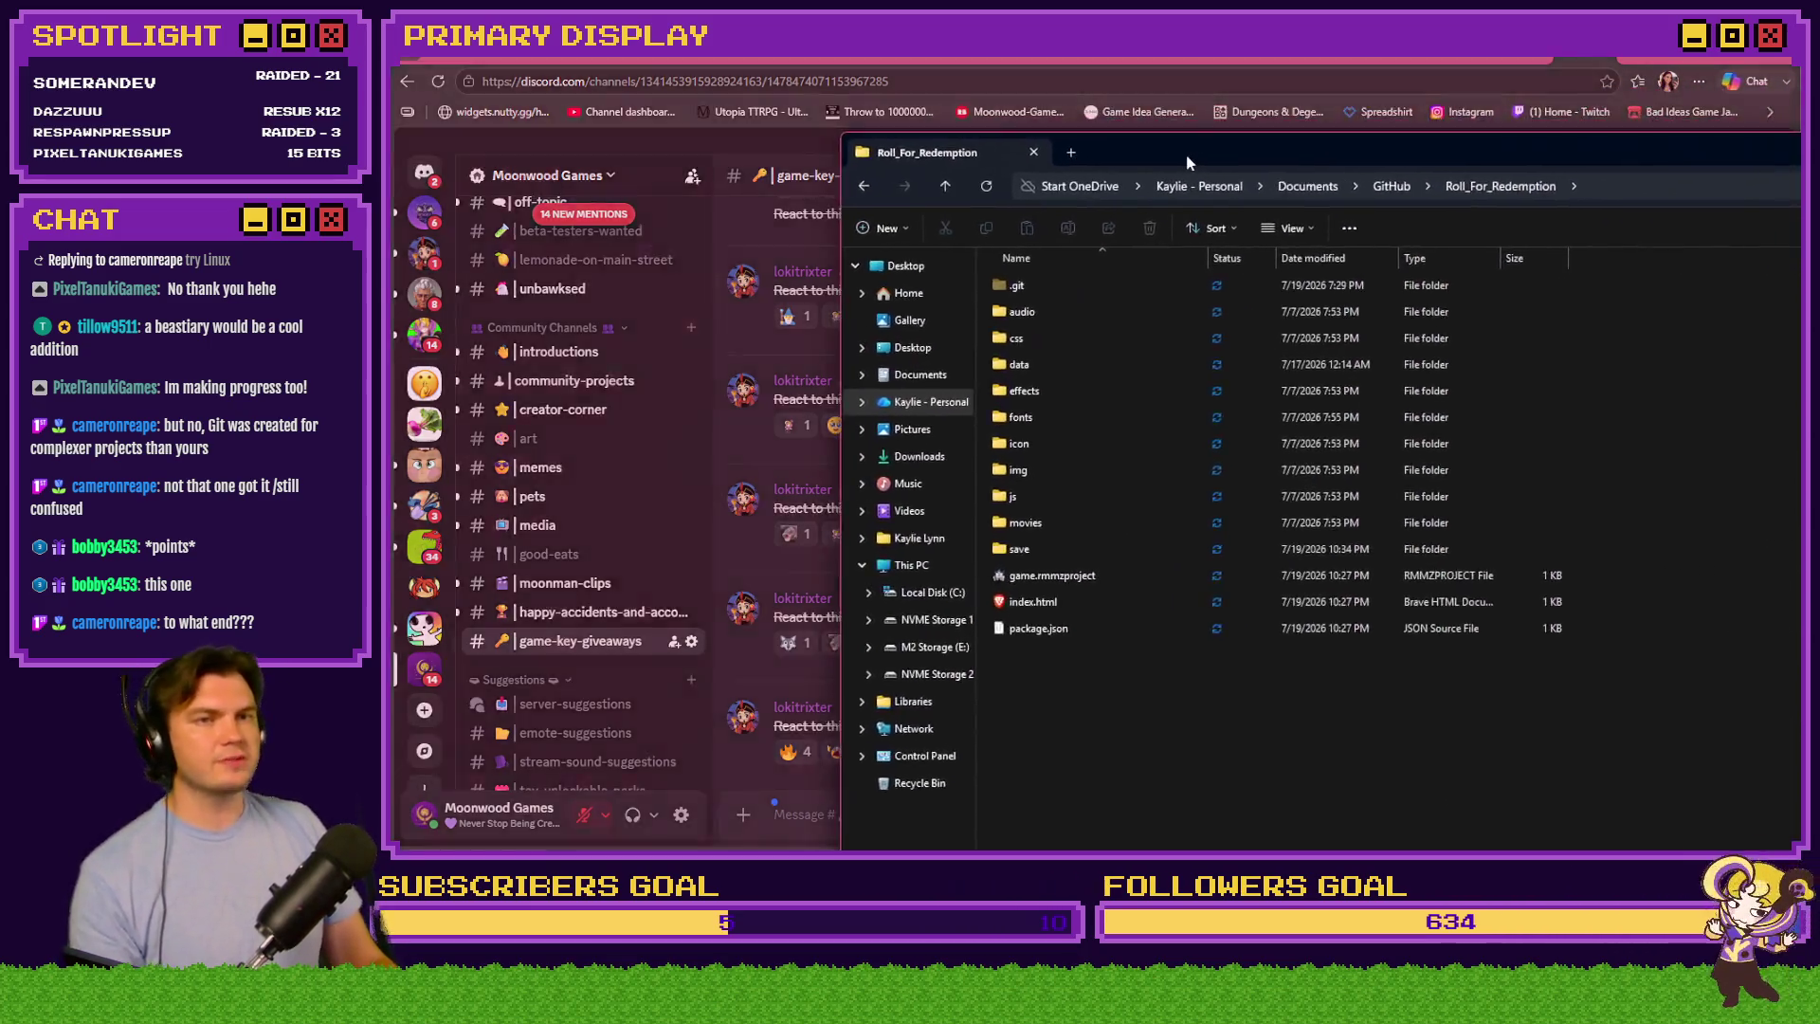
mouse_move(662, 608)
mouse_down()
mouse_move(612, 349)
mouse_move(612, 233)
mouse_move(618, 547)
mouse_up()
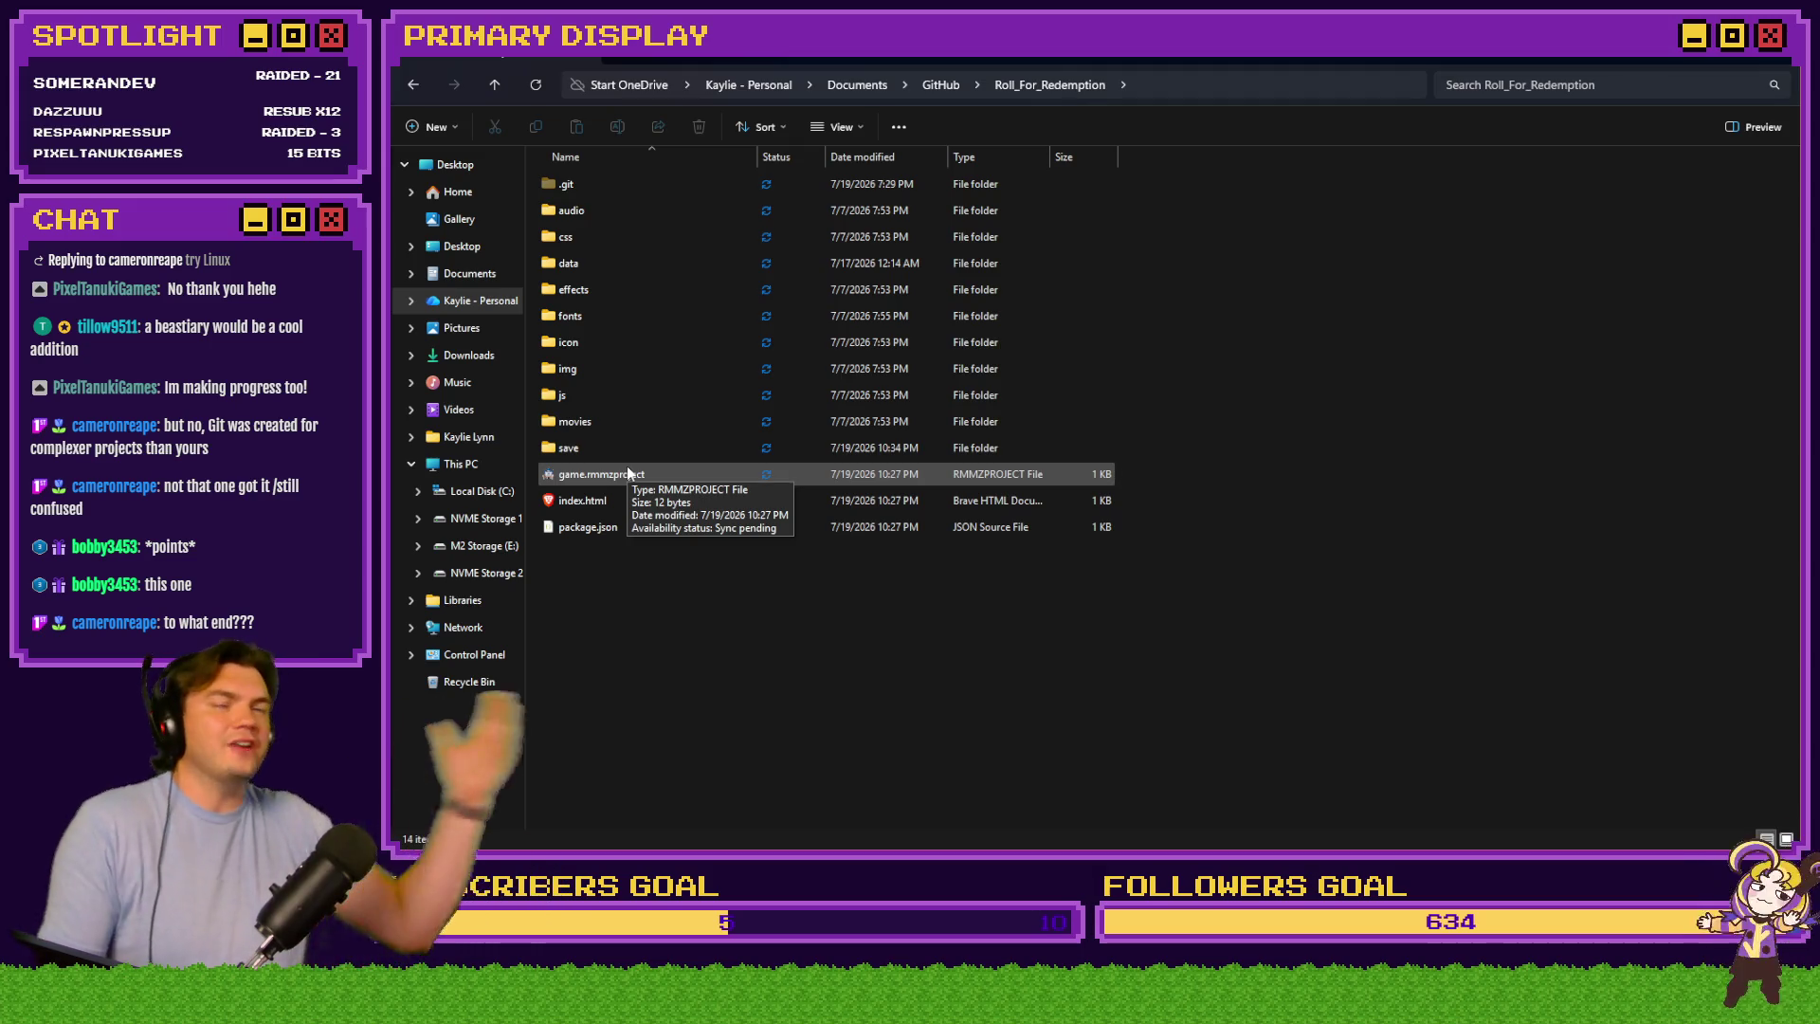
double_click(600, 245)
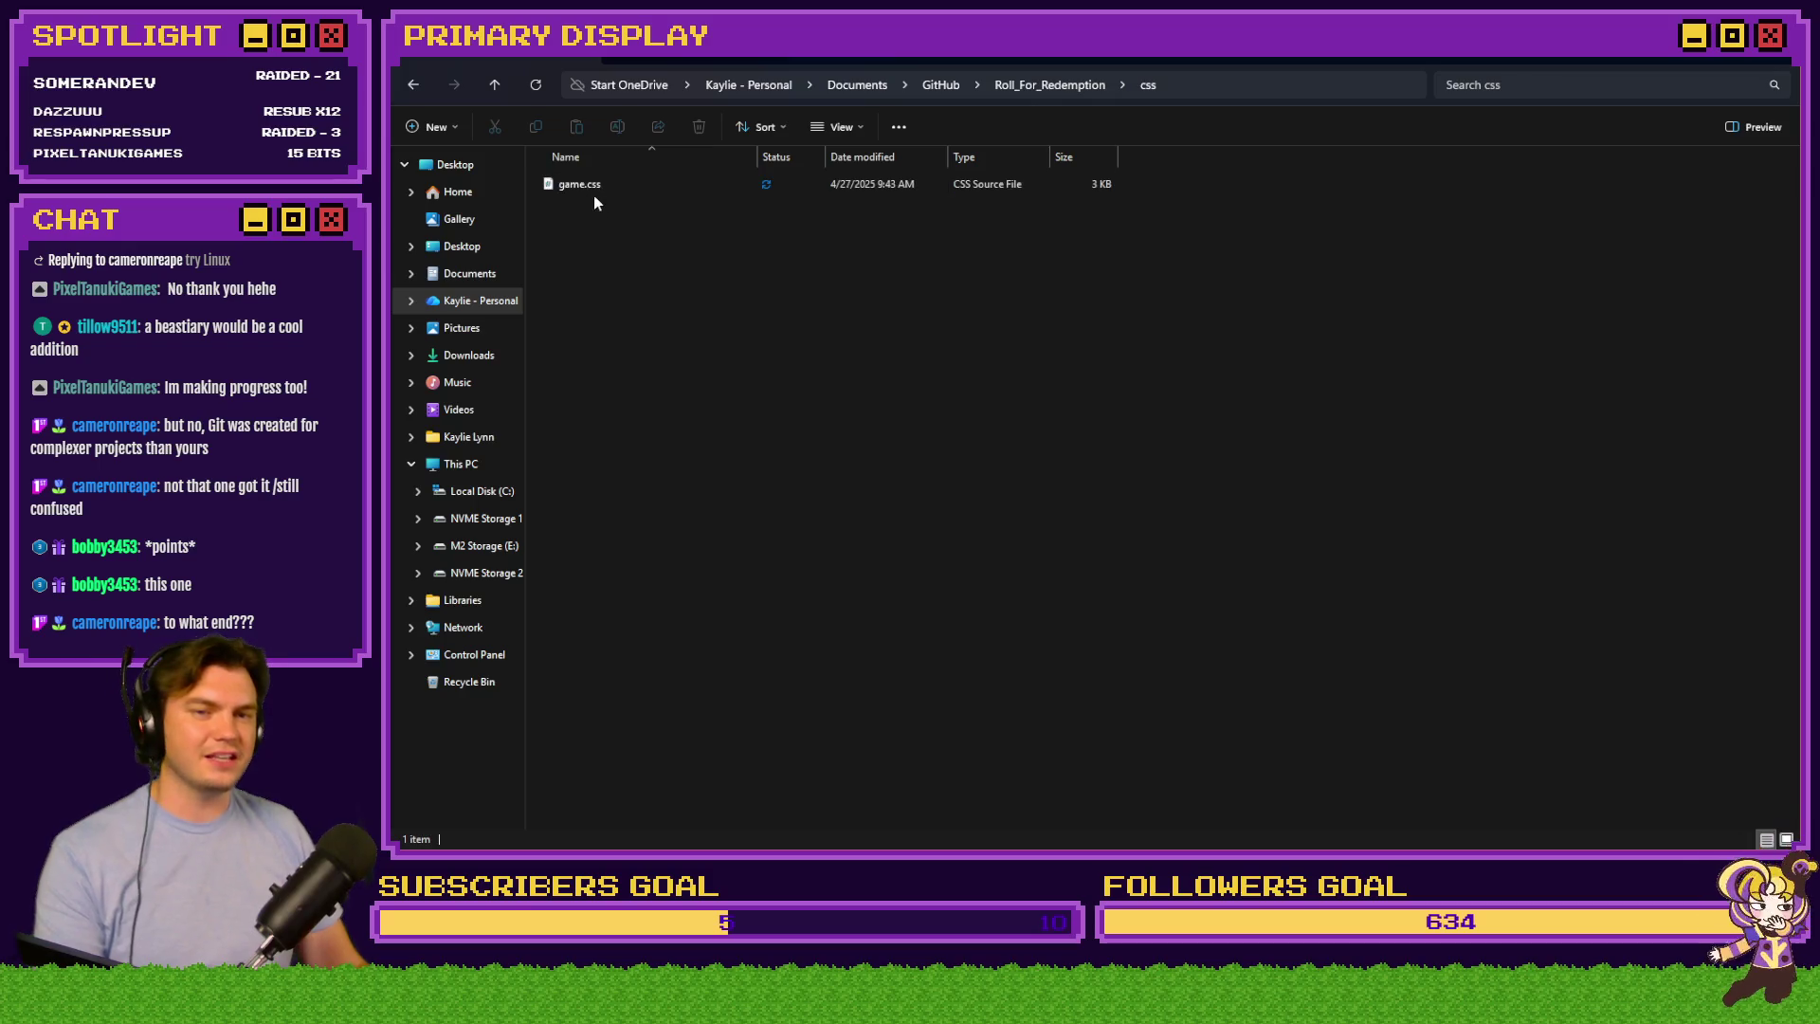
key(alt+Left)
double_click(595, 264)
mouse_move(799, 649)
mouse_down()
mouse_move(557, 249)
mouse_move(603, 217)
mouse_up()
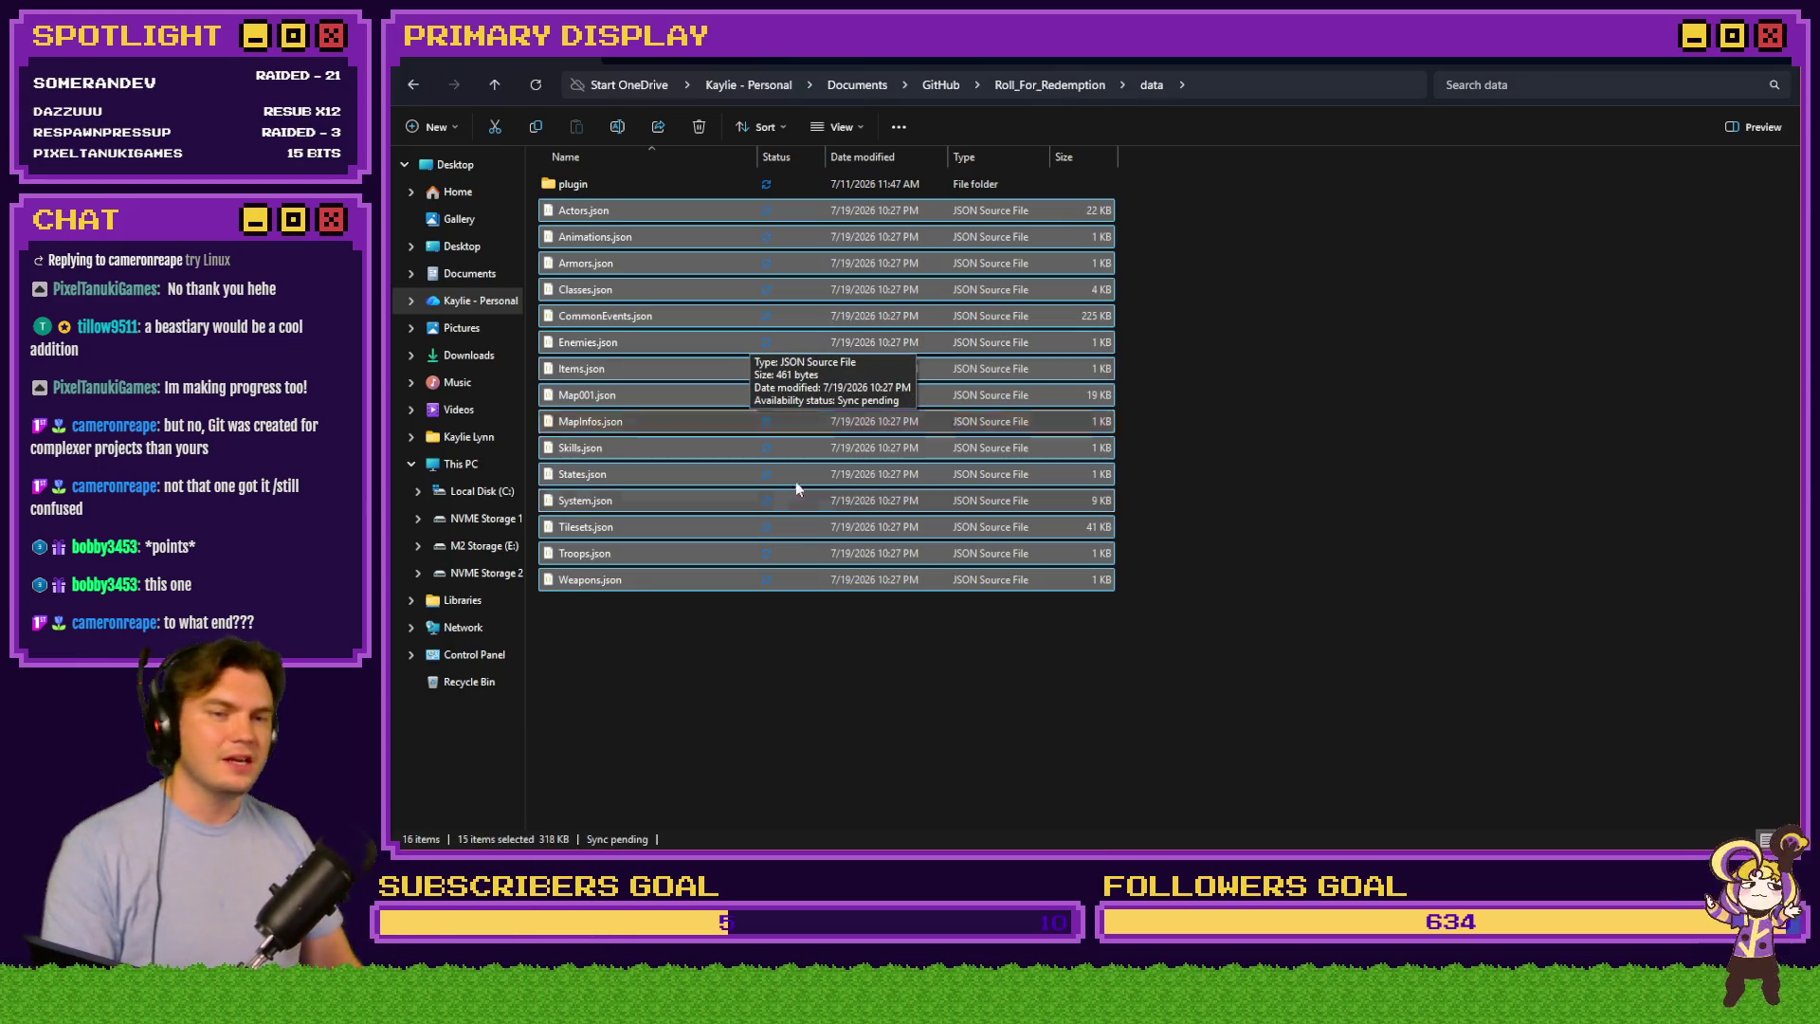
click(869, 600)
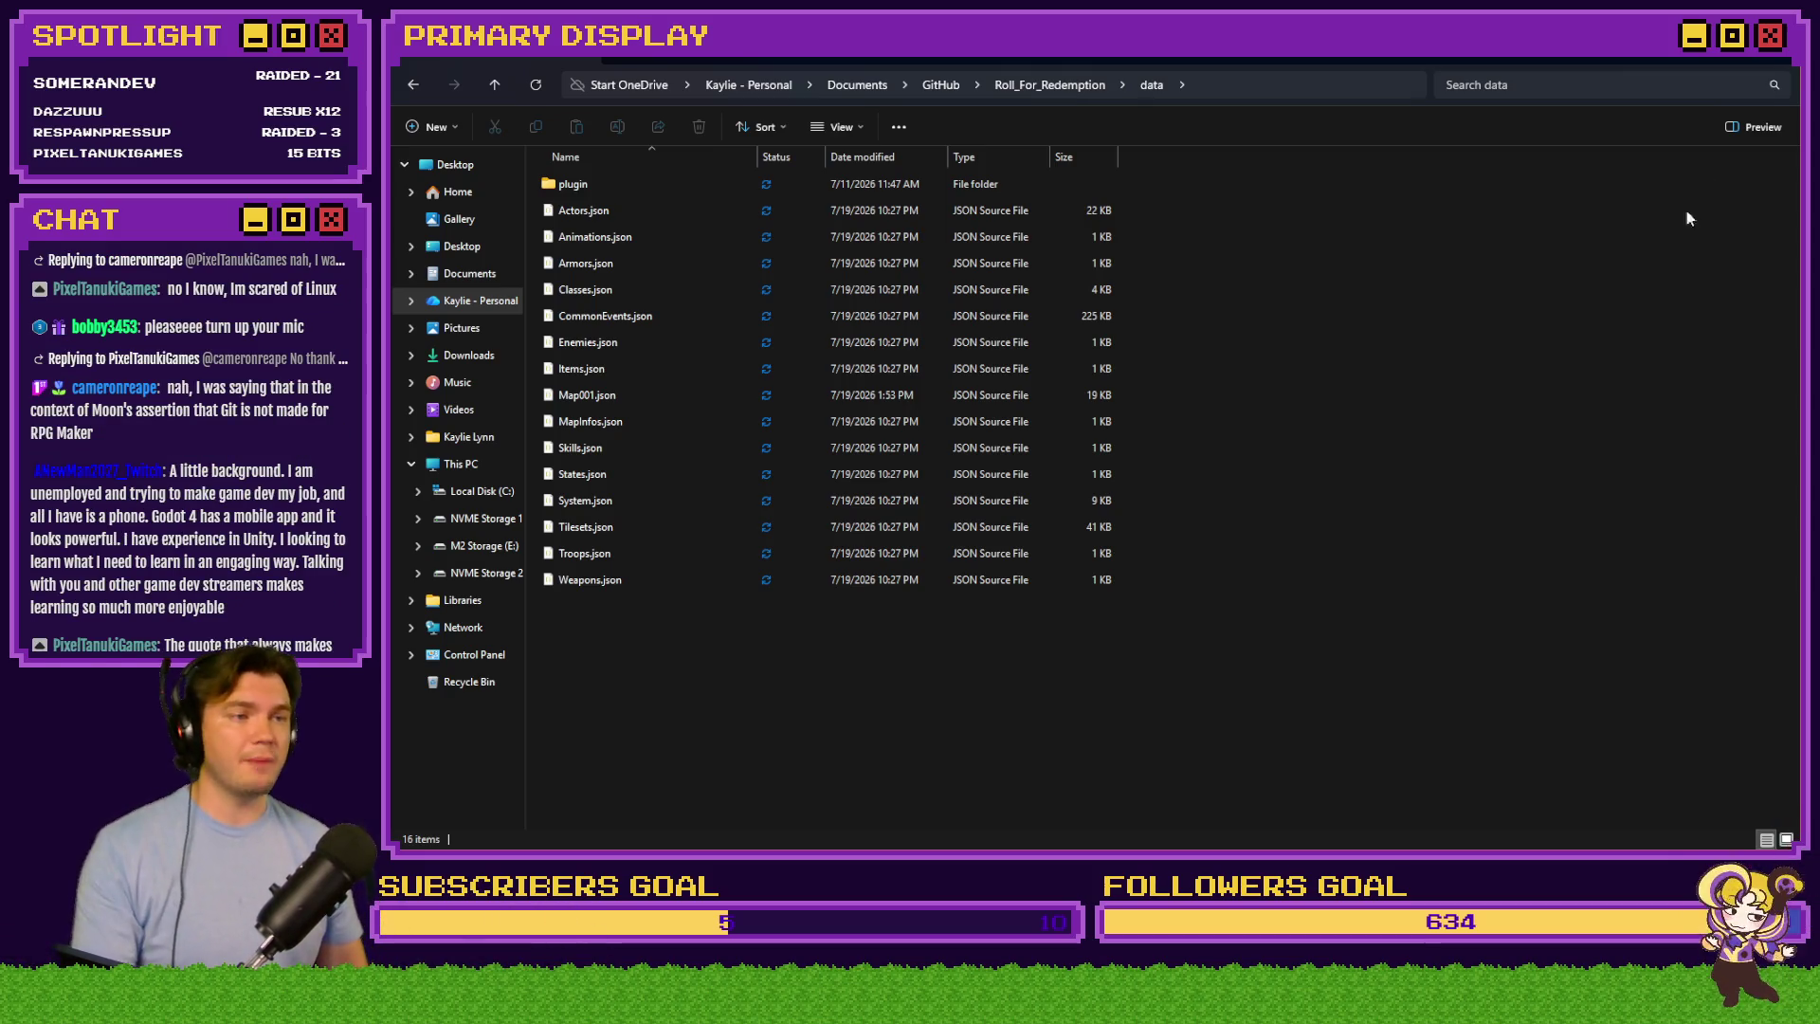
key(alt+Tab)
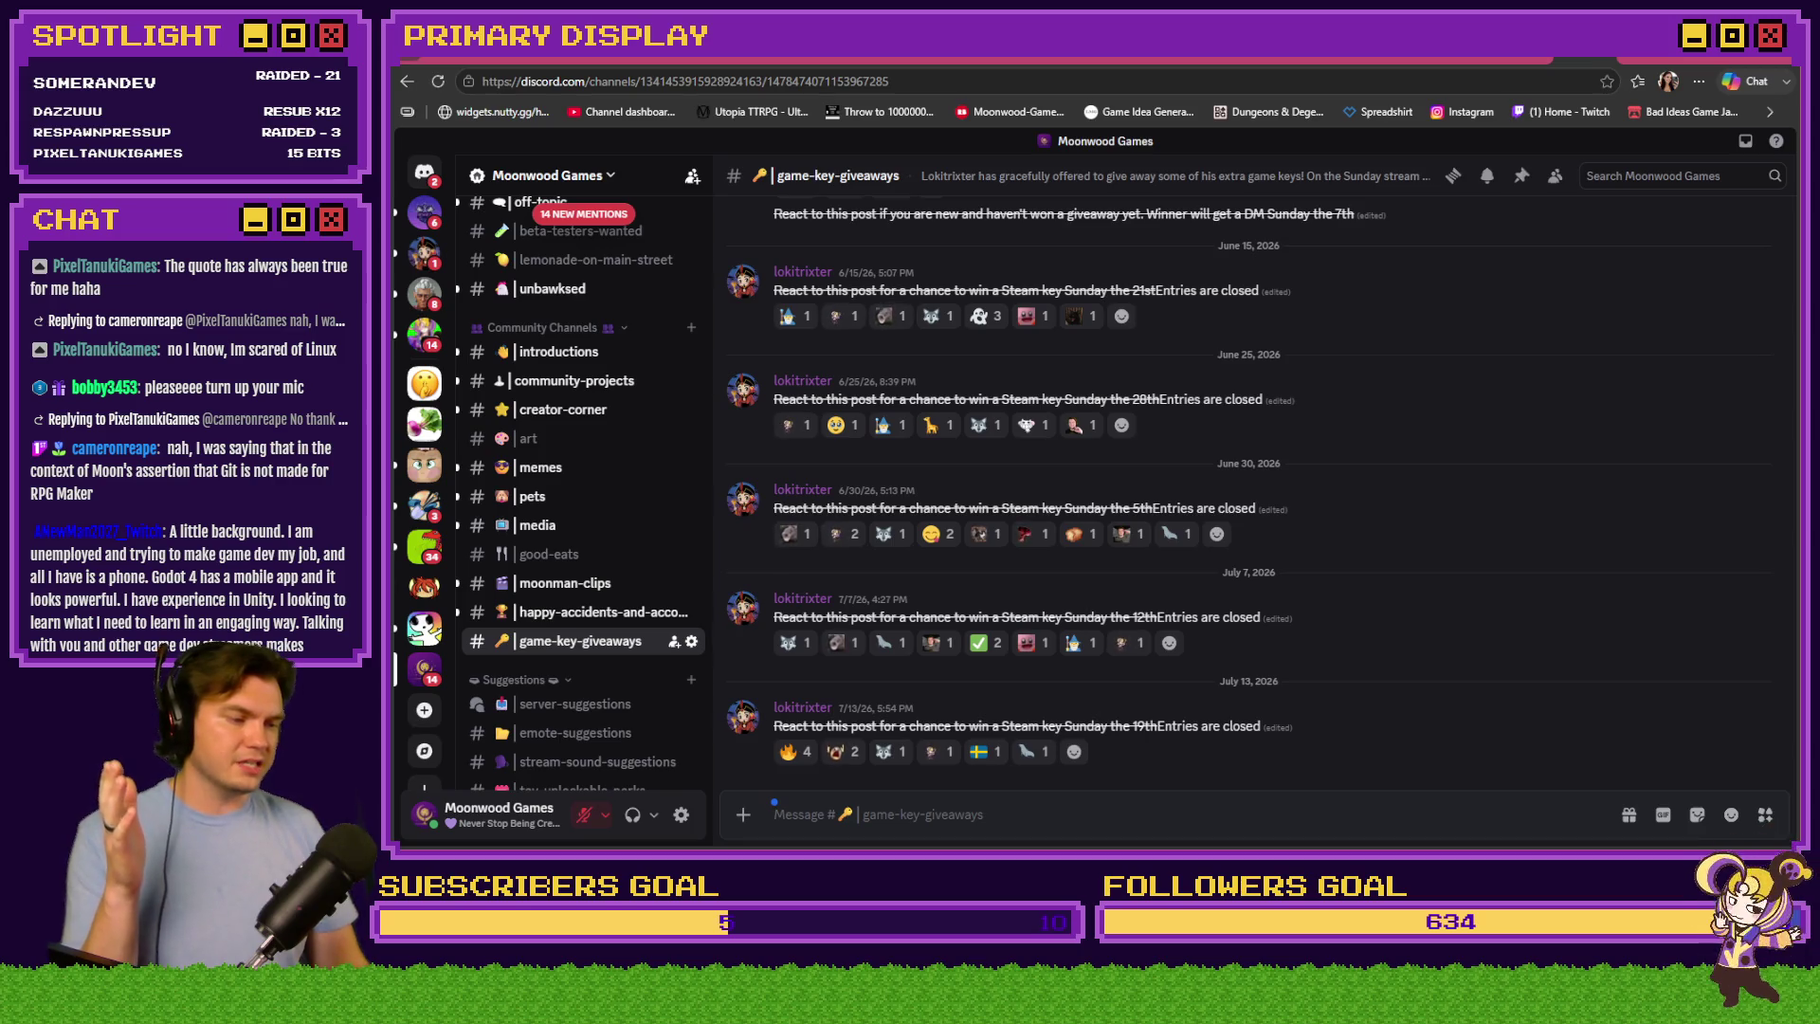
key(alt+Tab)
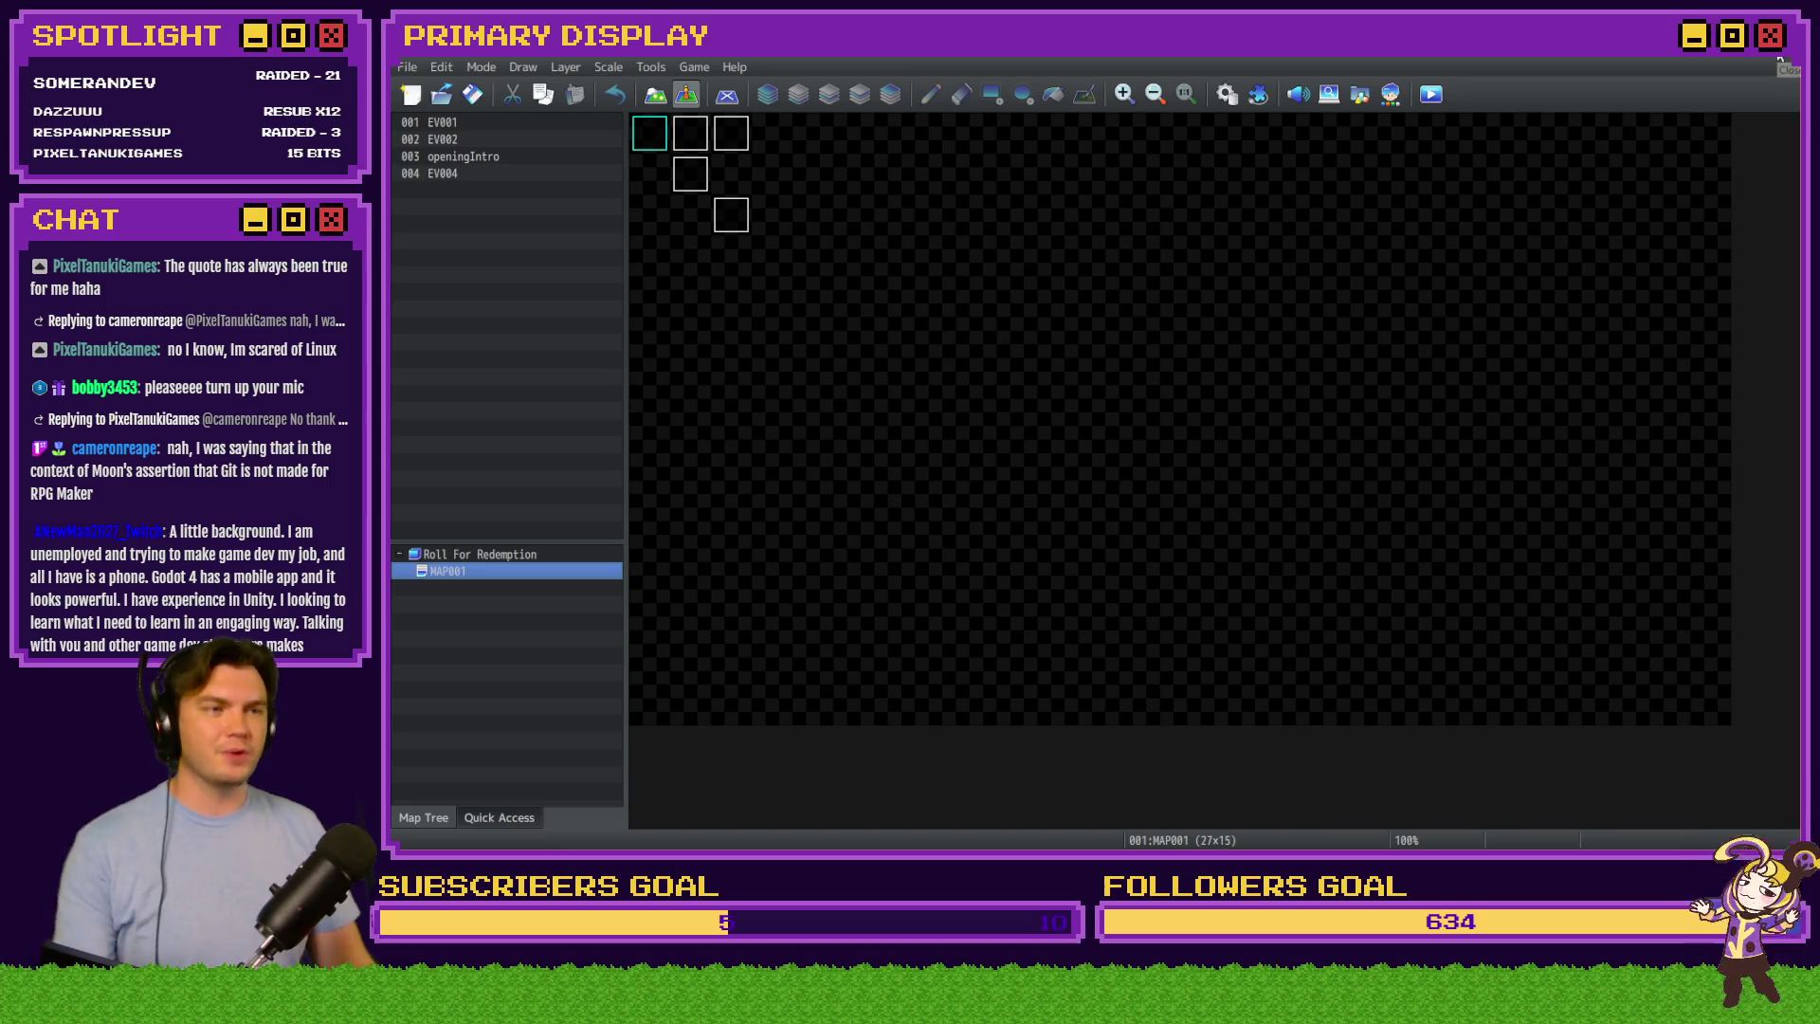
key(alt+Tab)
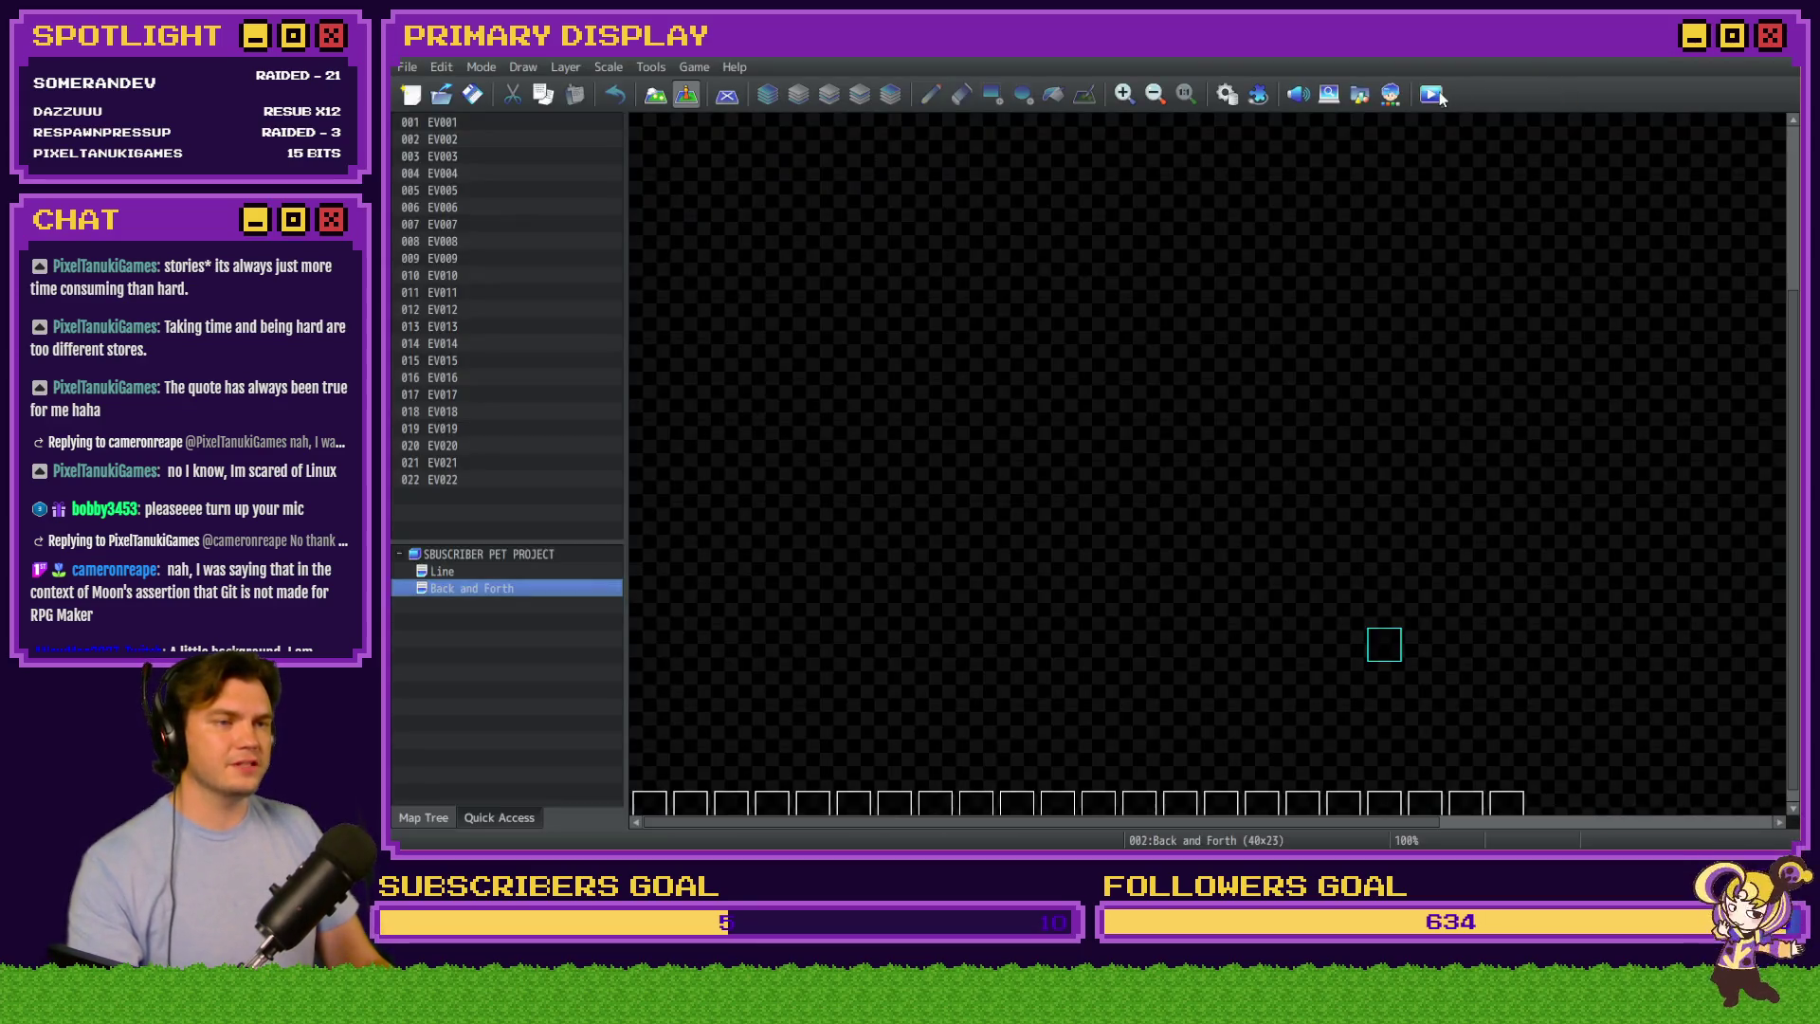
Launch an RPG Maker MZ playtest, then switch to Discord's game-key-giveaways channel
click(1433, 94)
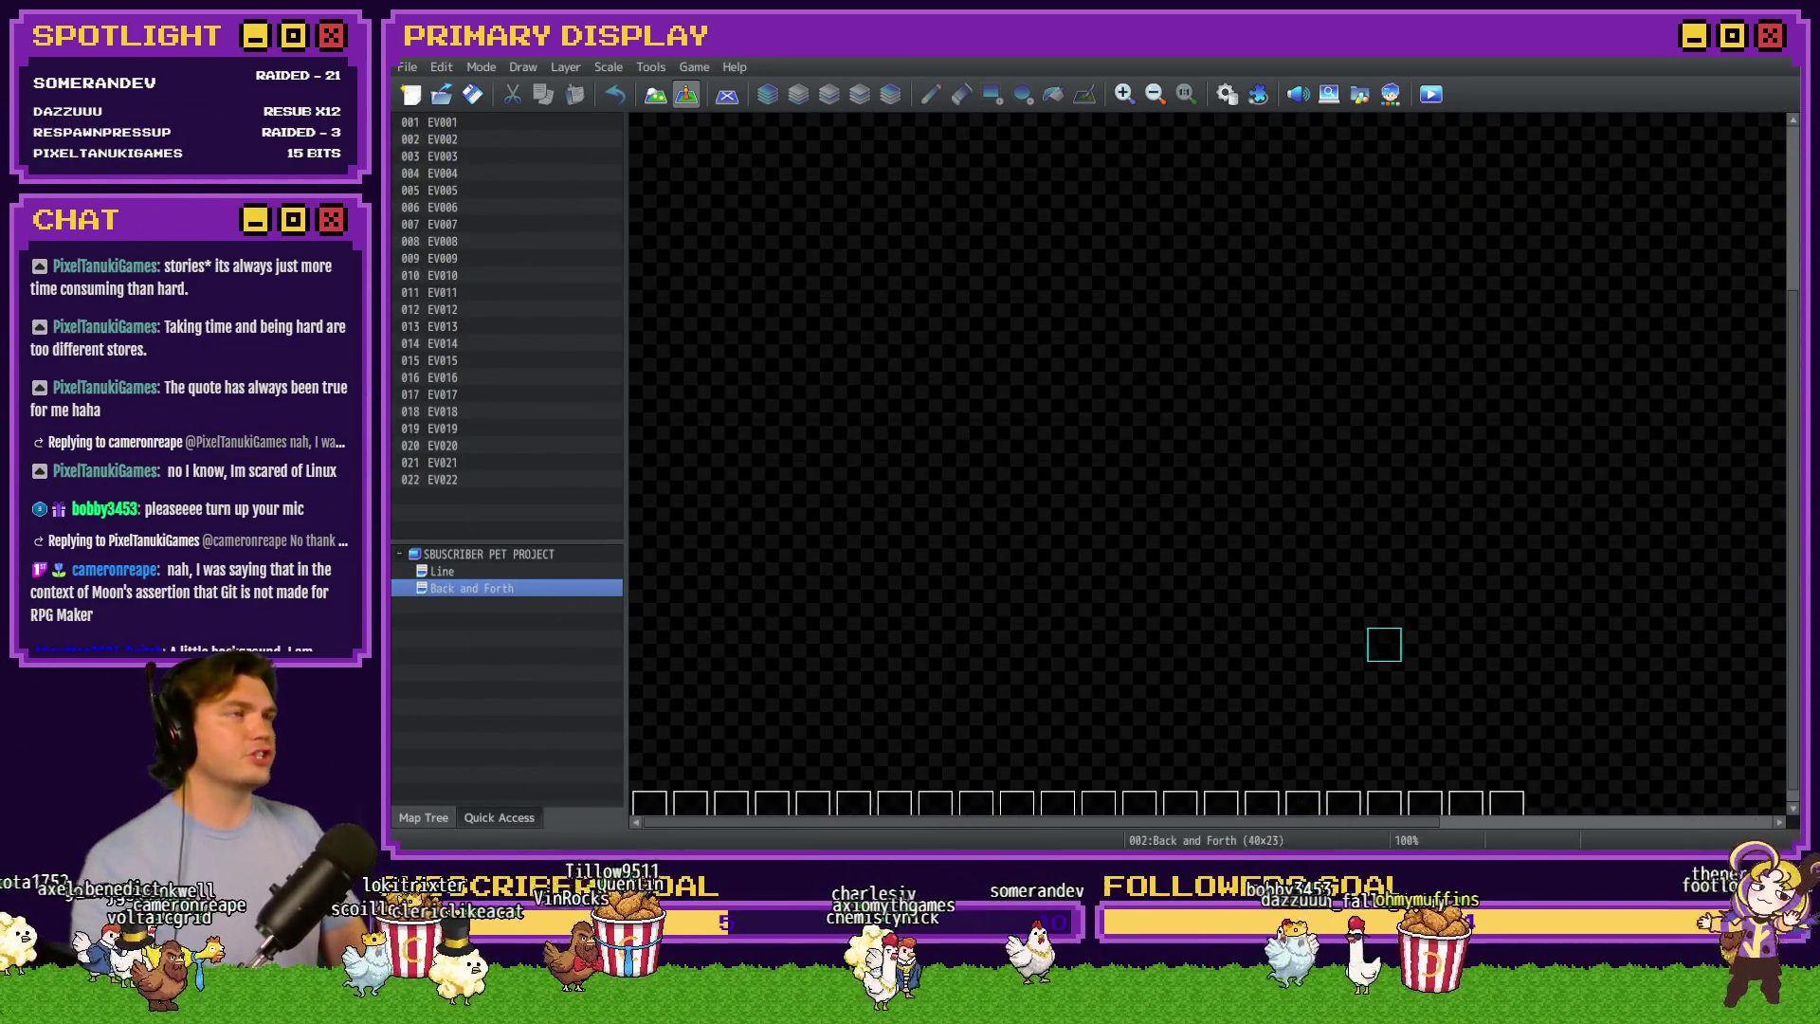
key(alt+Tab)
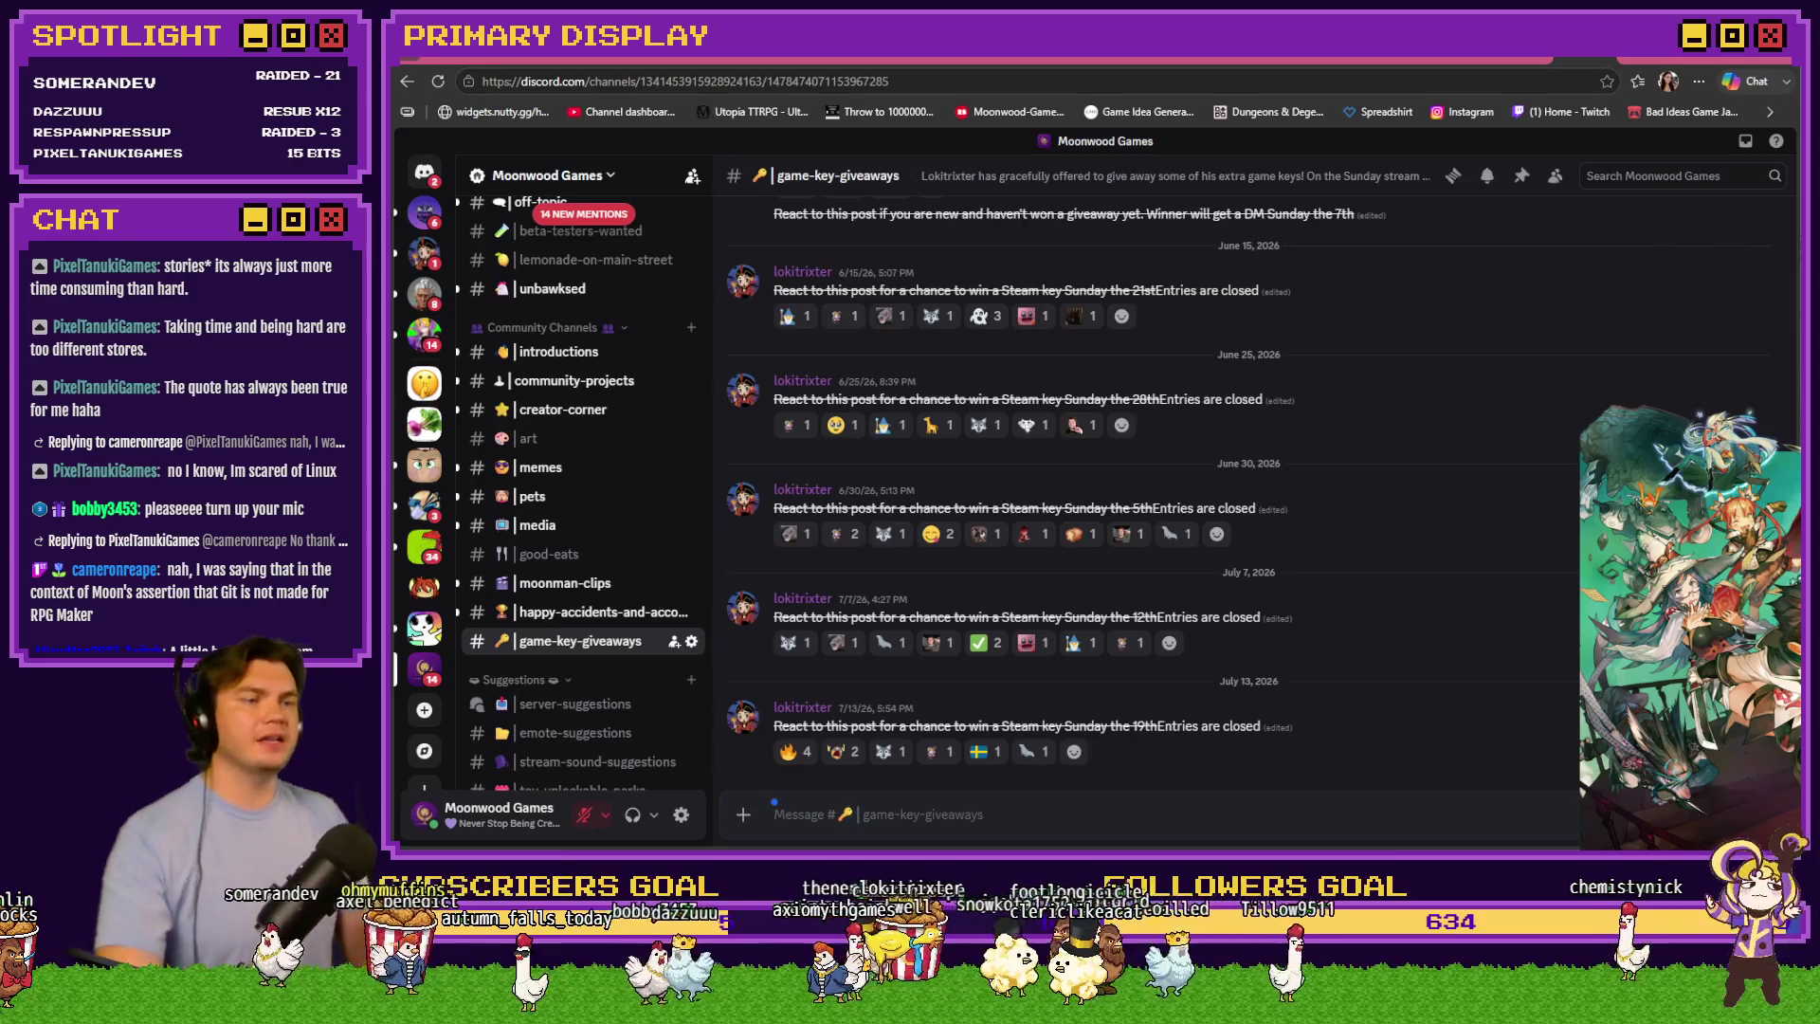
Bring the RPG Maker MV editor back to the front and maximize its window
key(alt+Tab)
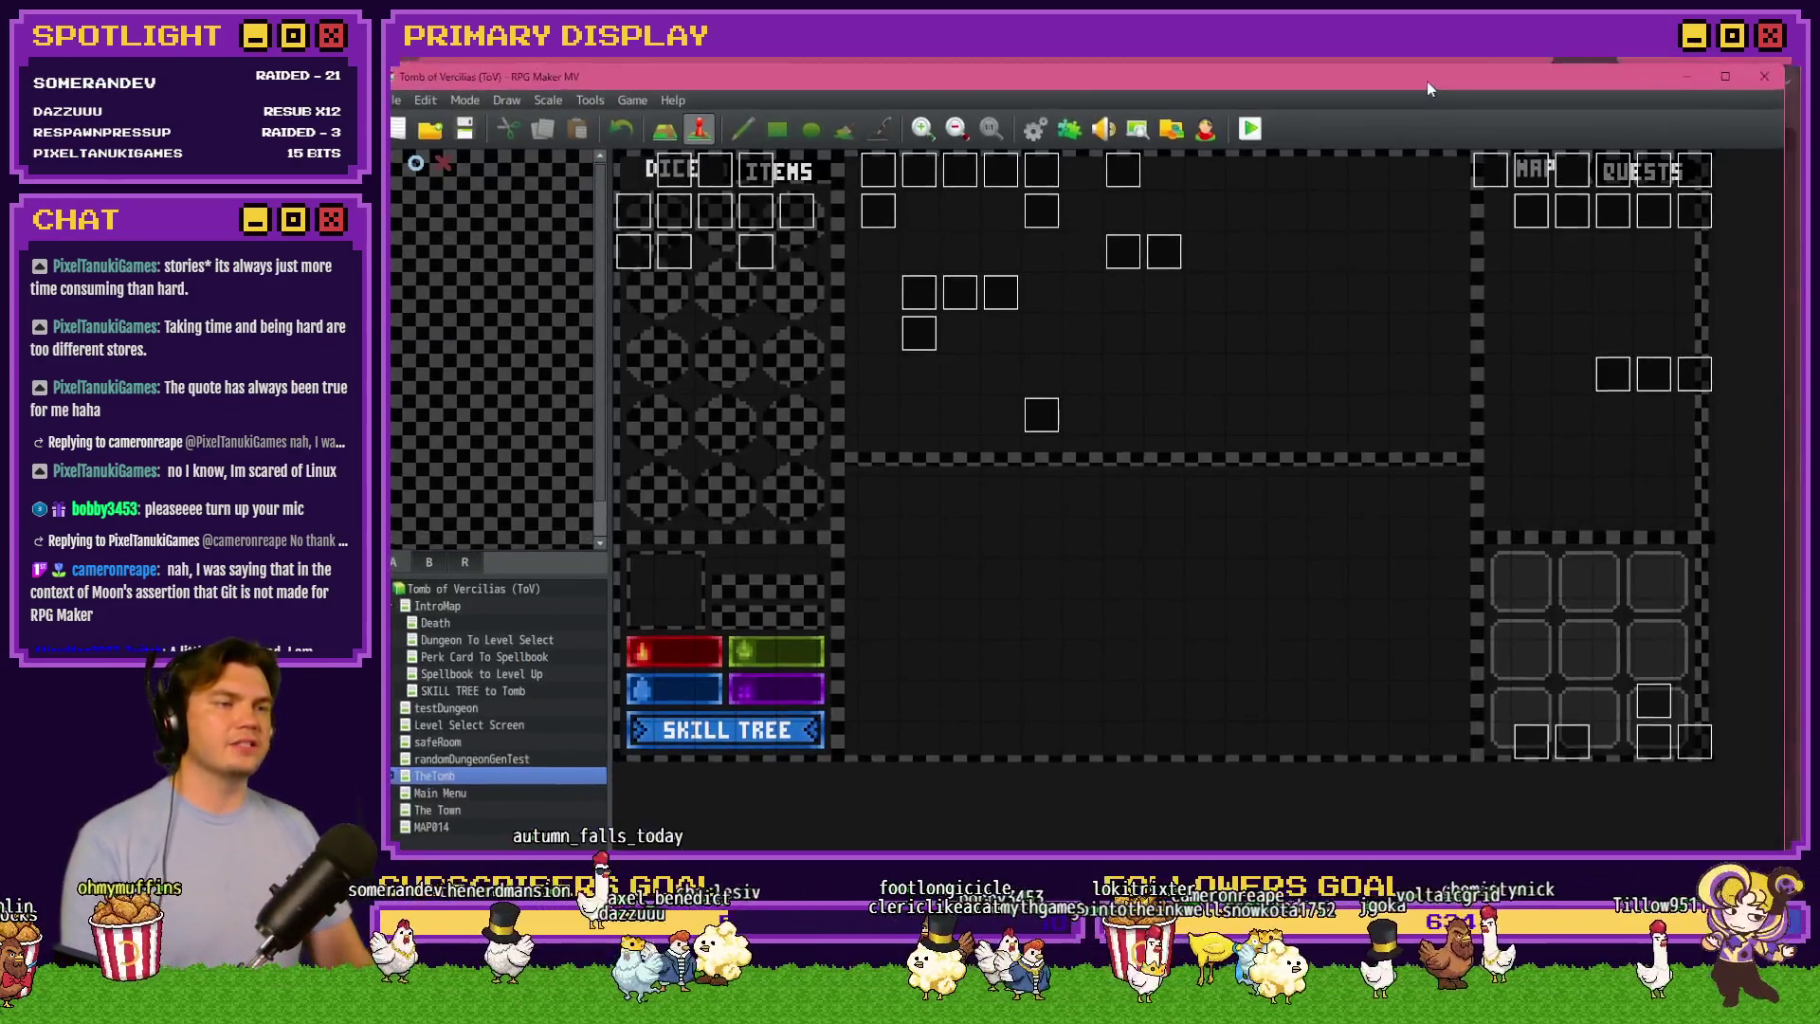
double_click(1428, 83)
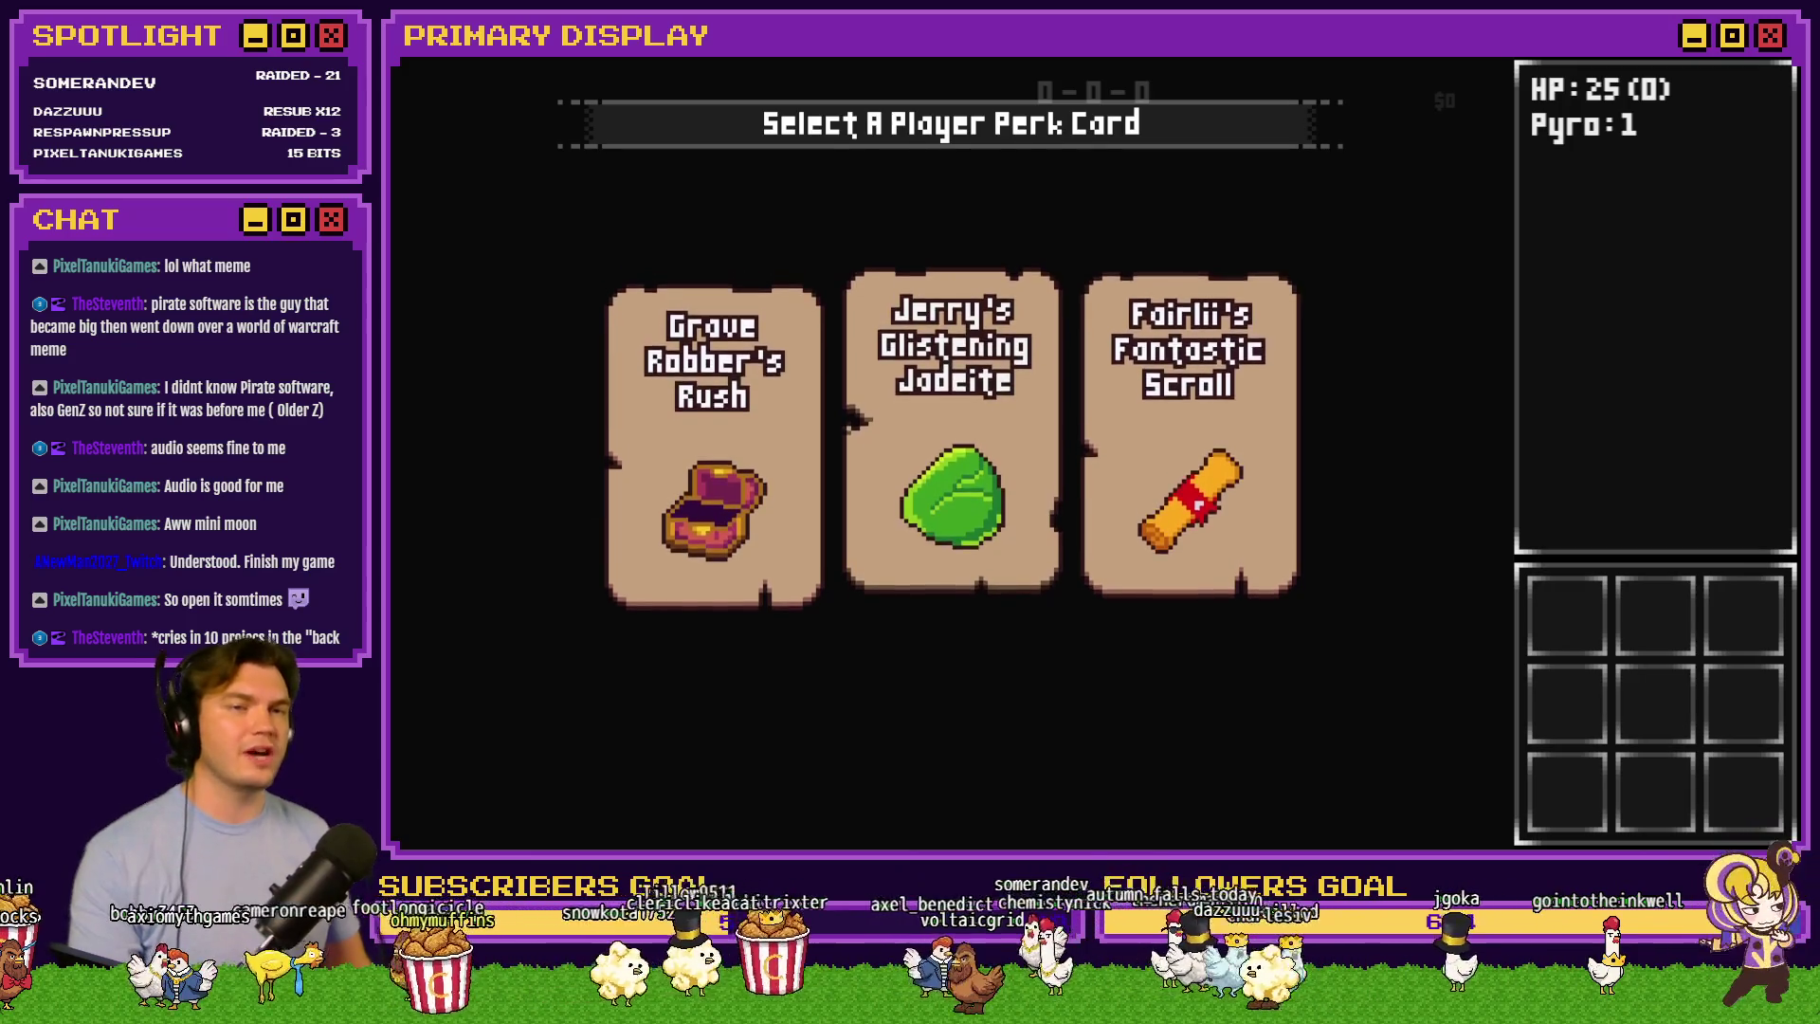
Close the playtest at the perk card screen, returning to TheTomb map in the editor
key(alt+F4)
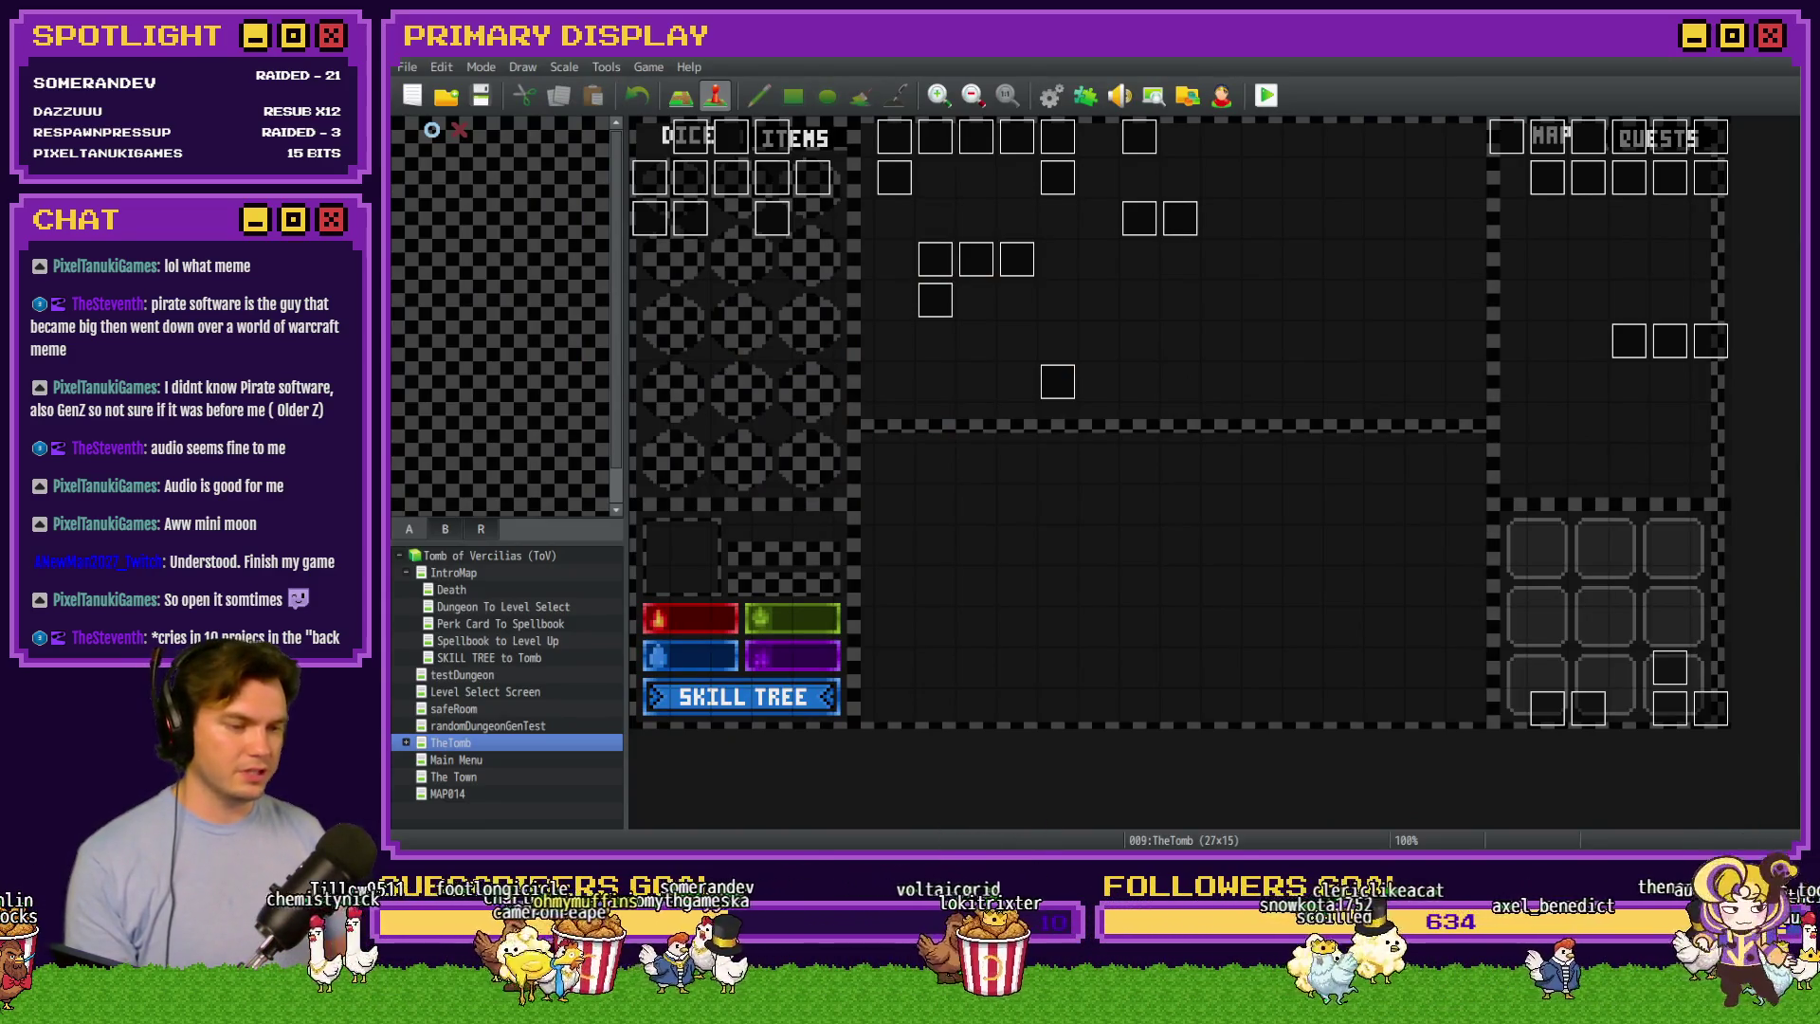
Search Bing images for 'pirate soft' in a new tab, then view and close the first image
key(alt+Tab)
click(1619, 61)
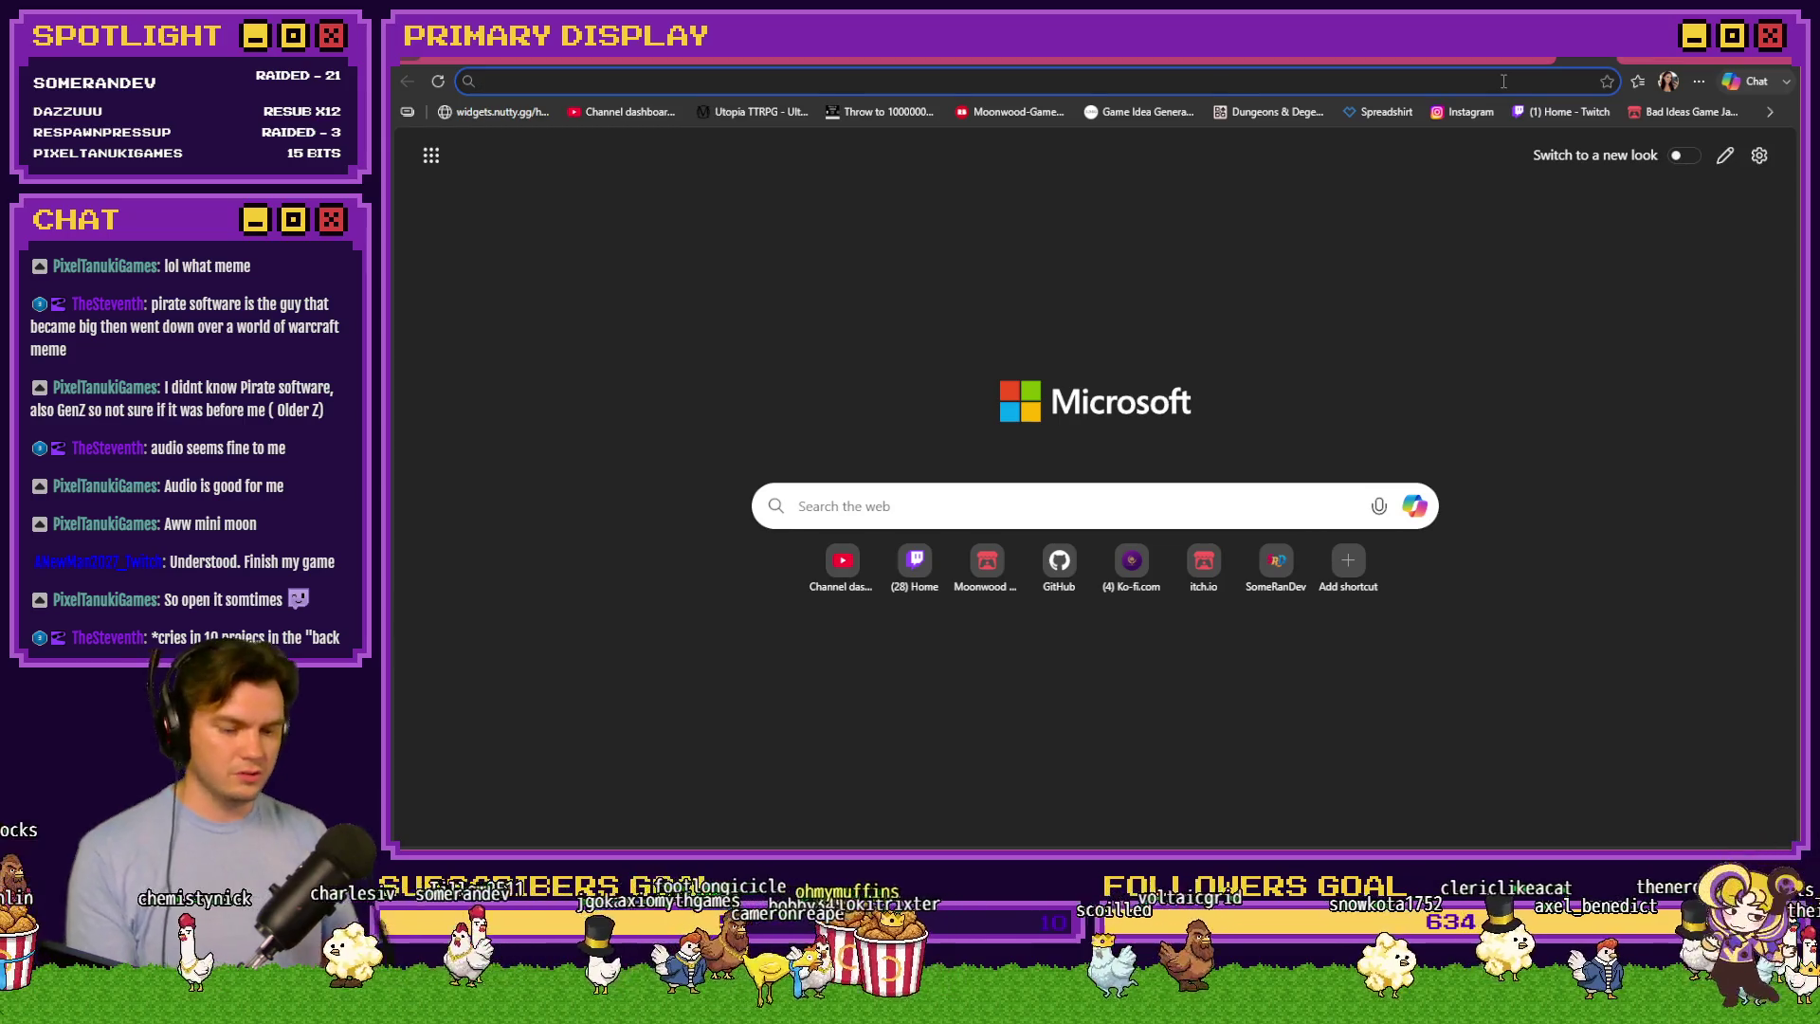
text(pirate soft)
key(Return)
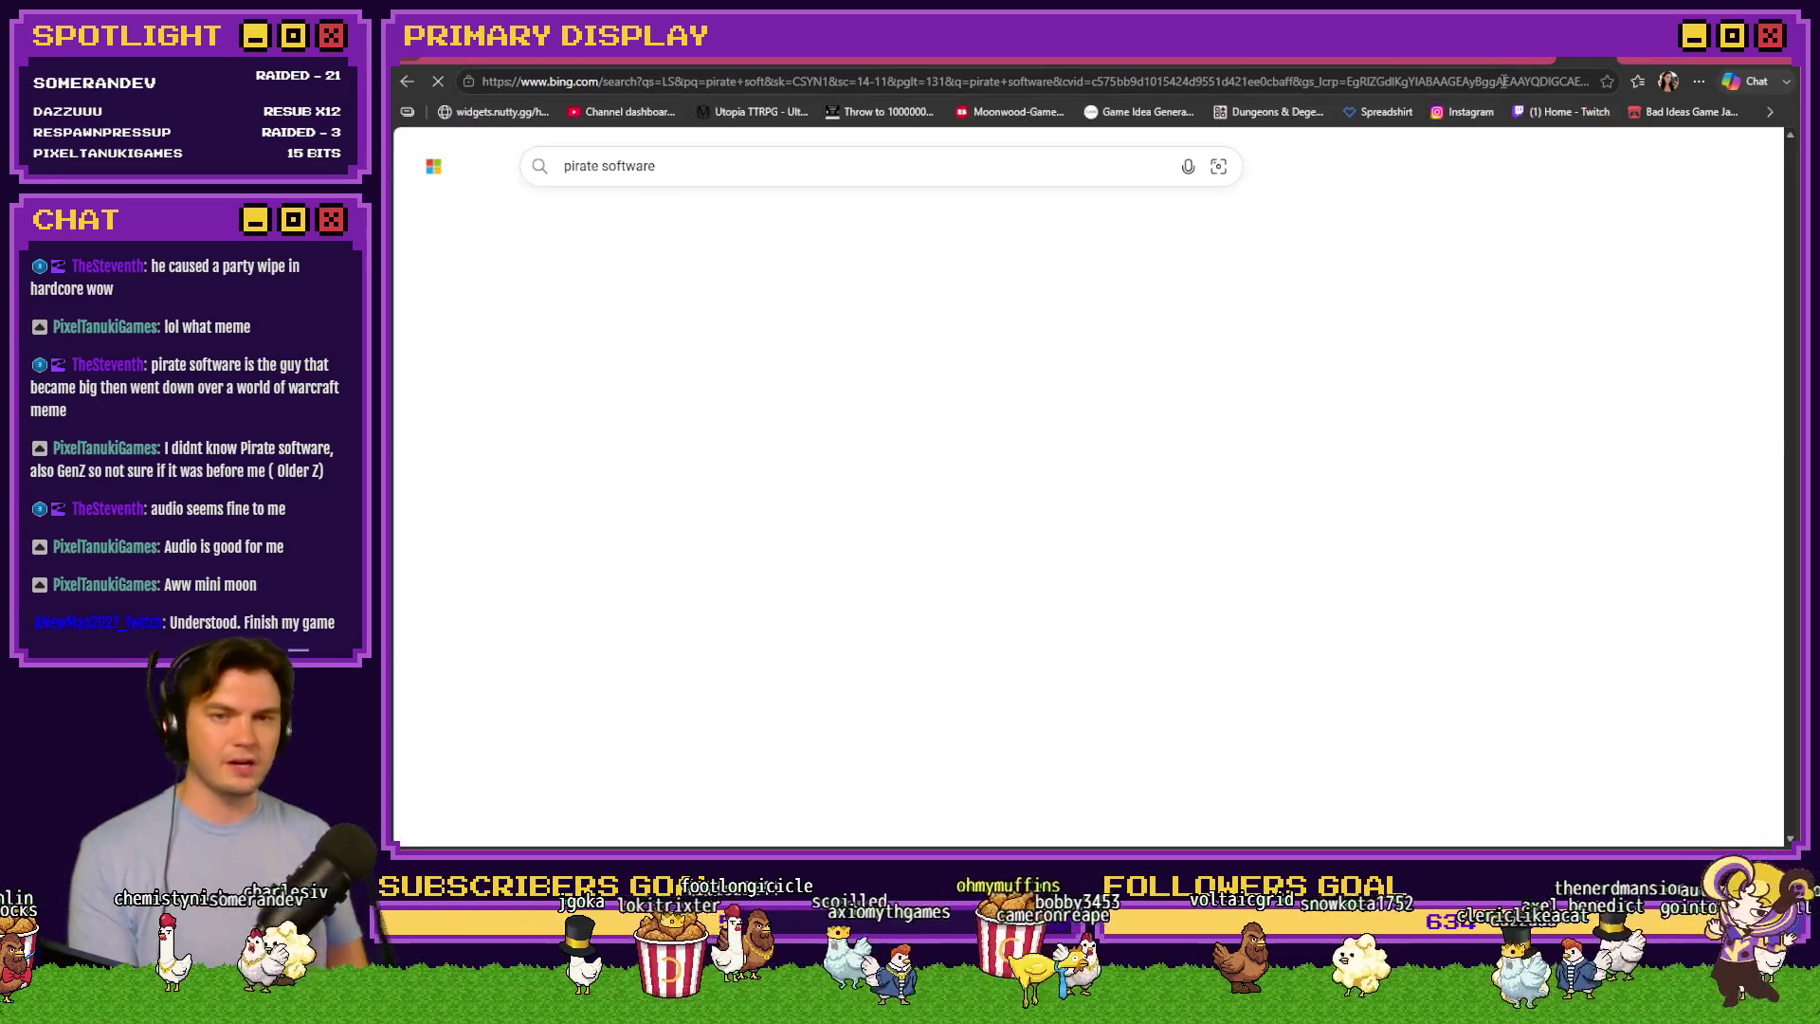
click(677, 214)
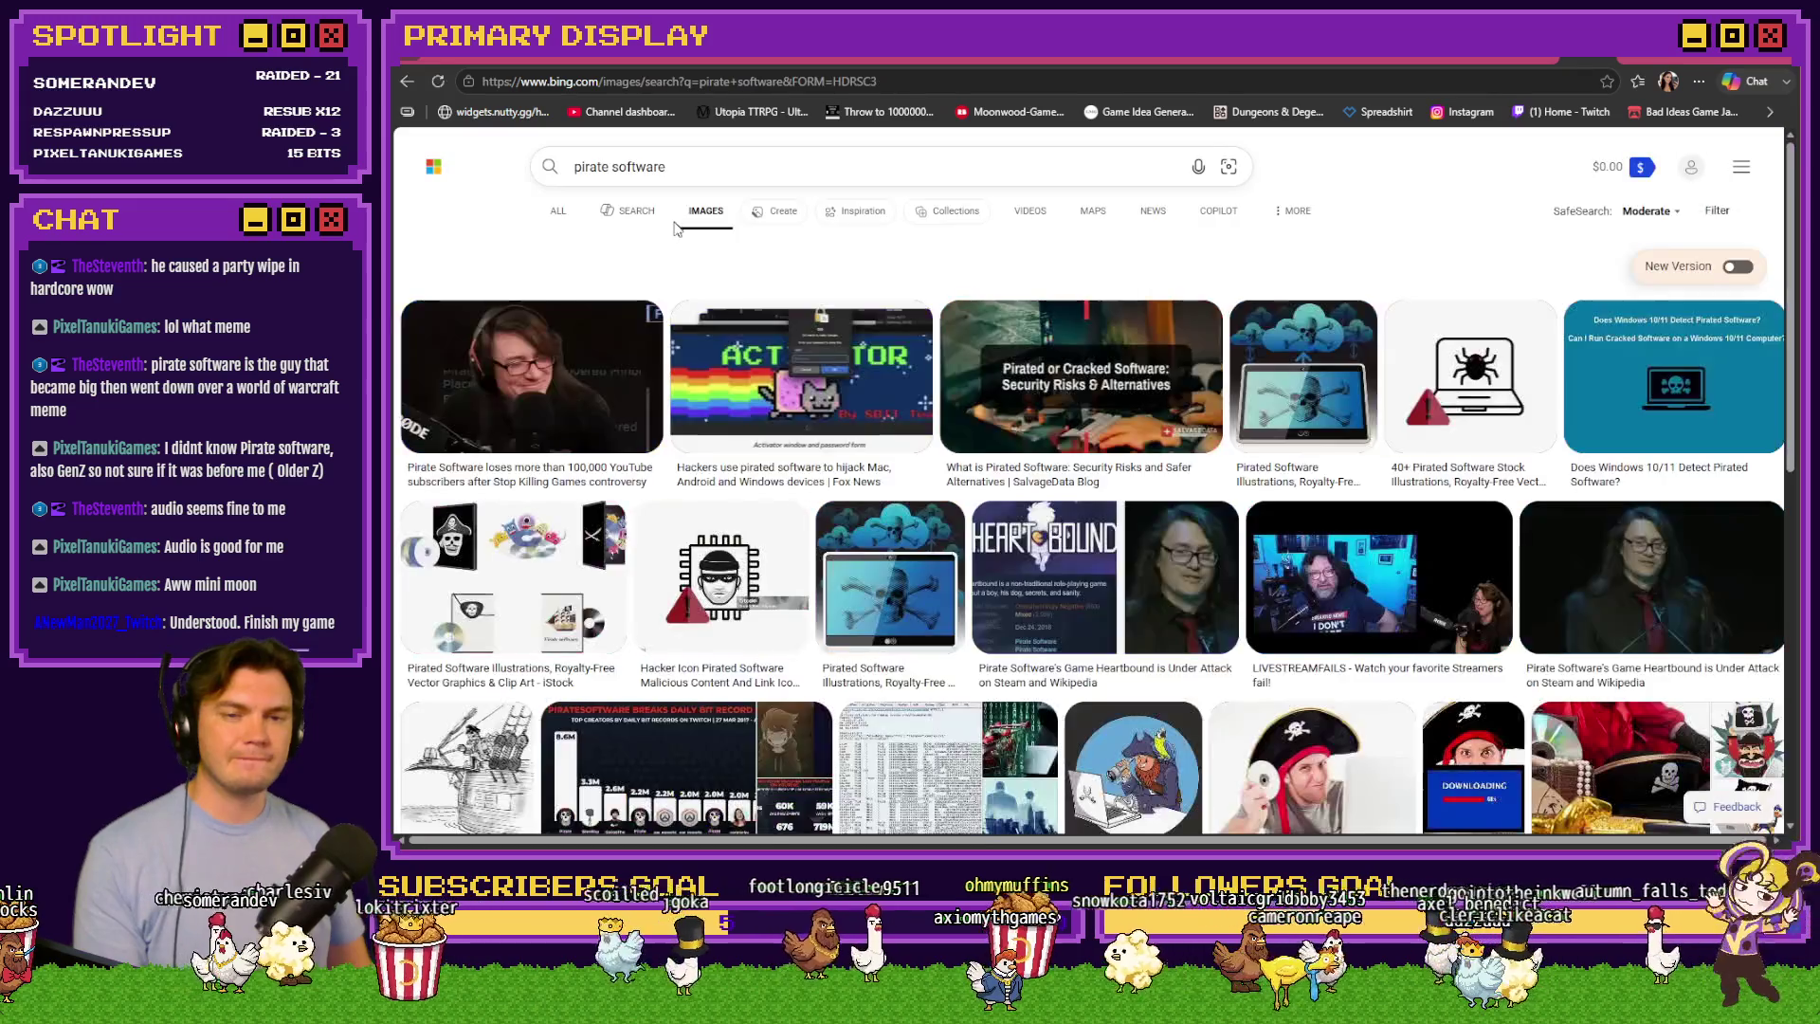
click(531, 389)
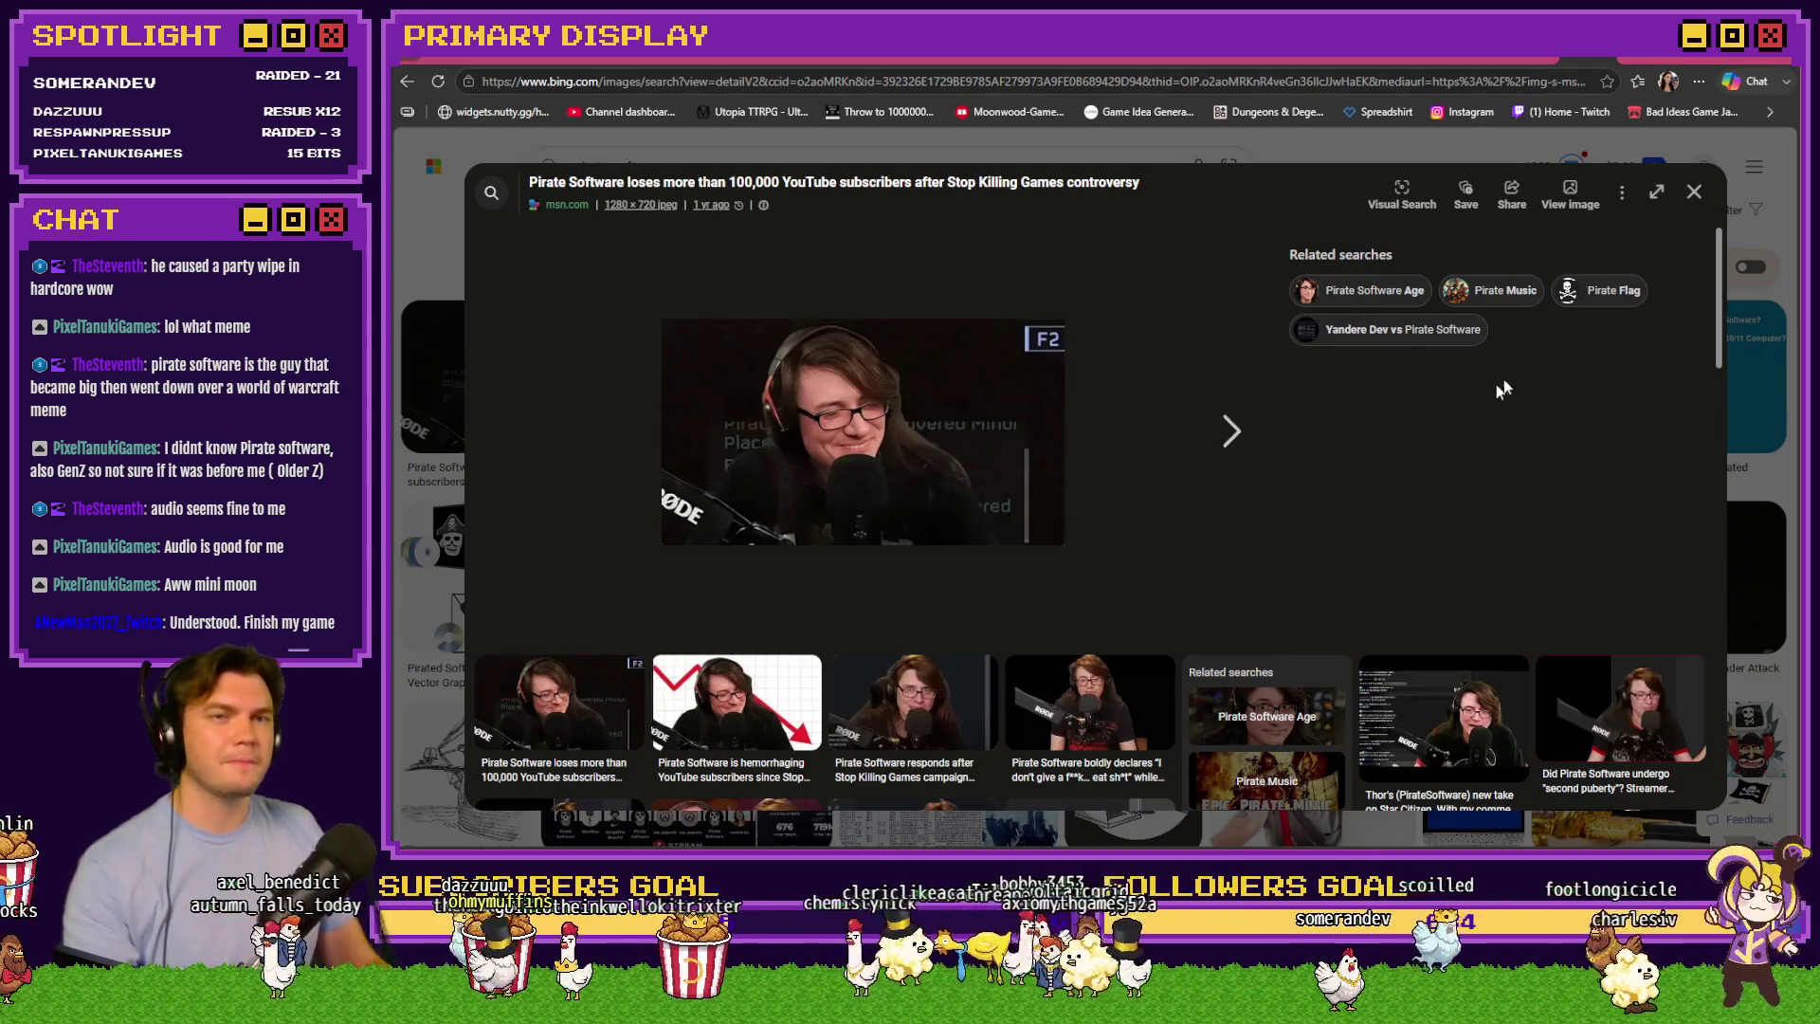
click(1694, 192)
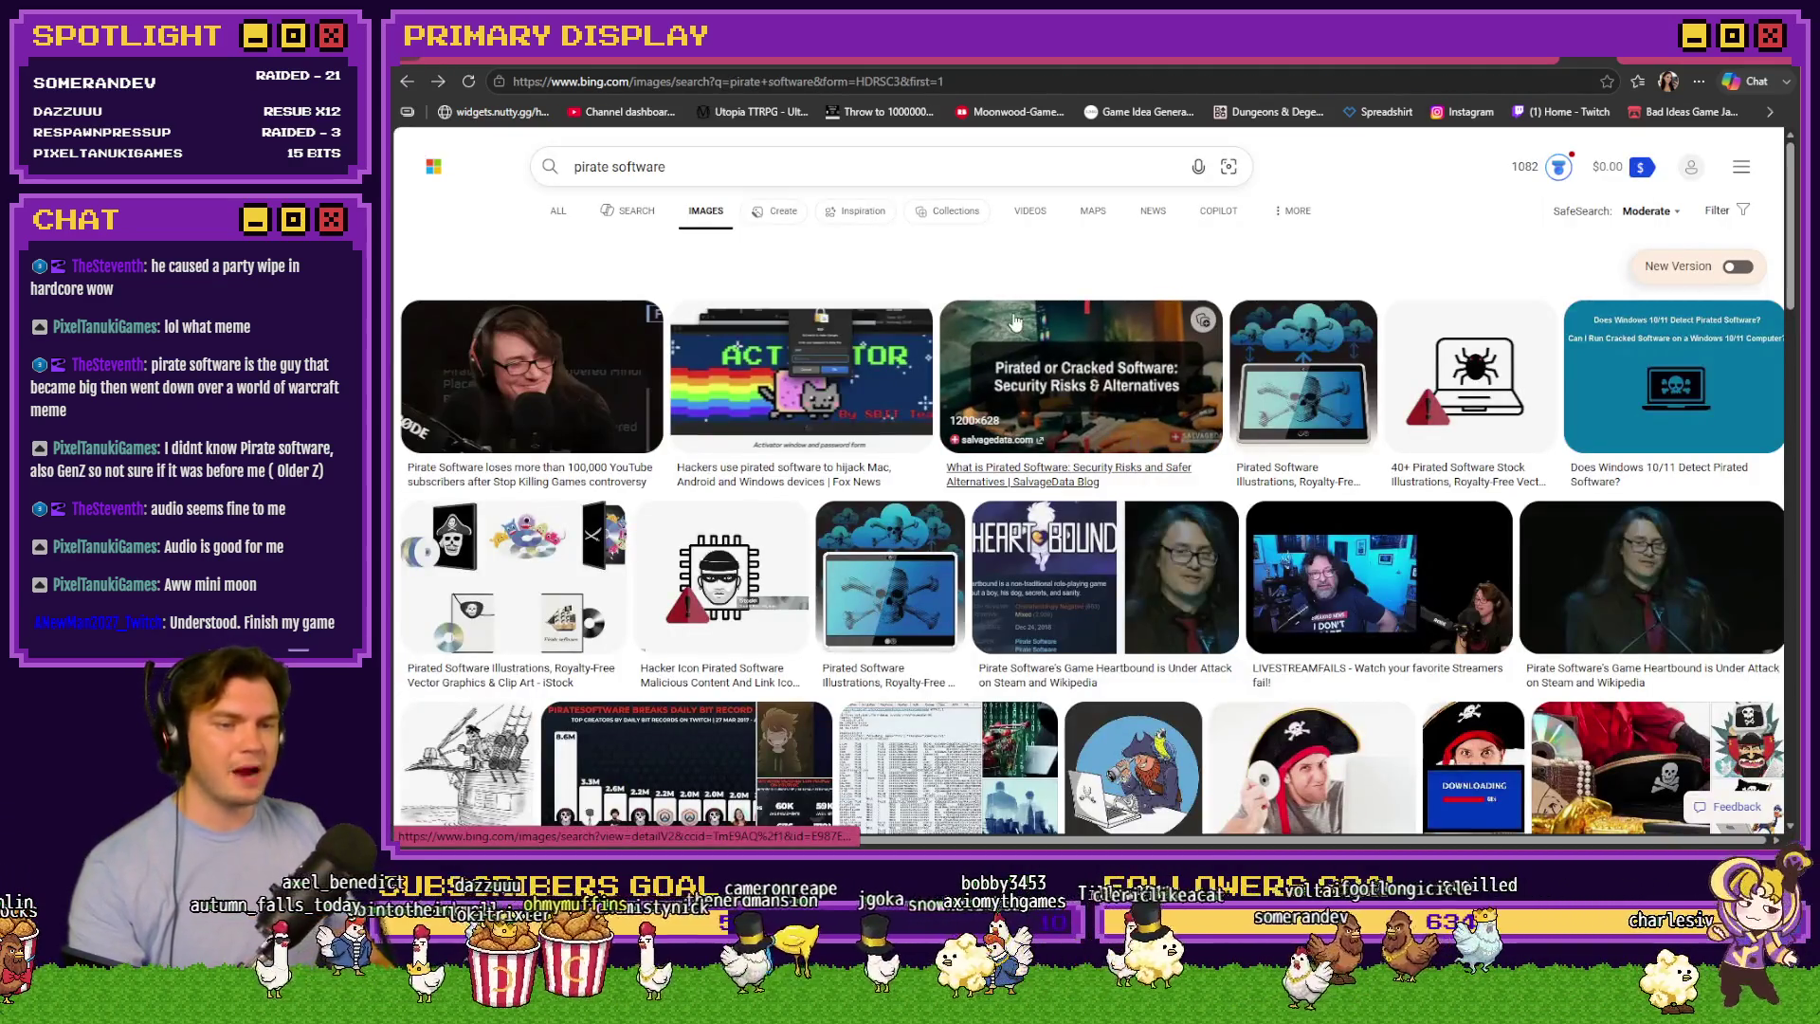
click(1041, 585)
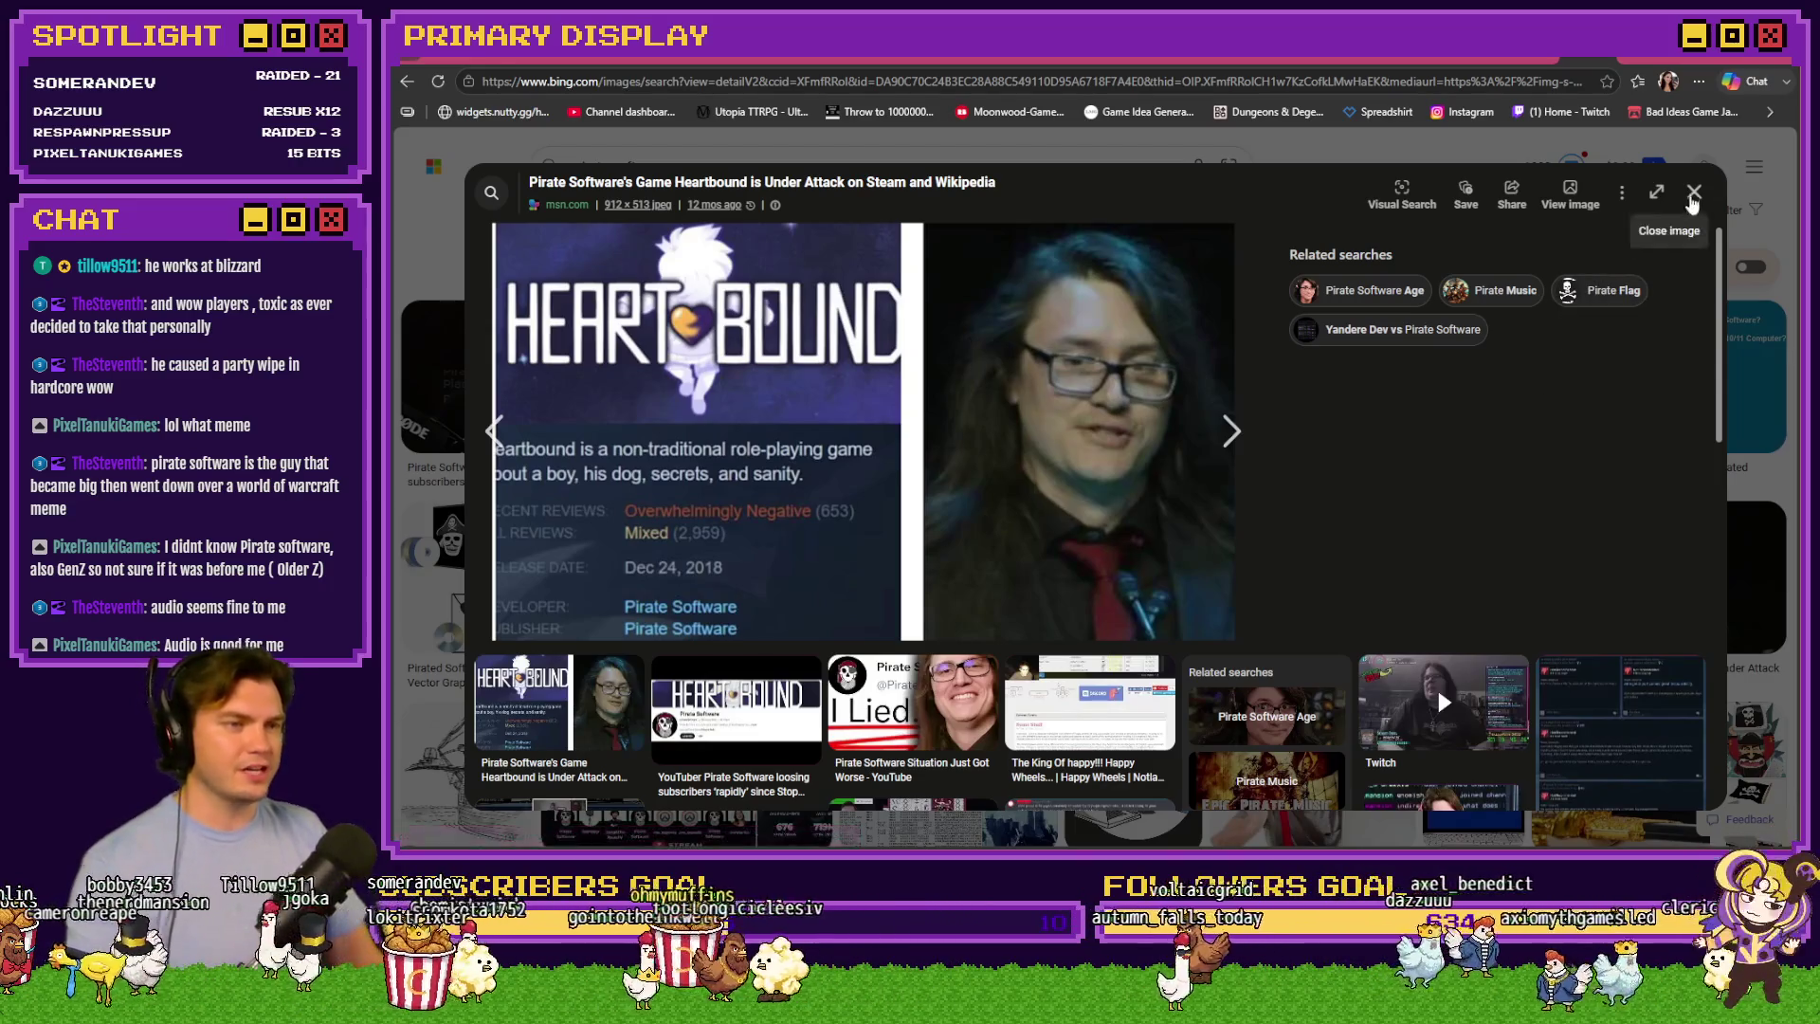
click(1694, 192)
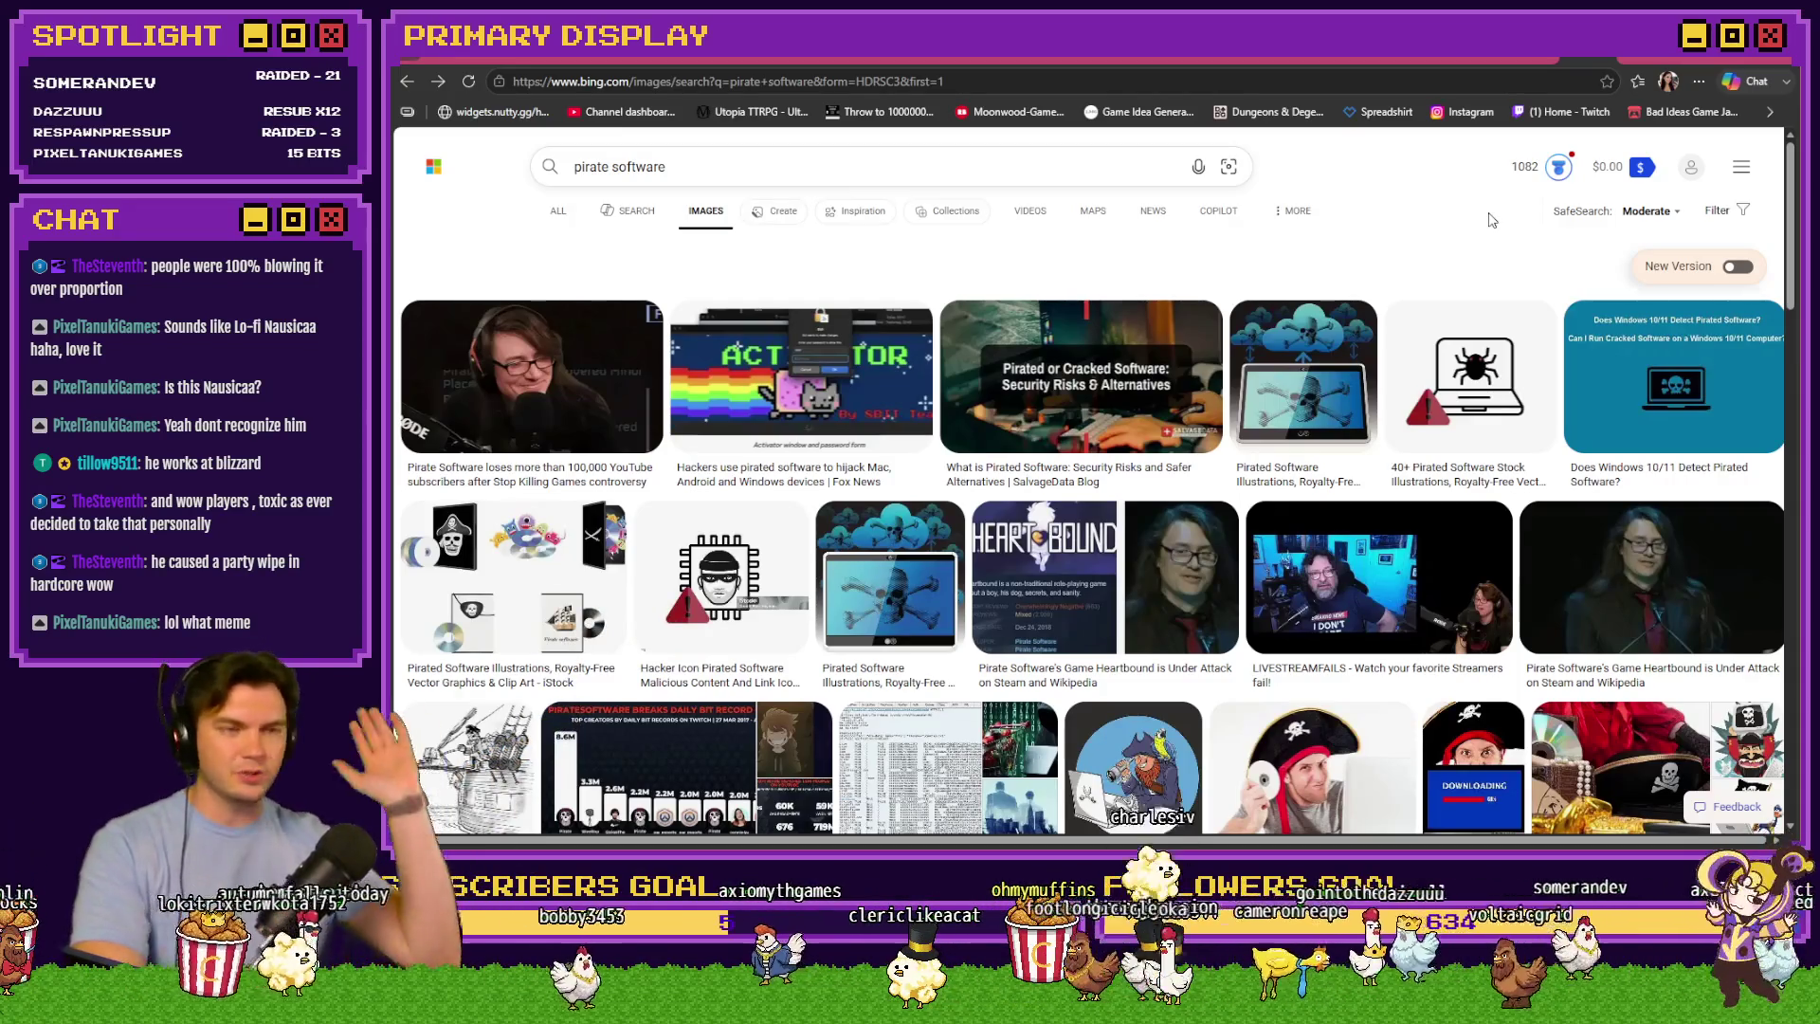
click(1025, 593)
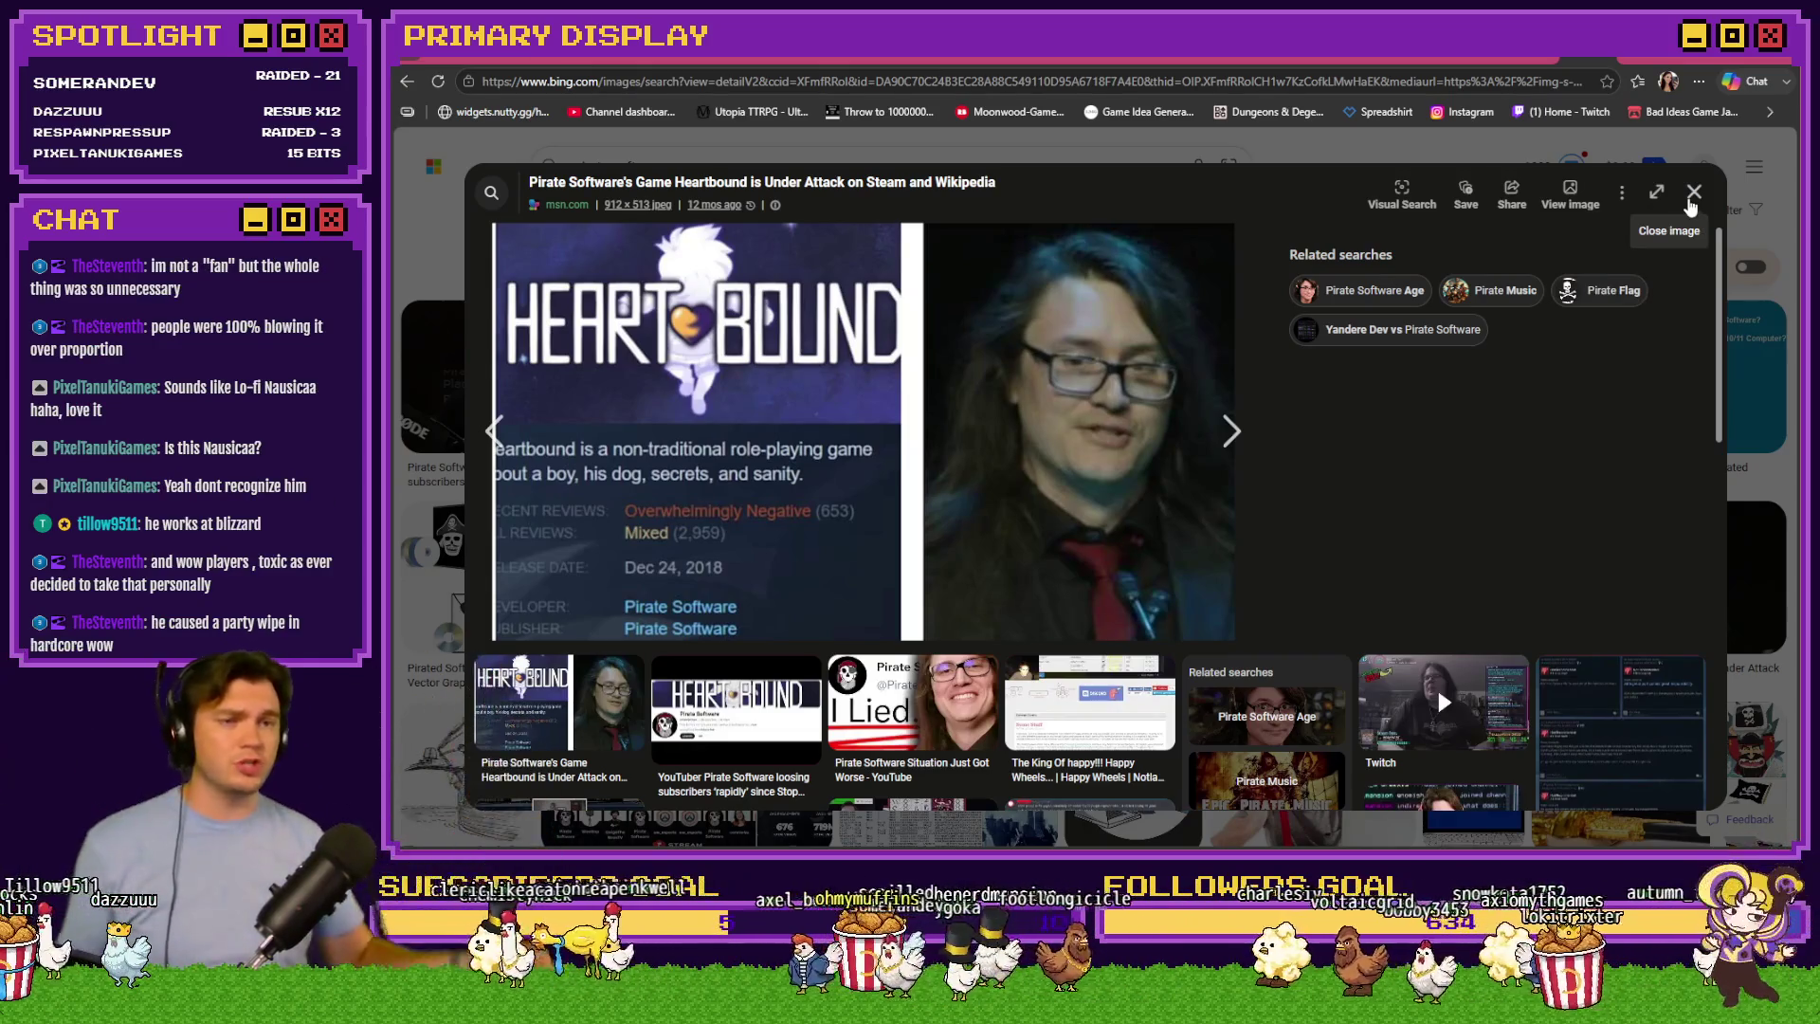
click(1692, 206)
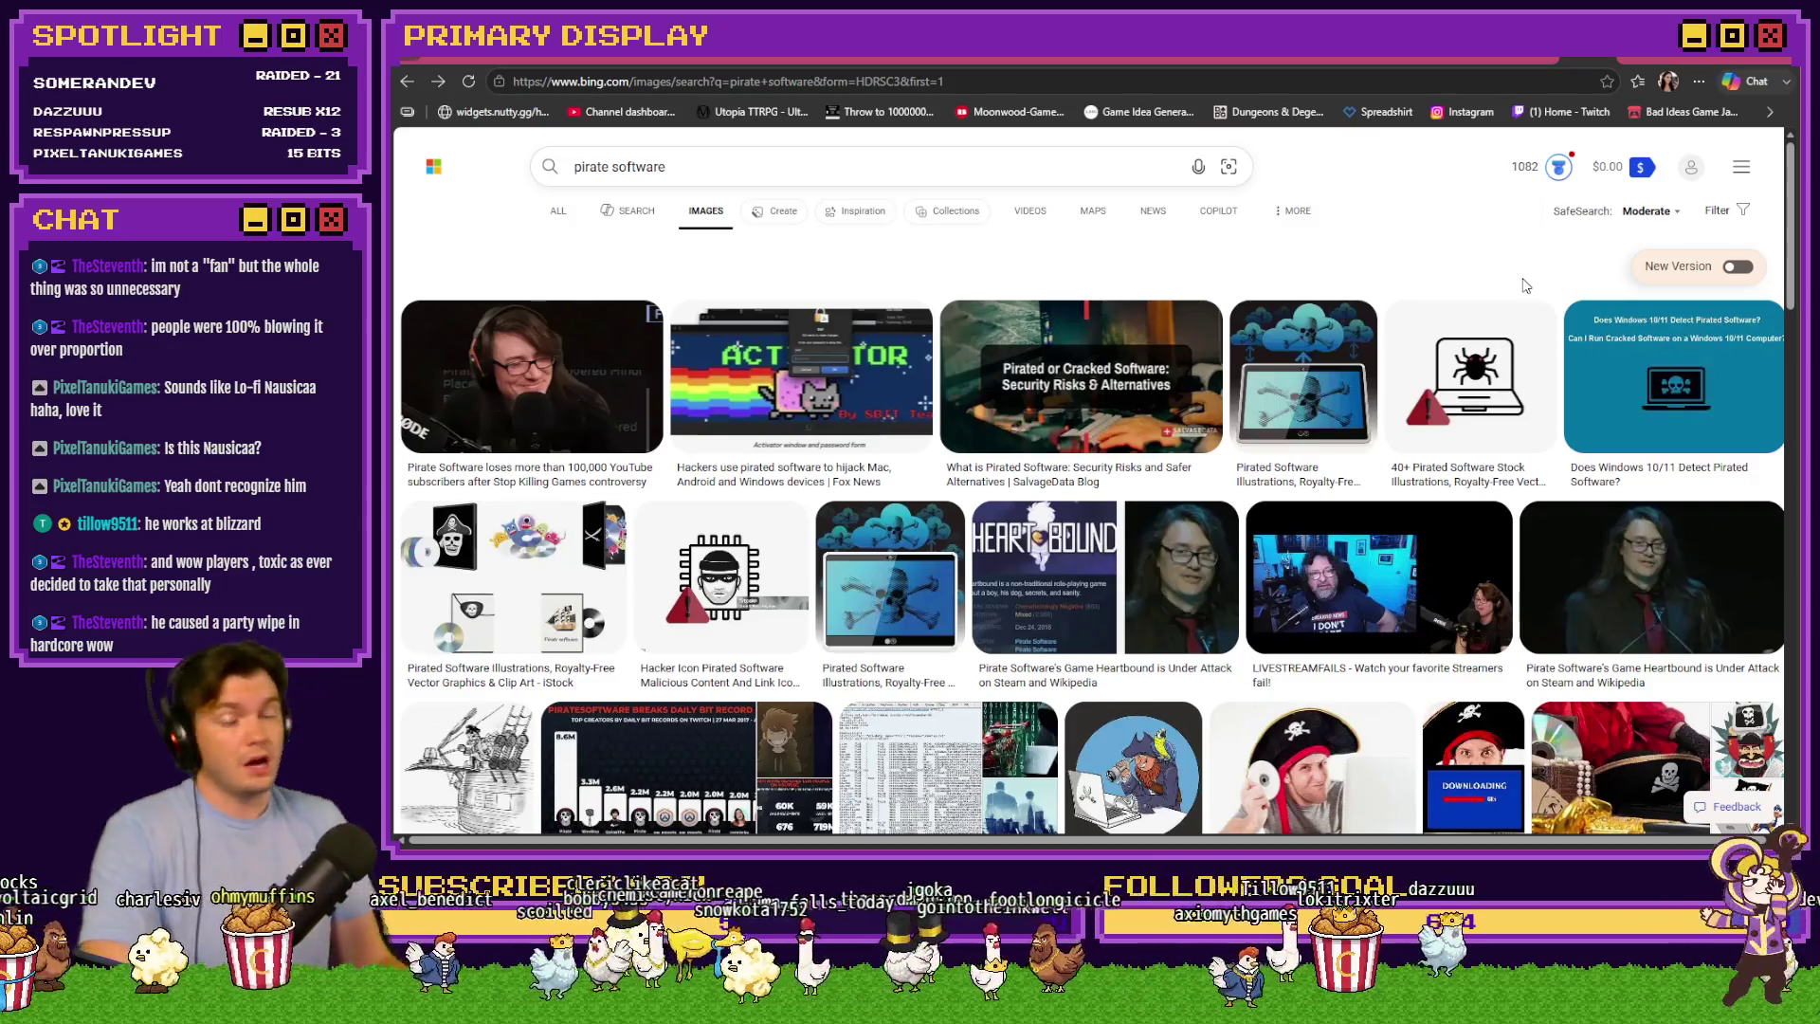
click(1540, 63)
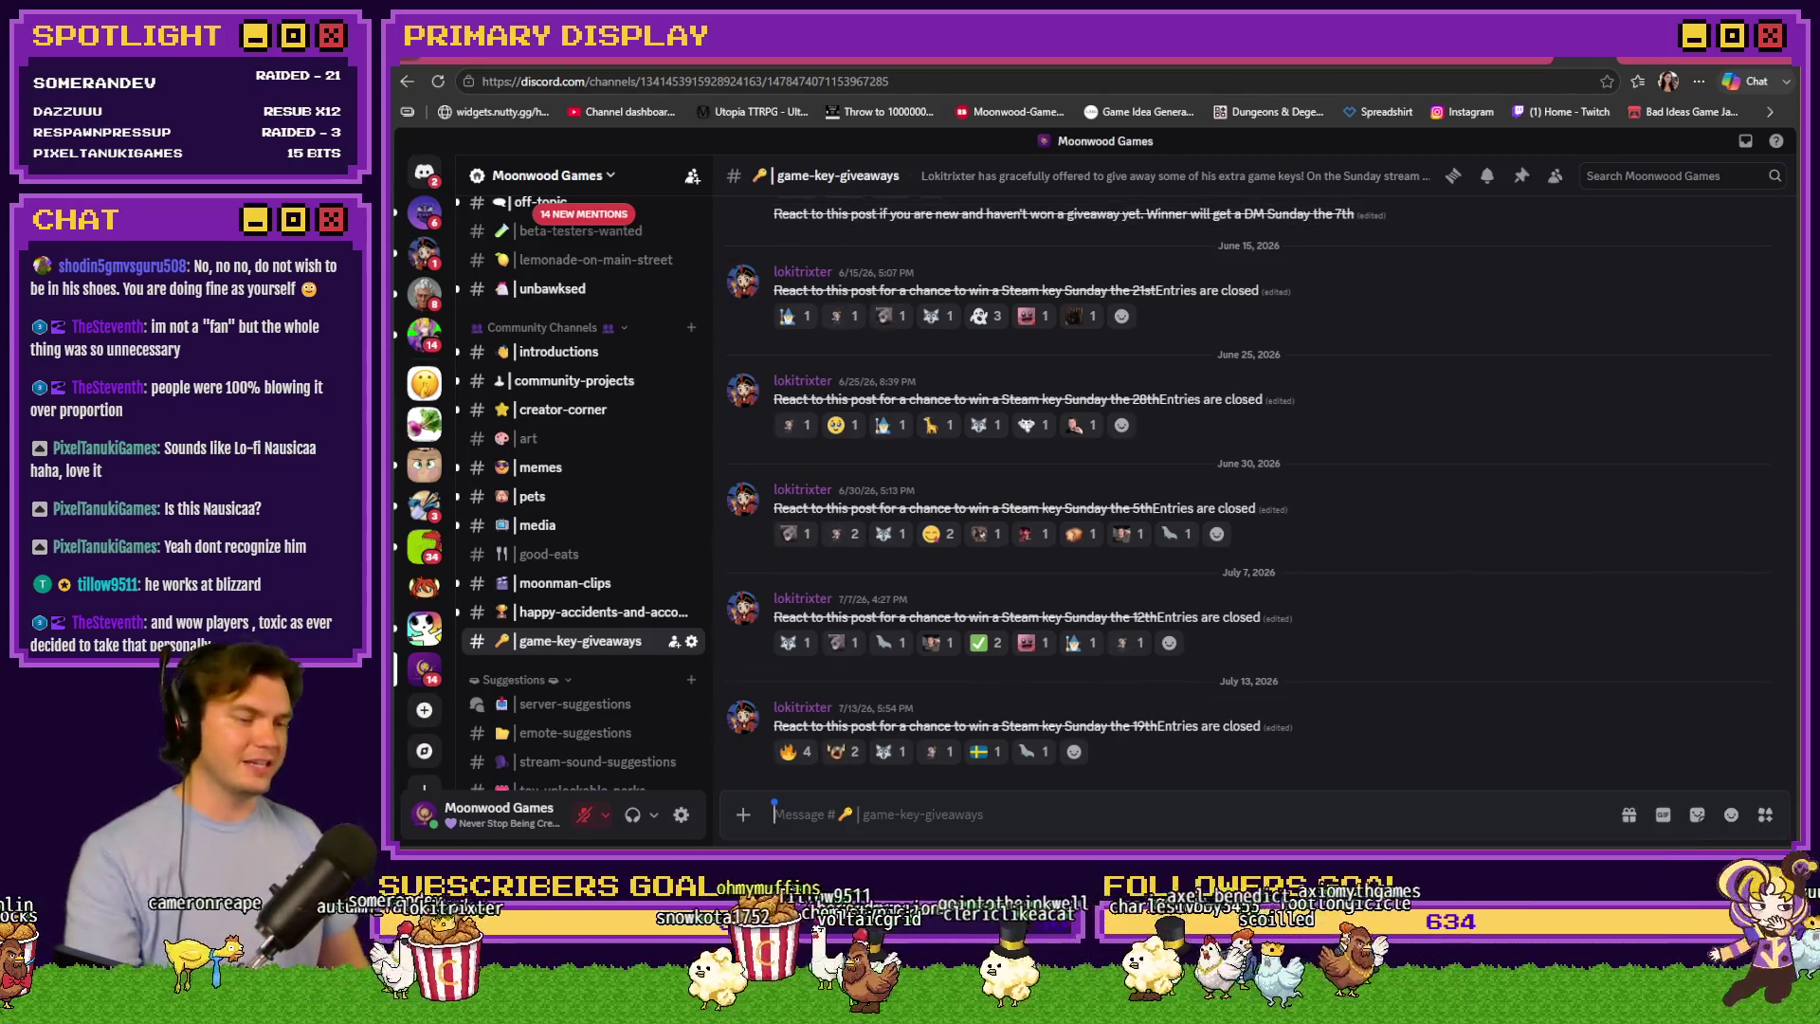
Leave Discord and return to the RPG Maker MV editor showing TheTomb map
key(alt+Tab)
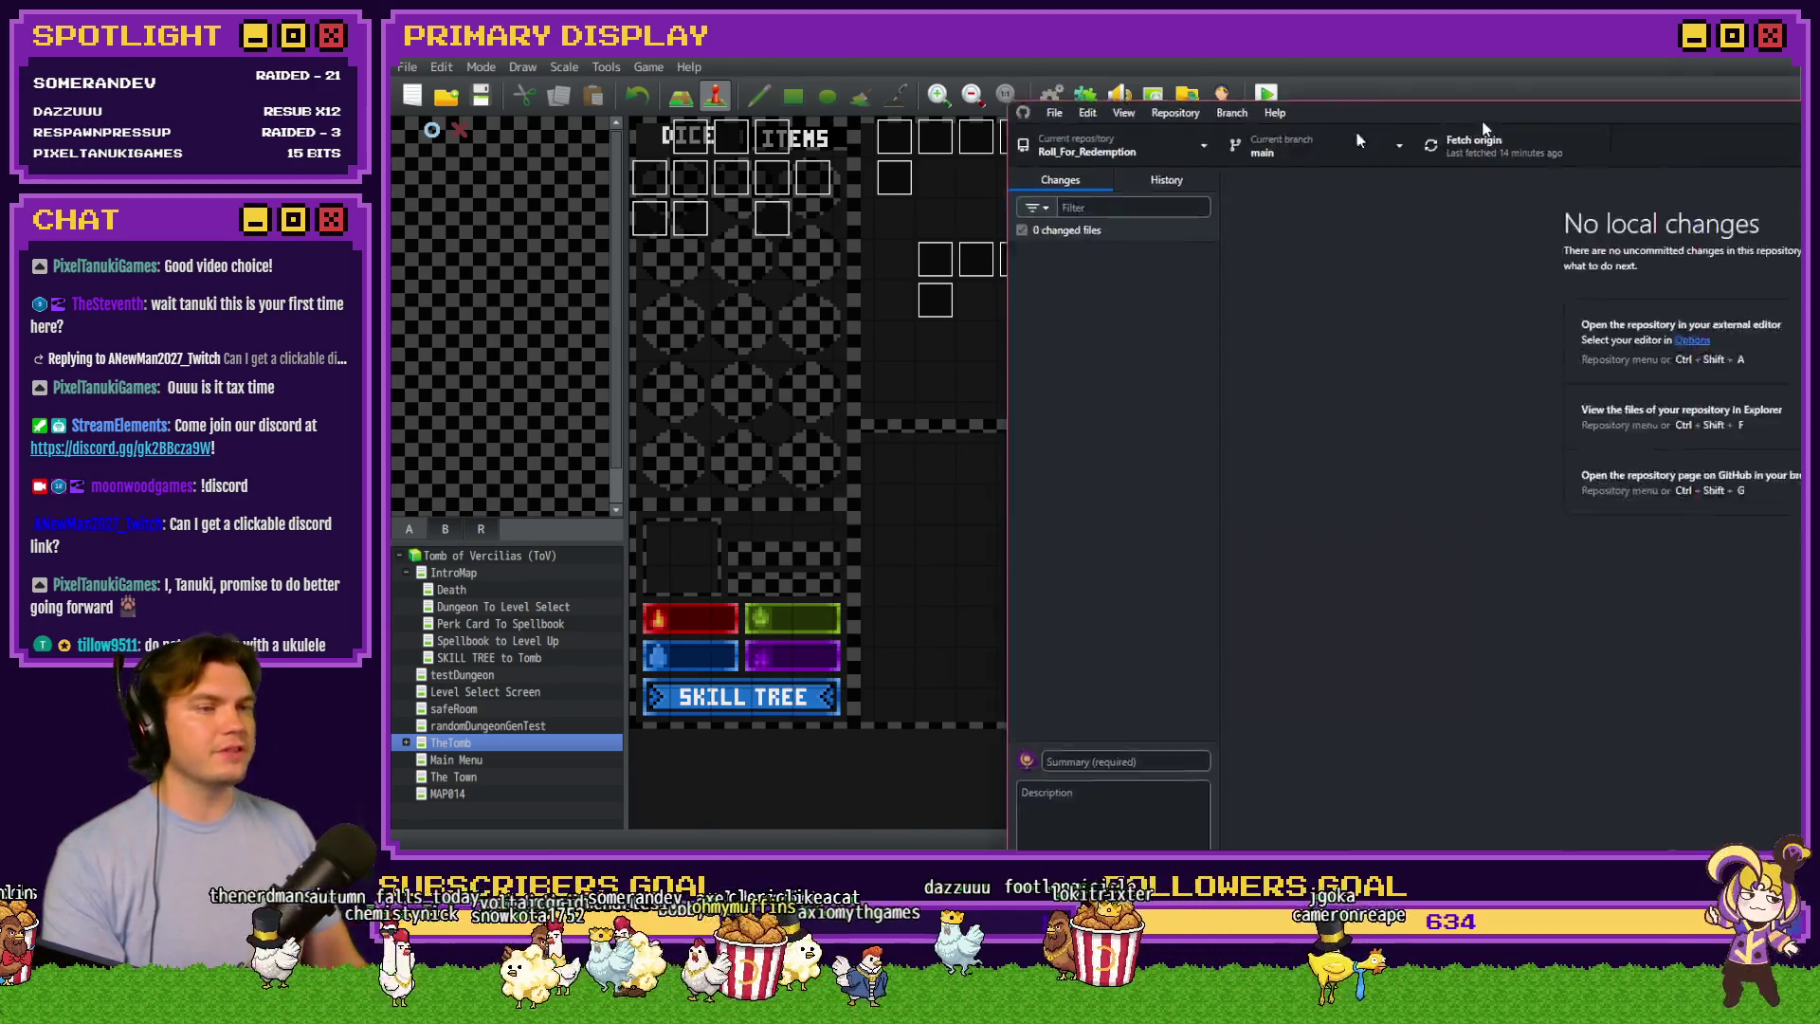
Maximize GitHub Desktop on the main display, switch to Tomb_of_Vercilias, and fetch origin
drag(1355, 129, 865, 68)
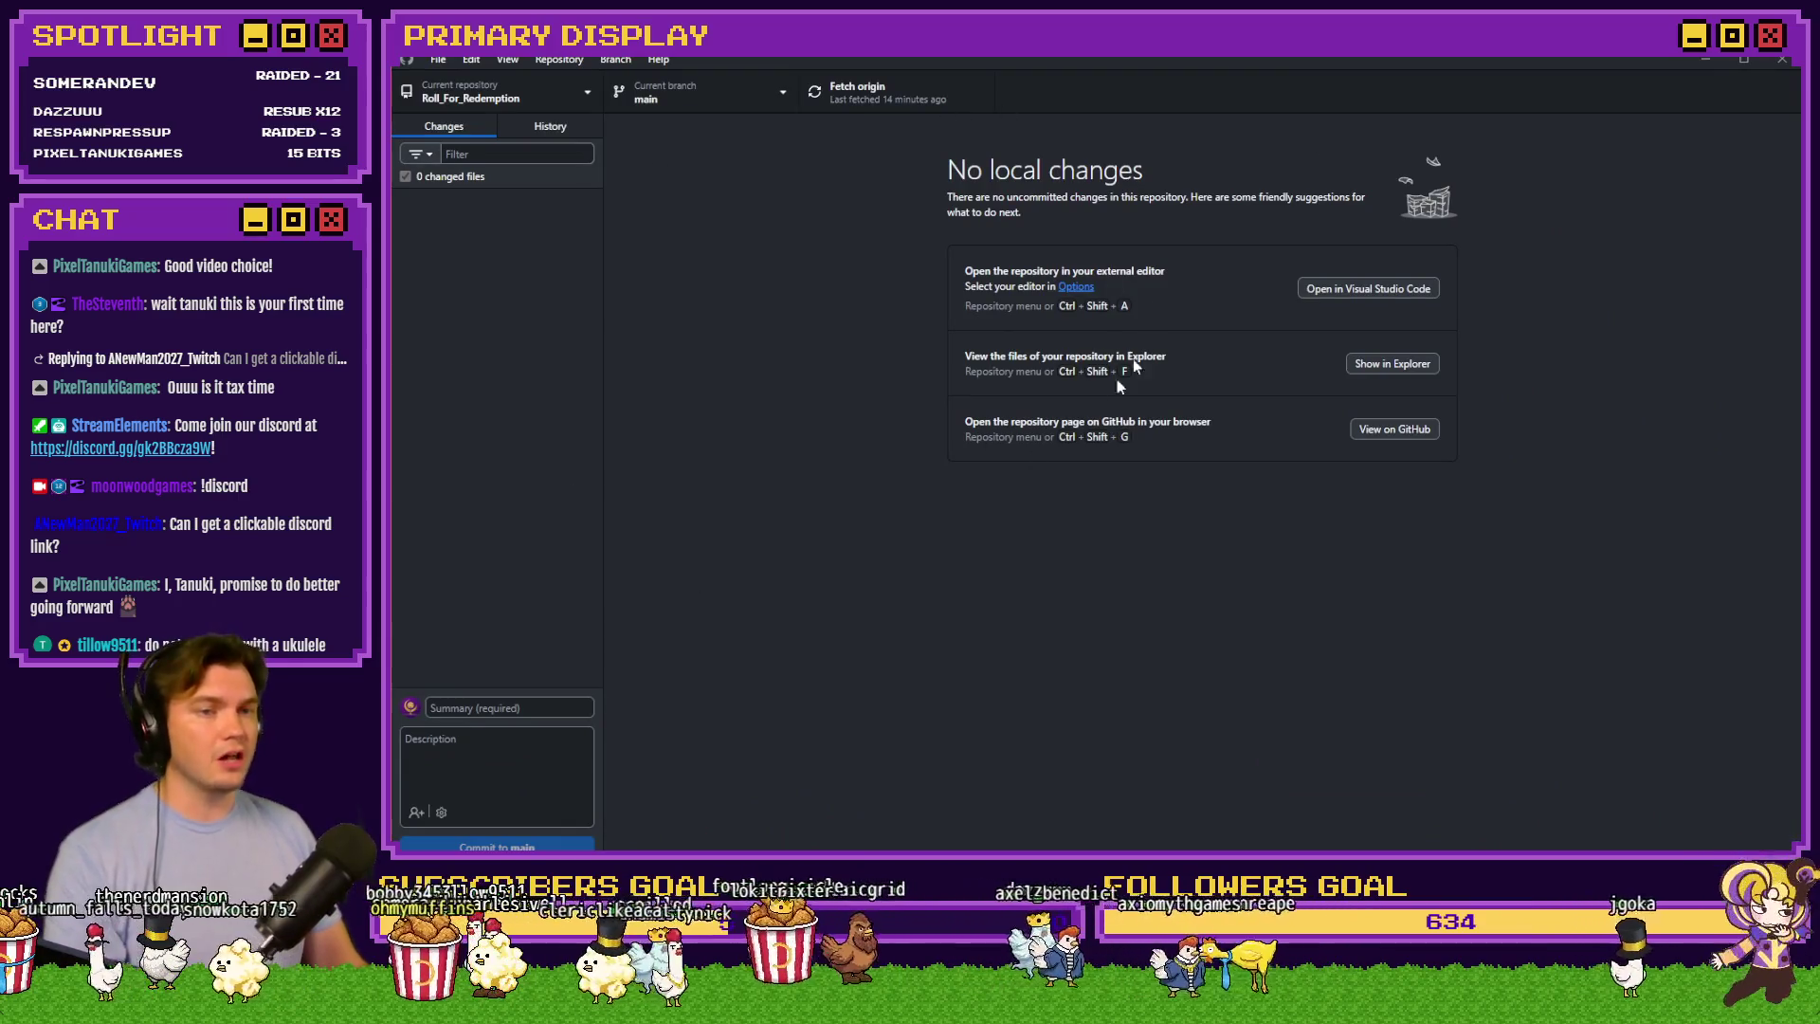
double_click(1064, 59)
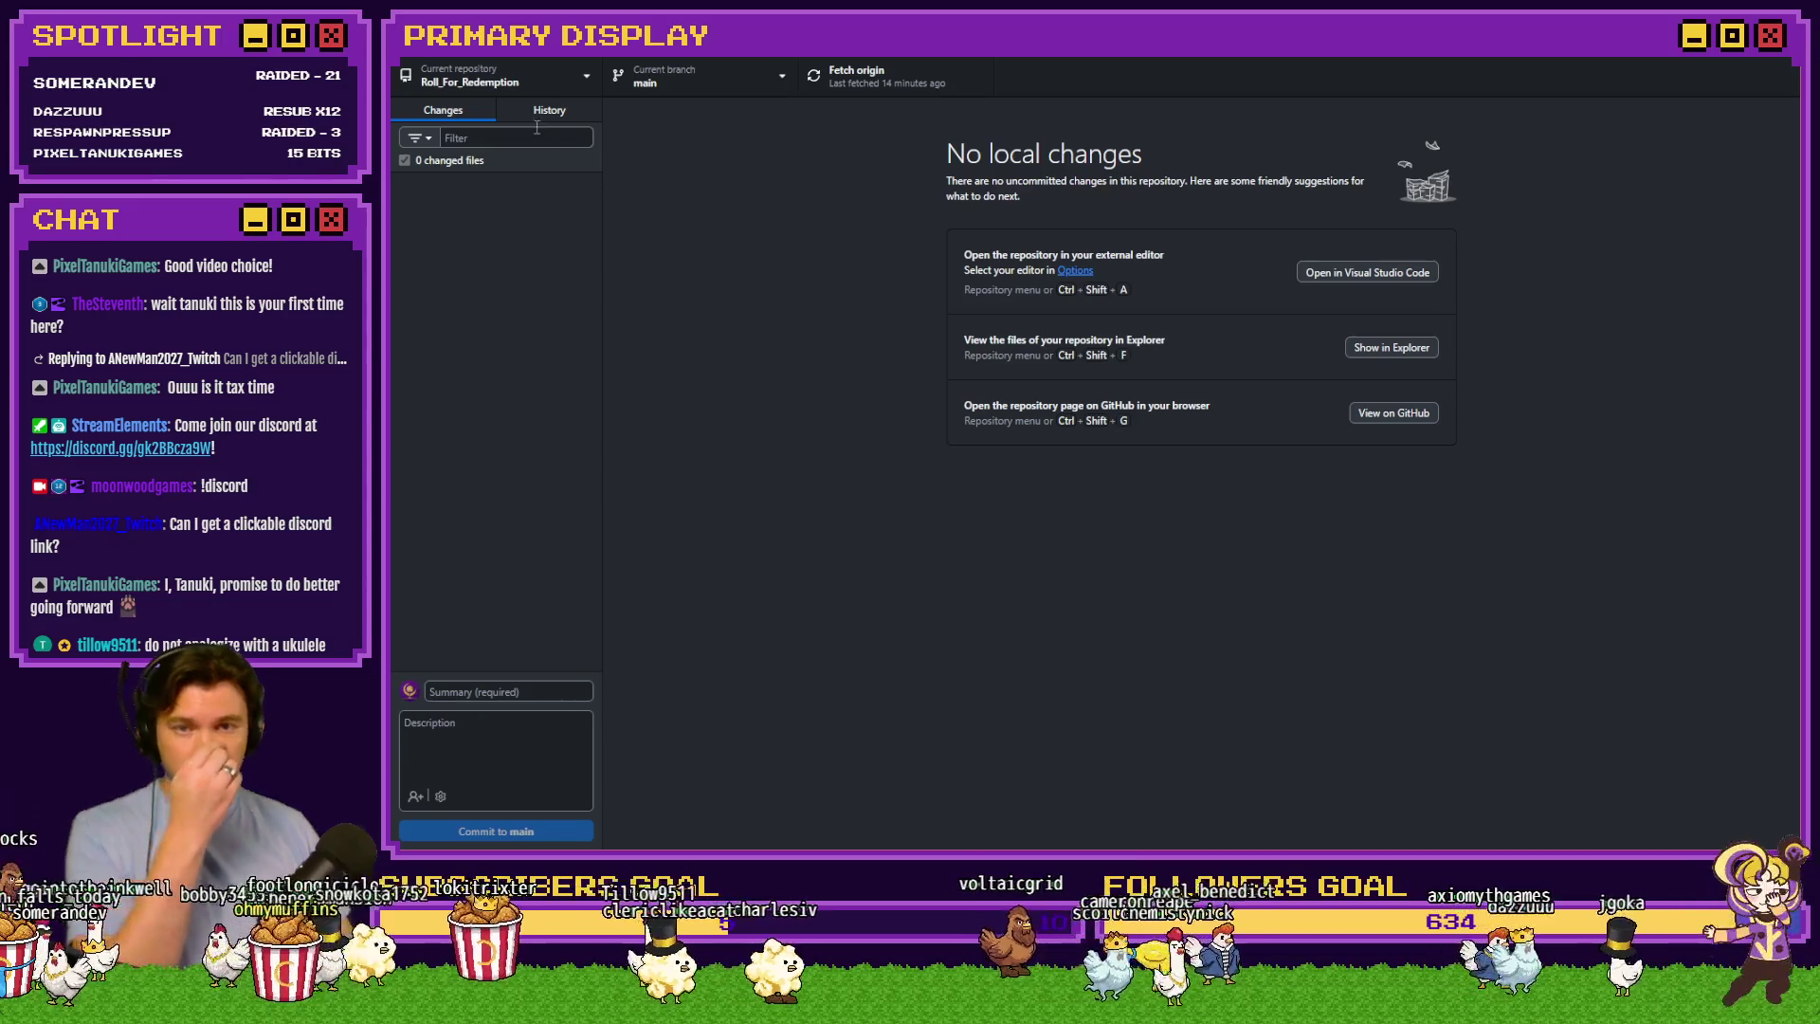
click(517, 85)
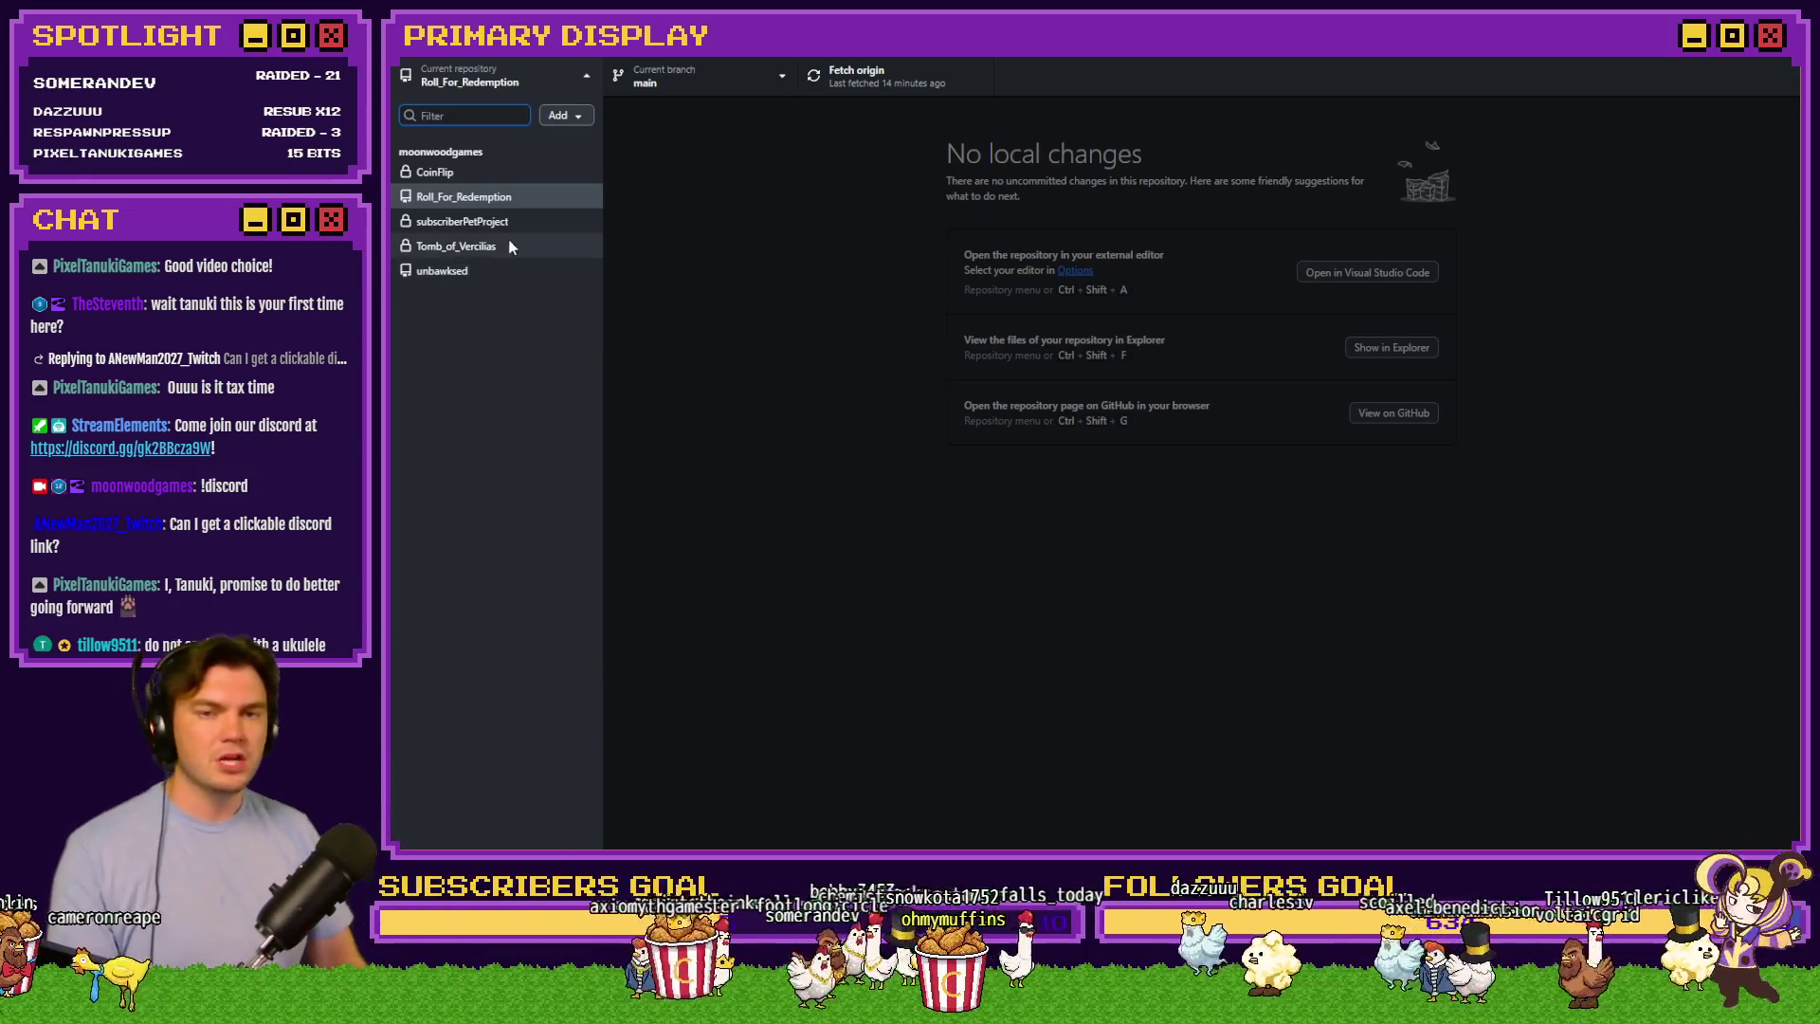
click(521, 248)
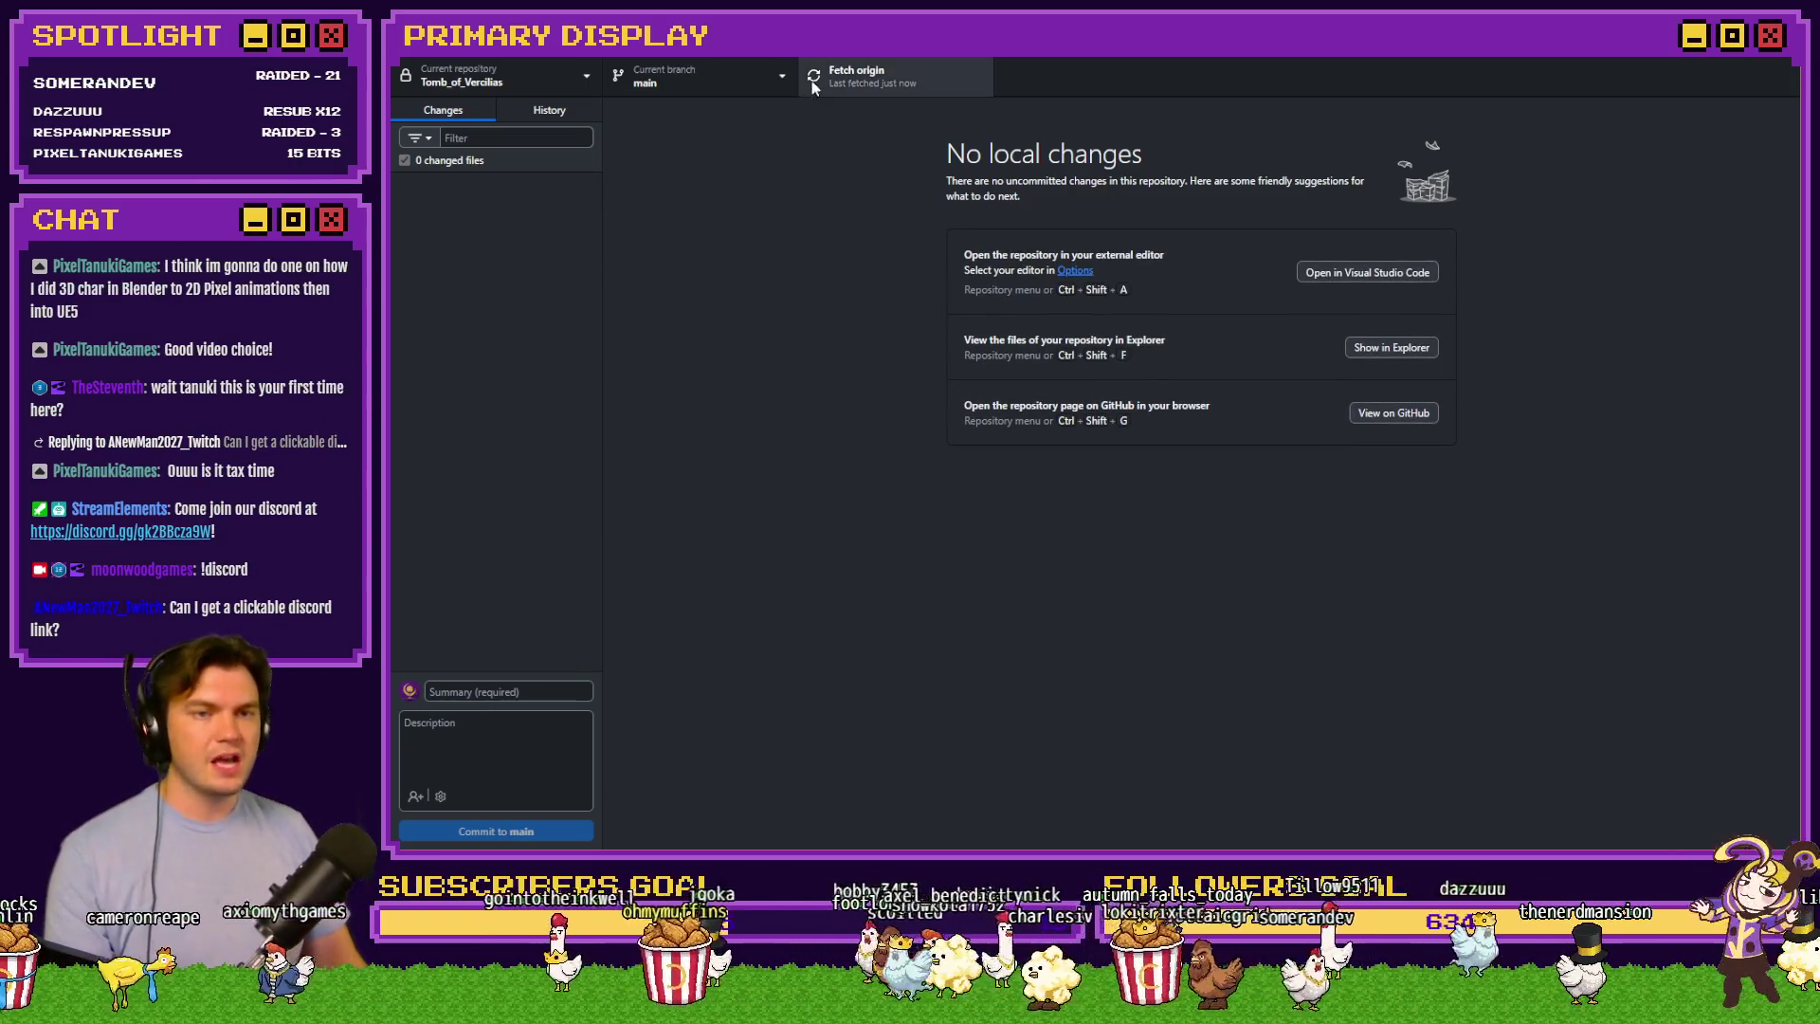
click(819, 76)
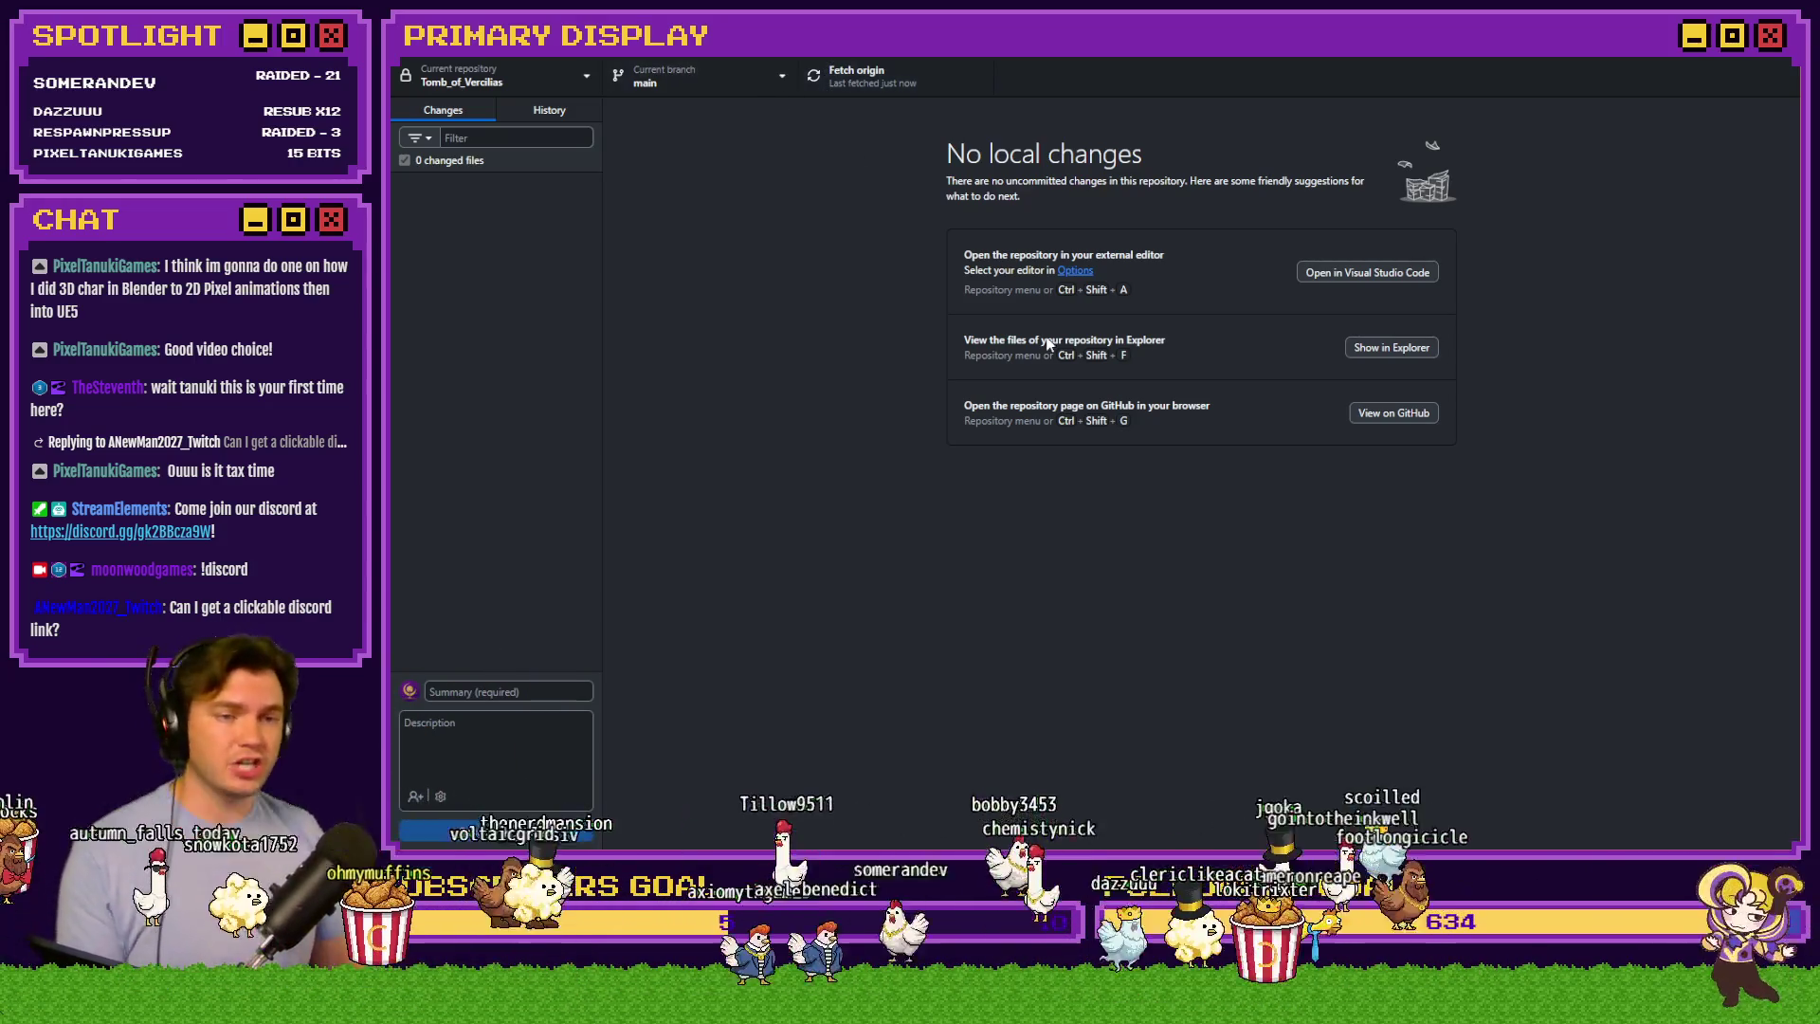
Add a new event EV046 on TheTomb map whose Show Text command says 'Hello!'
key(alt+Tab)
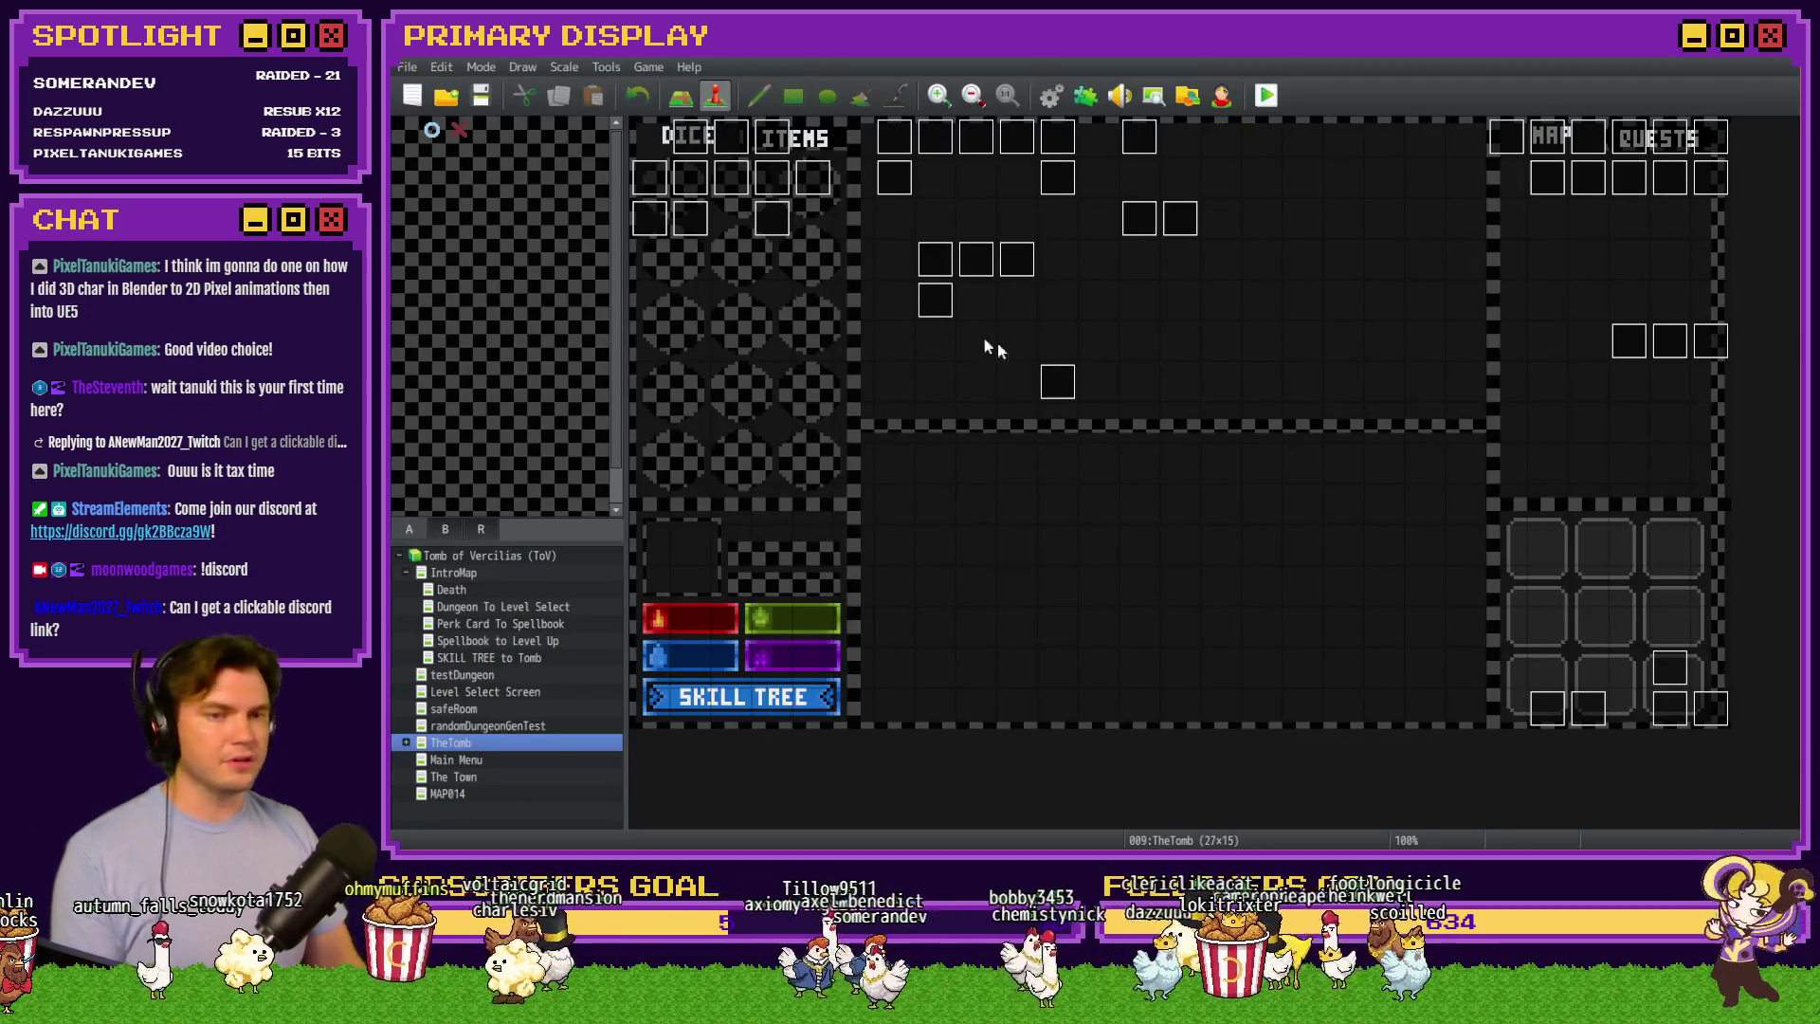
double_click(799, 278)
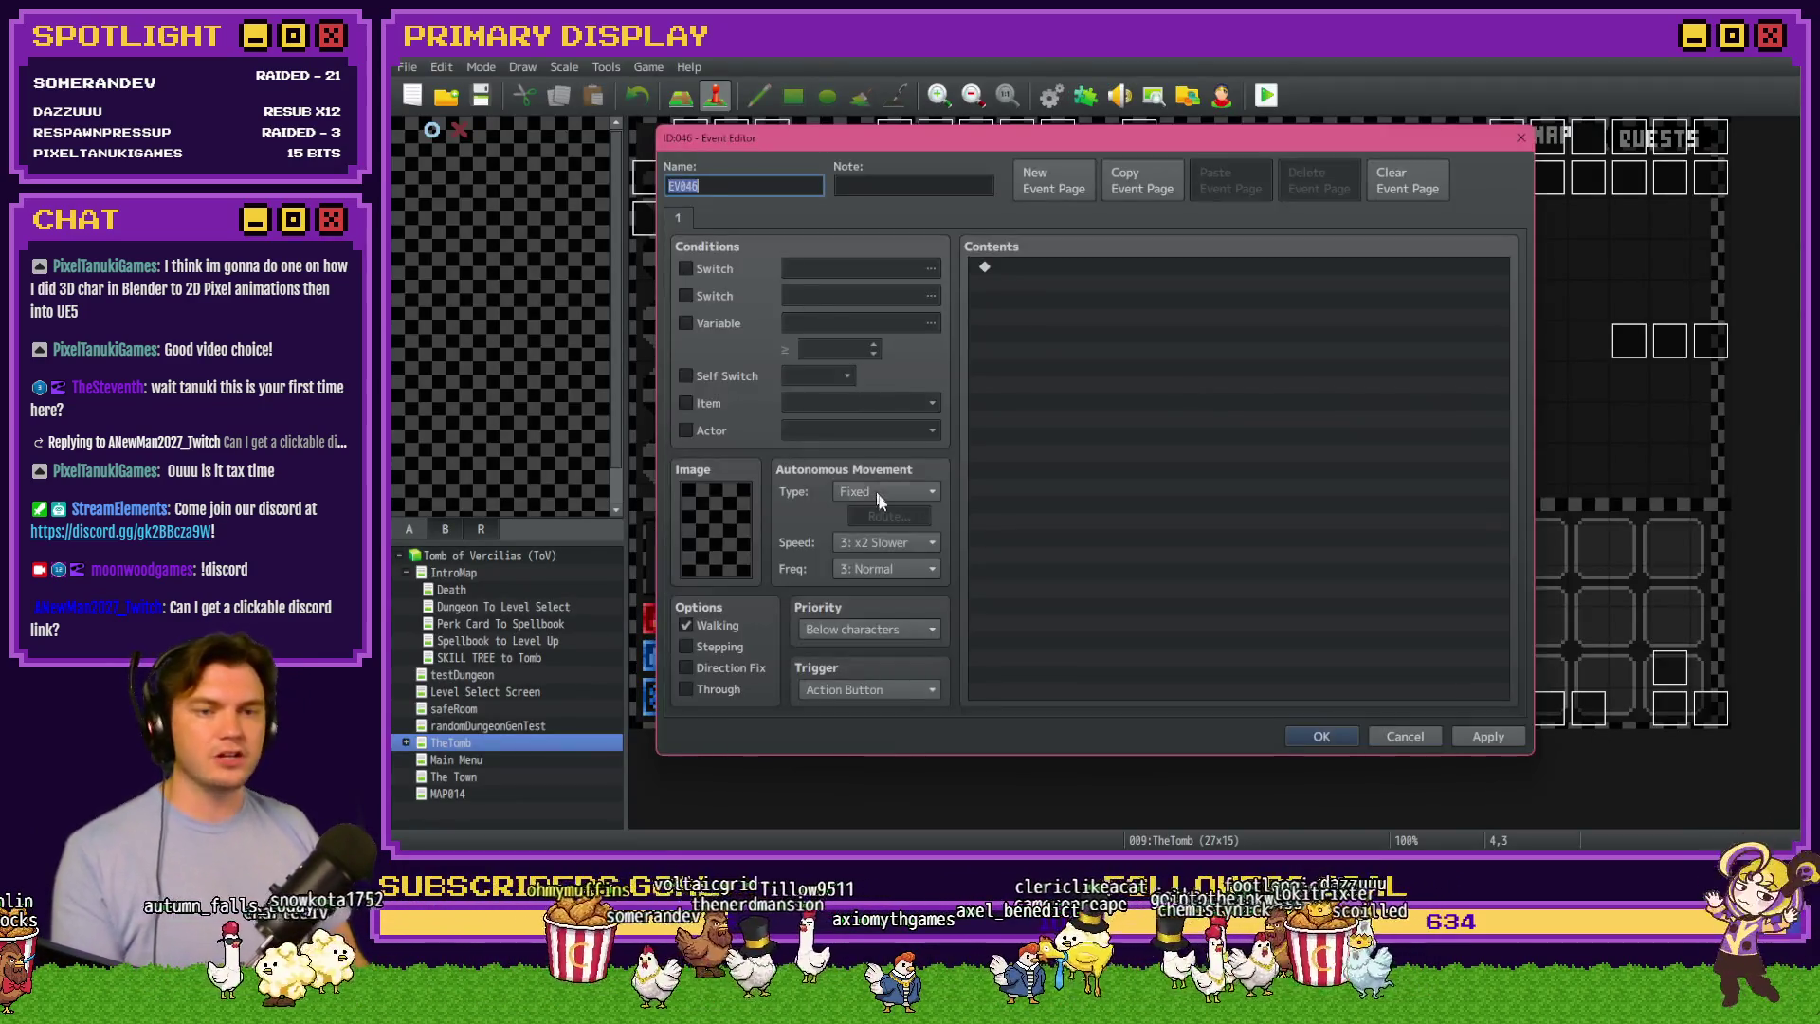
double_click(1052, 267)
click(1063, 272)
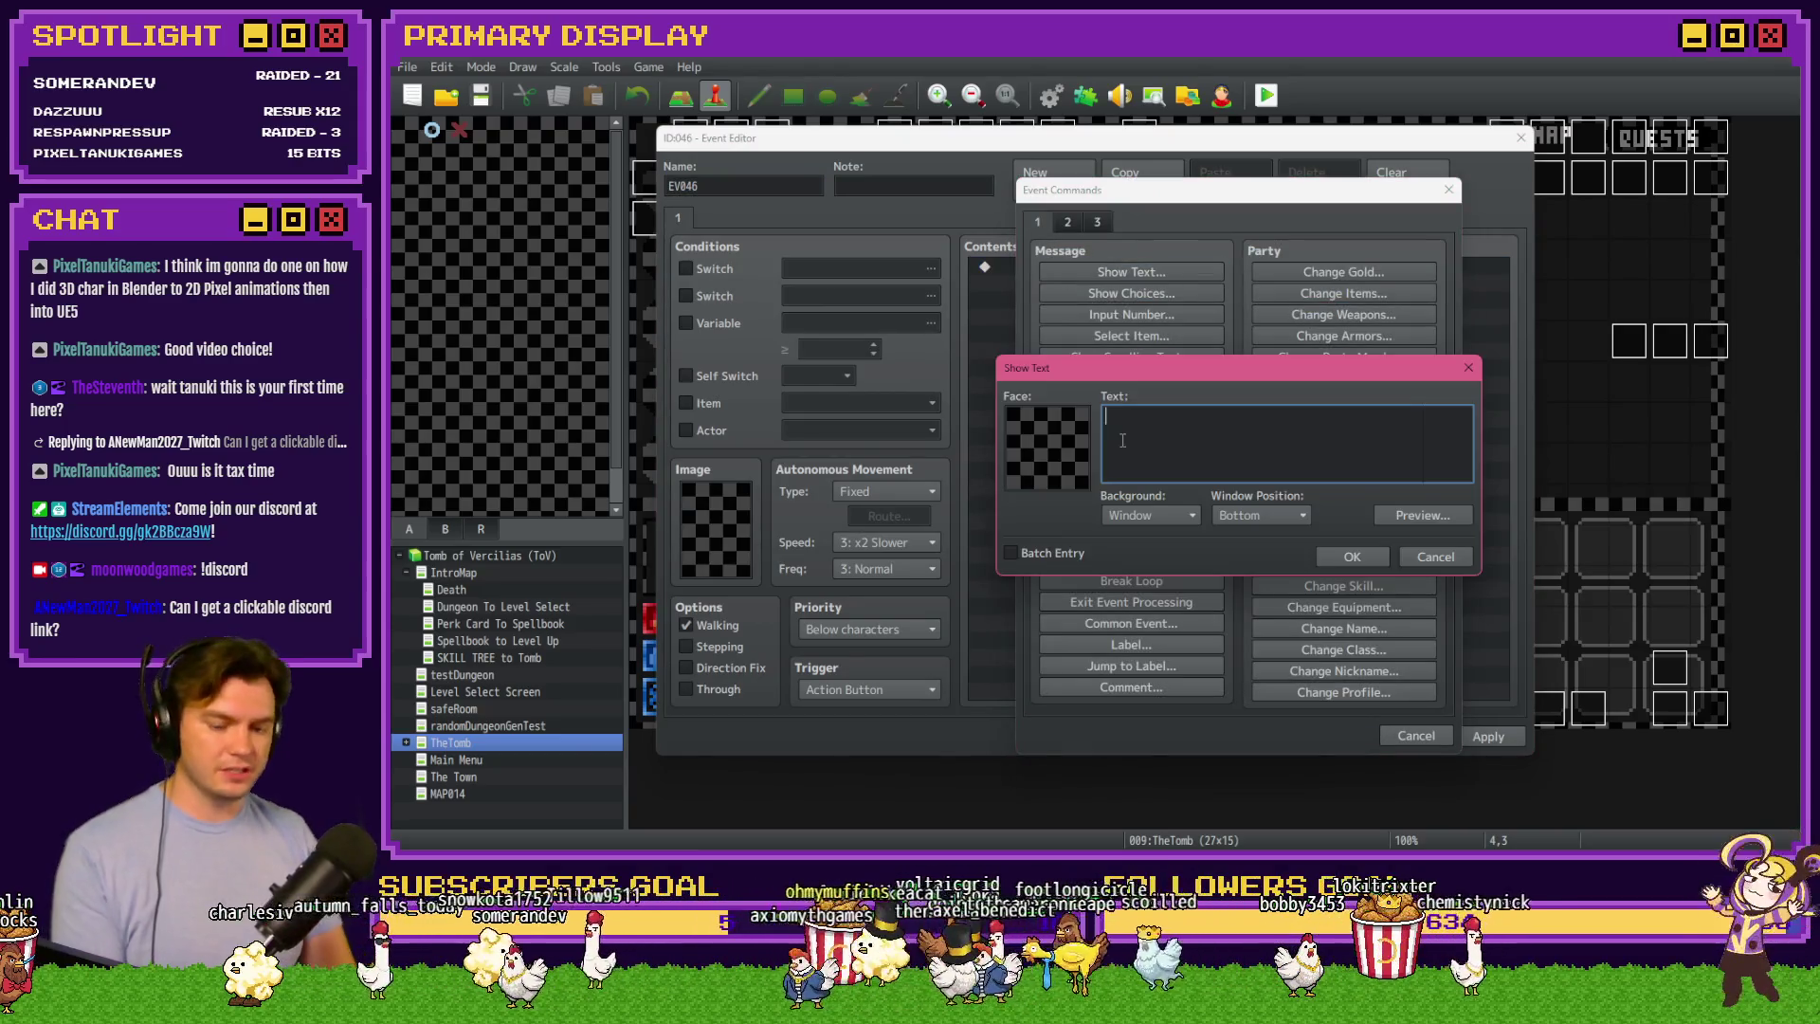
text(Hello!)
click(1352, 556)
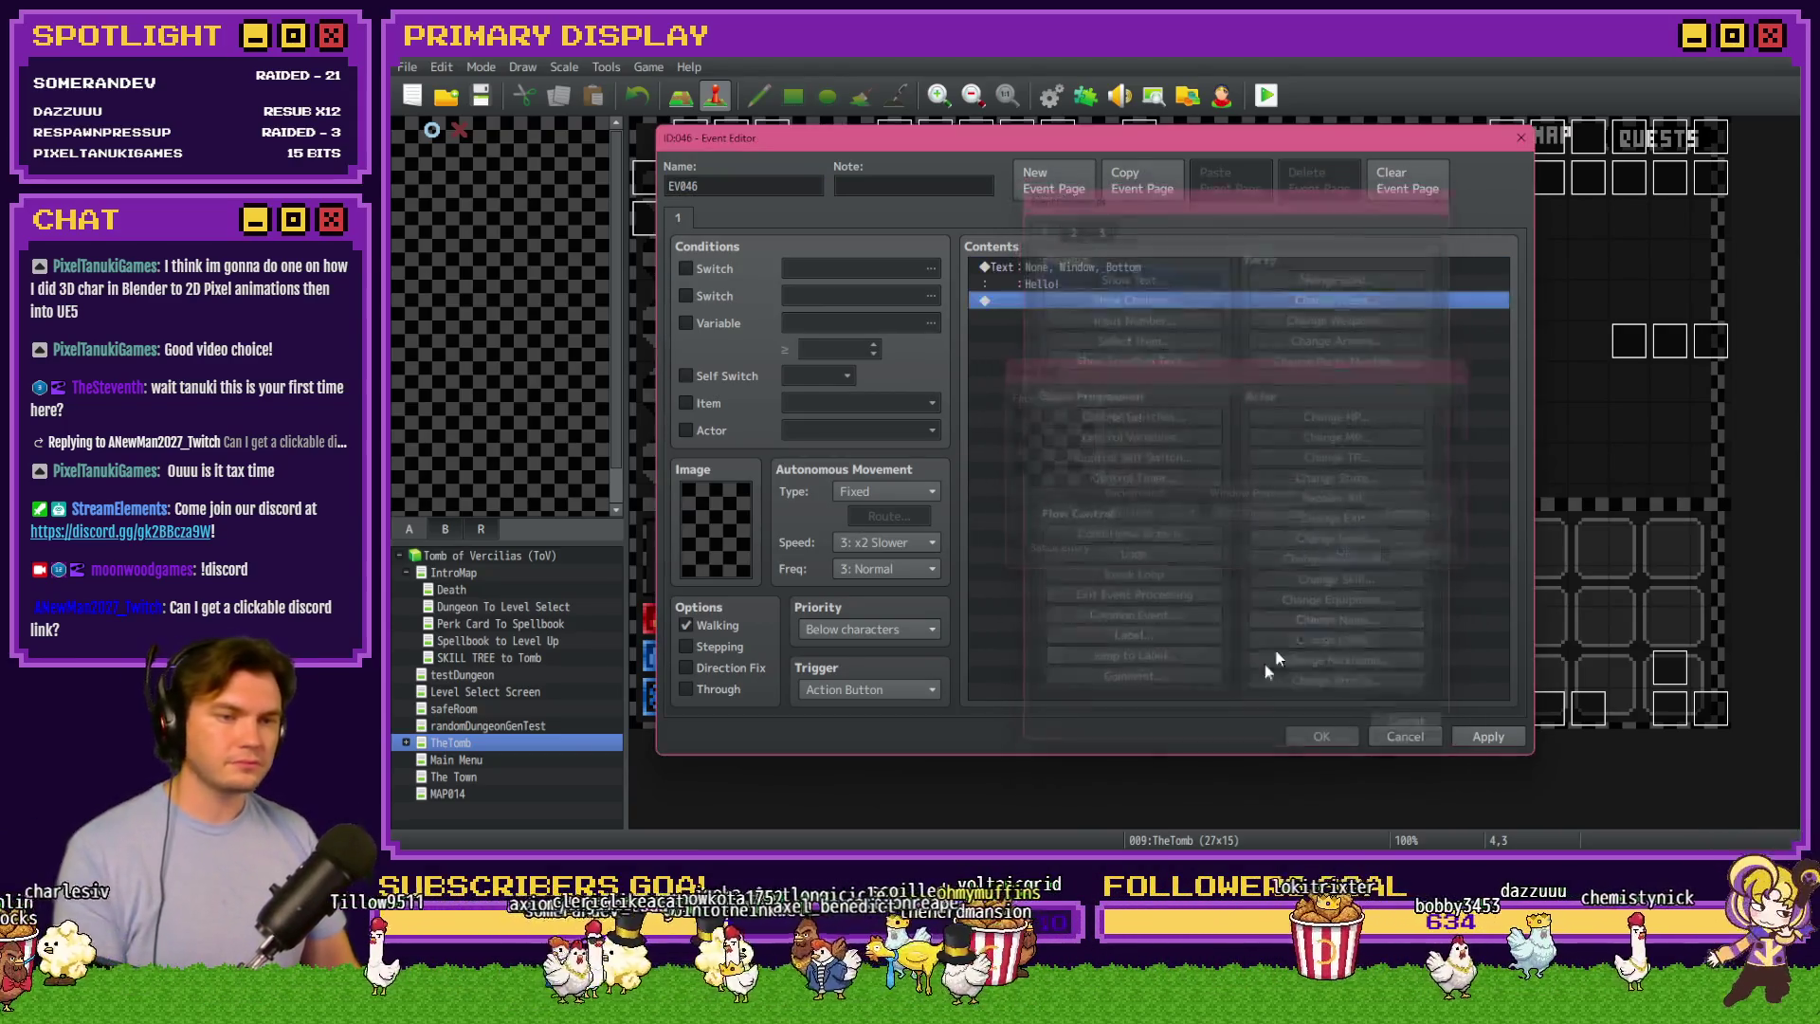
click(1335, 731)
click(484, 95)
key(alt+Tab)
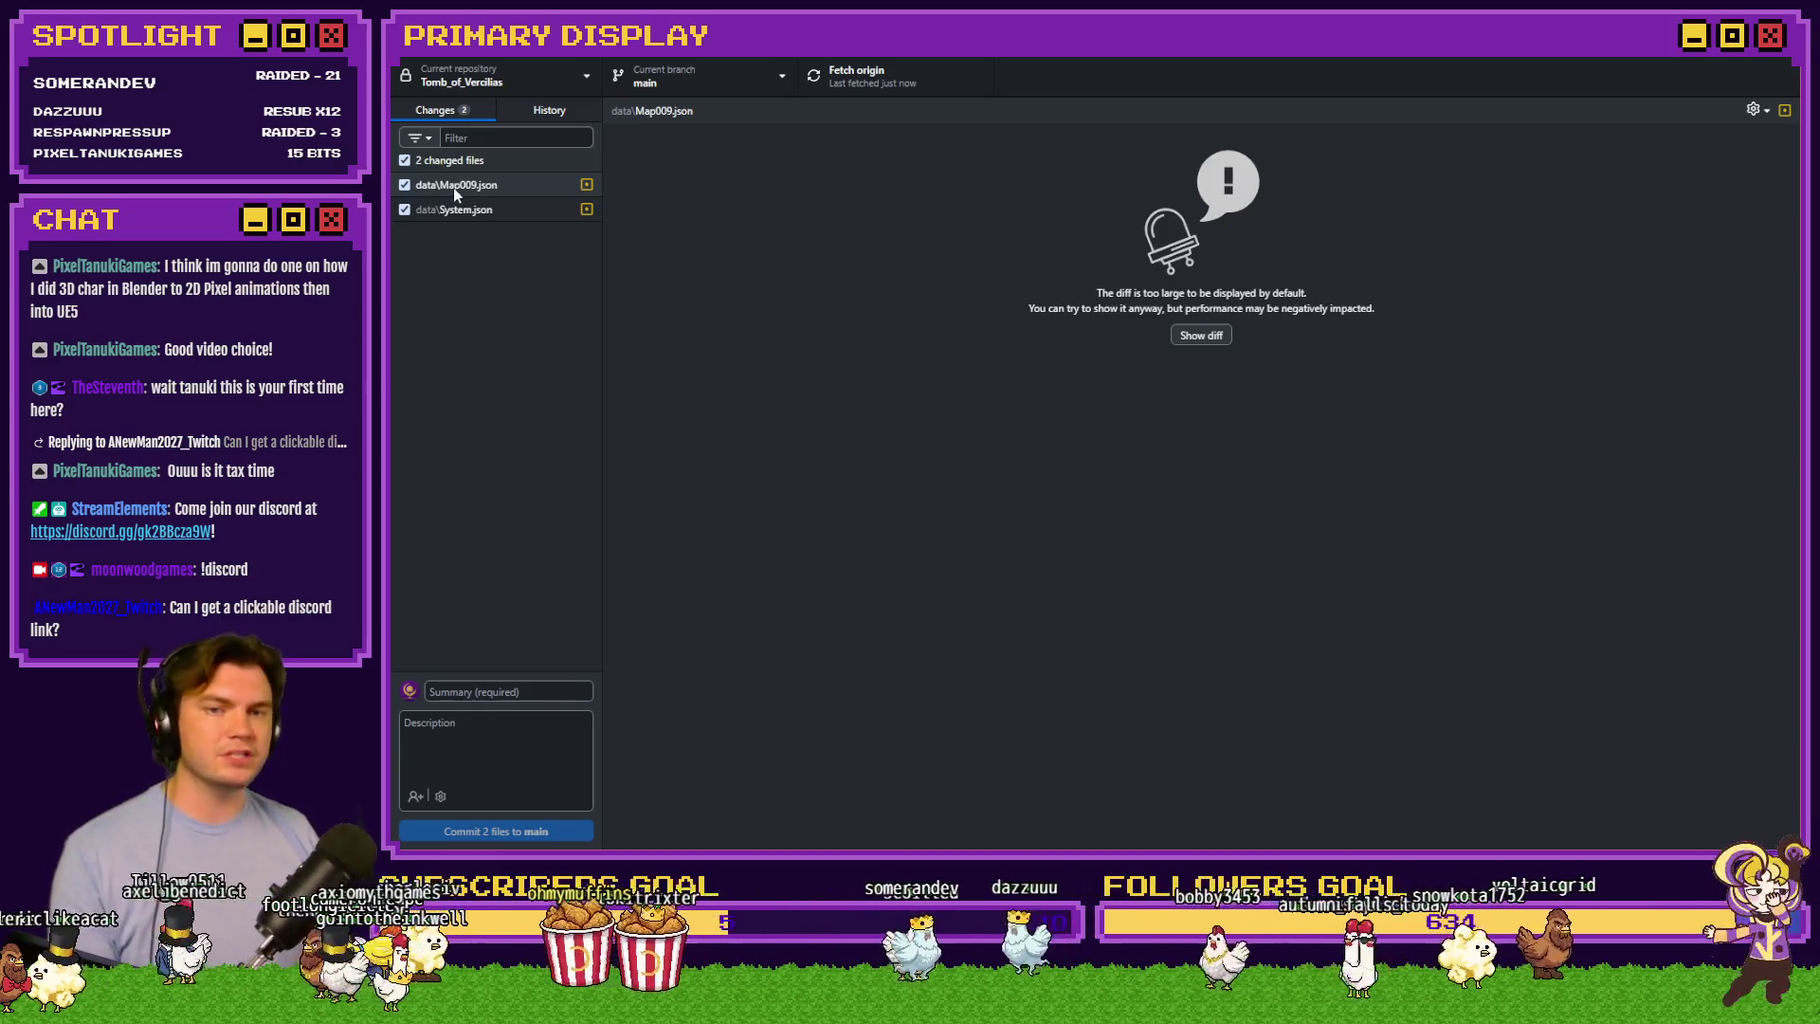
Review the Map009.json and System.json diffs, finding the new EV046 event line in Map009.json
click(479, 187)
click(462, 212)
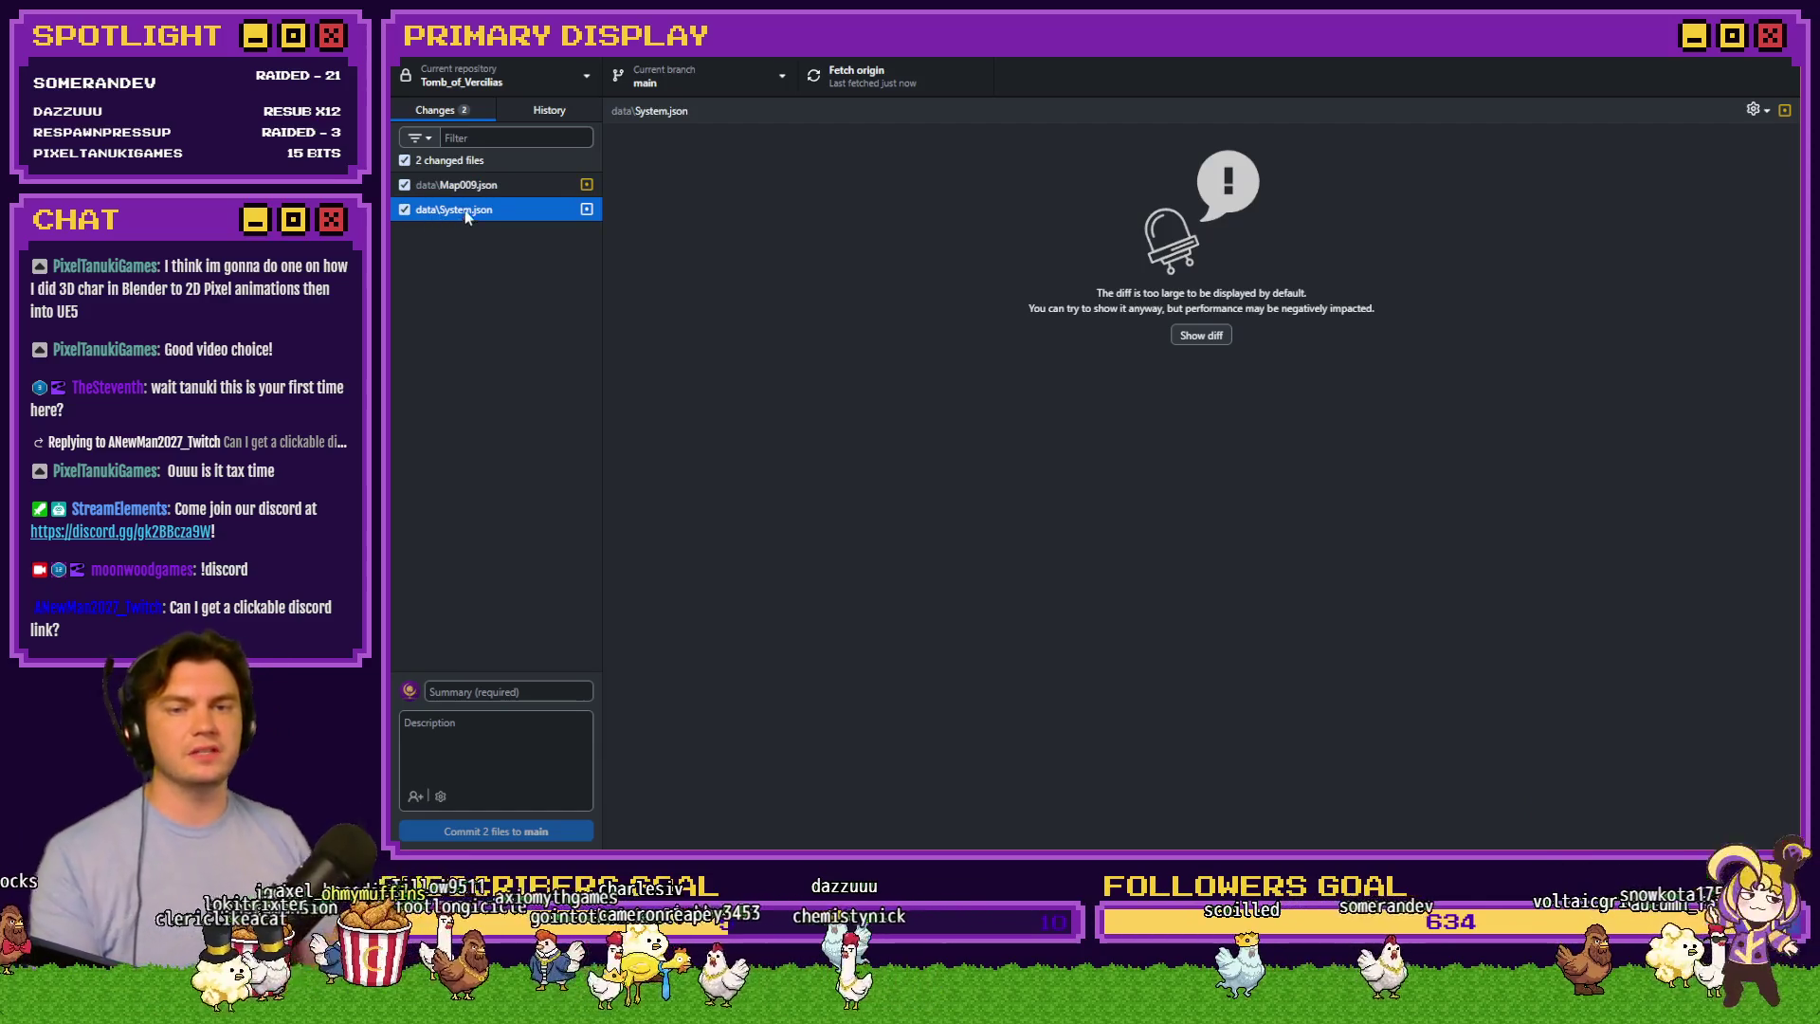
click(480, 189)
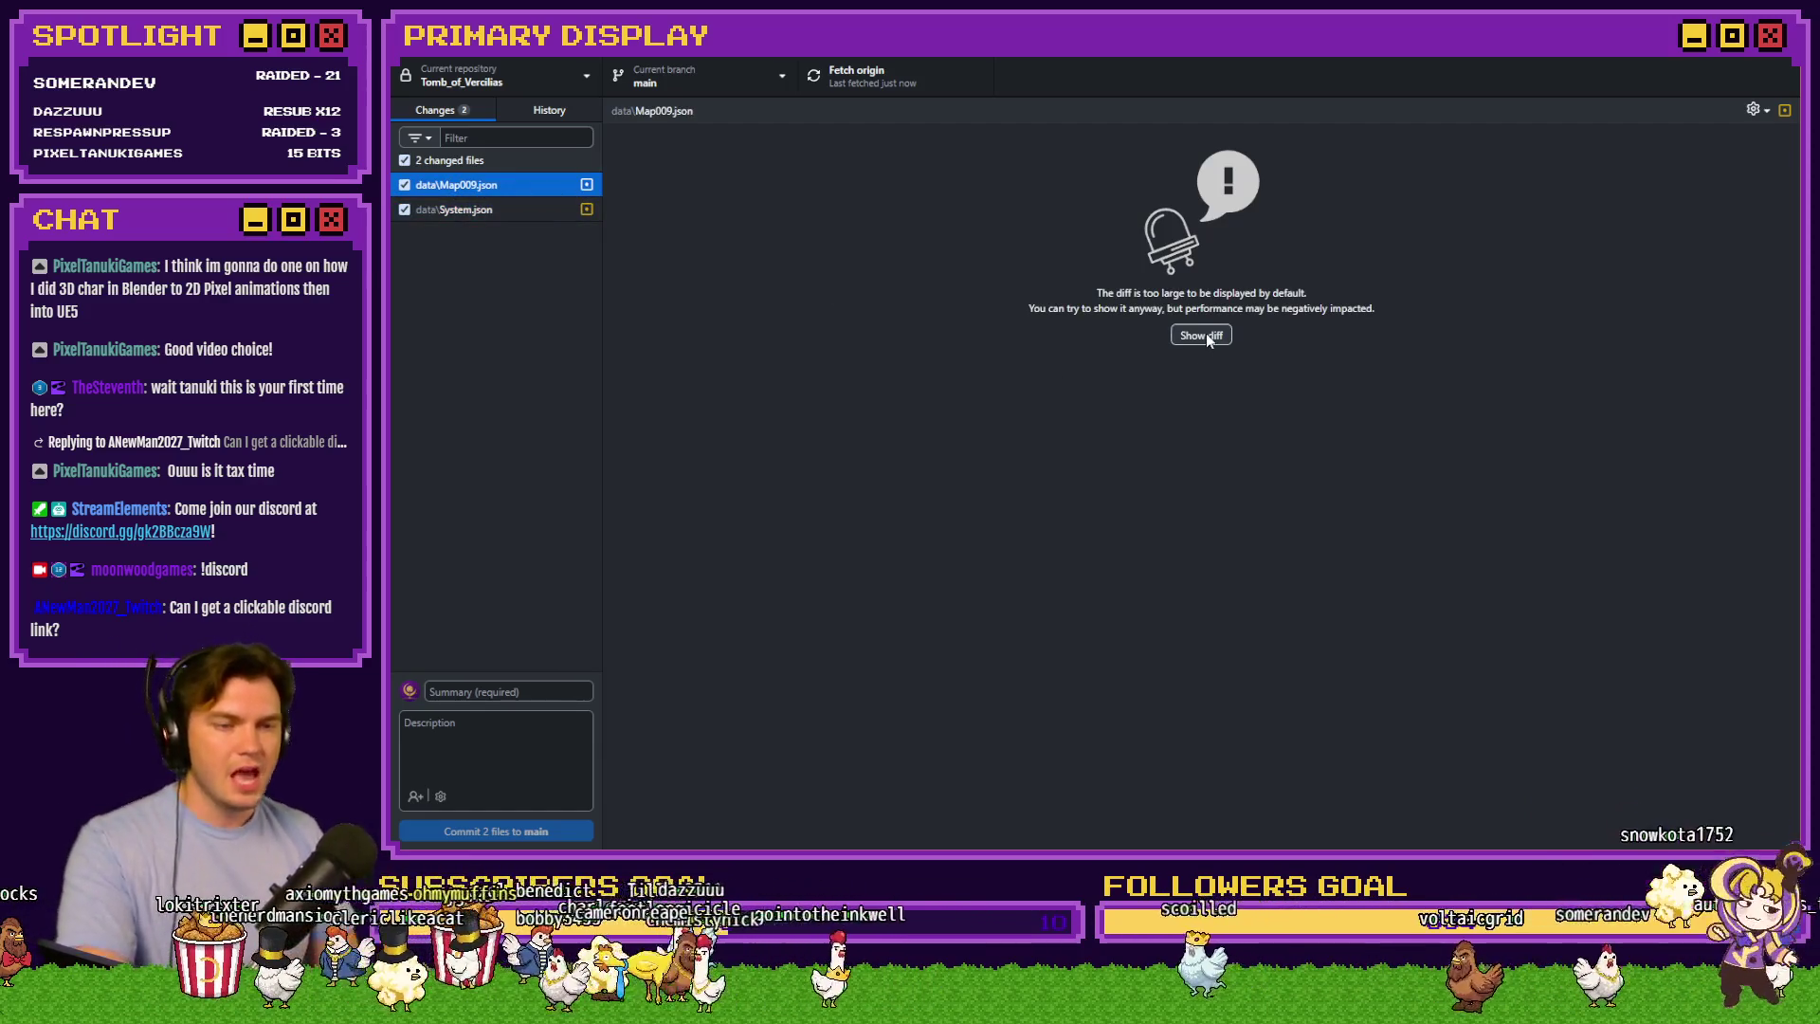
click(1202, 335)
scroll(1005, 417, down, 15)
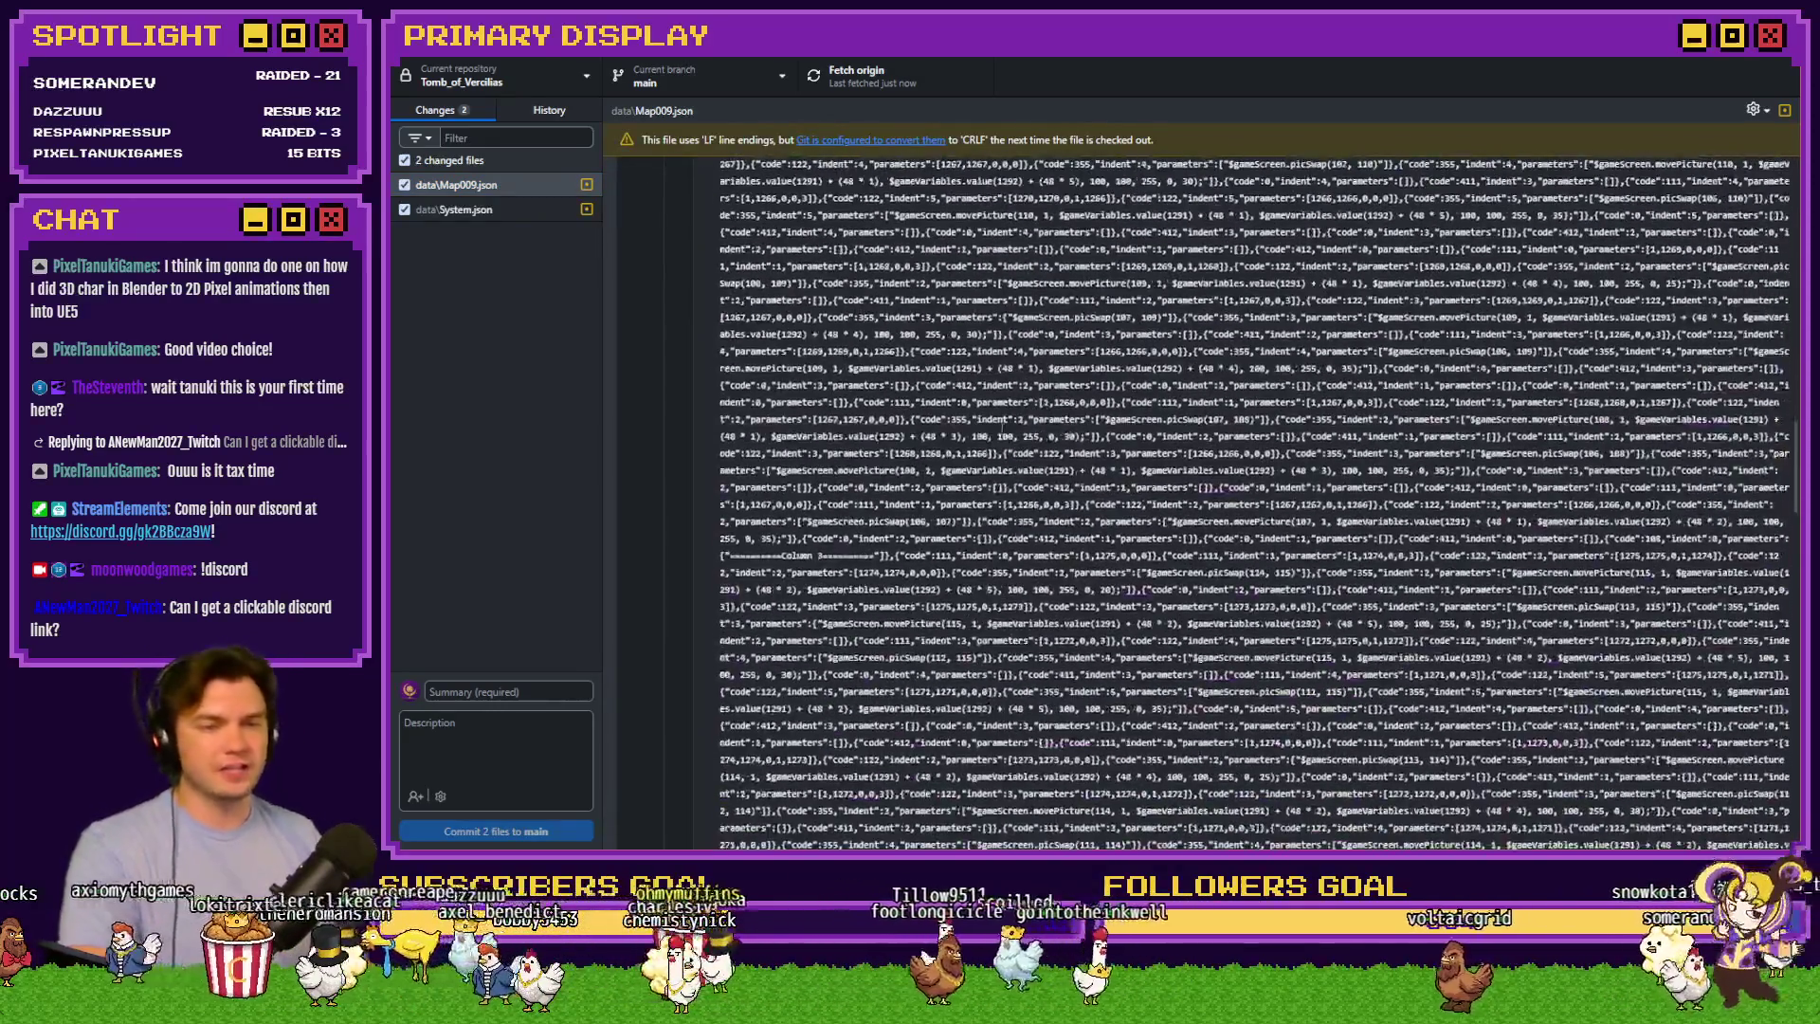
scroll(1008, 432, down, 10)
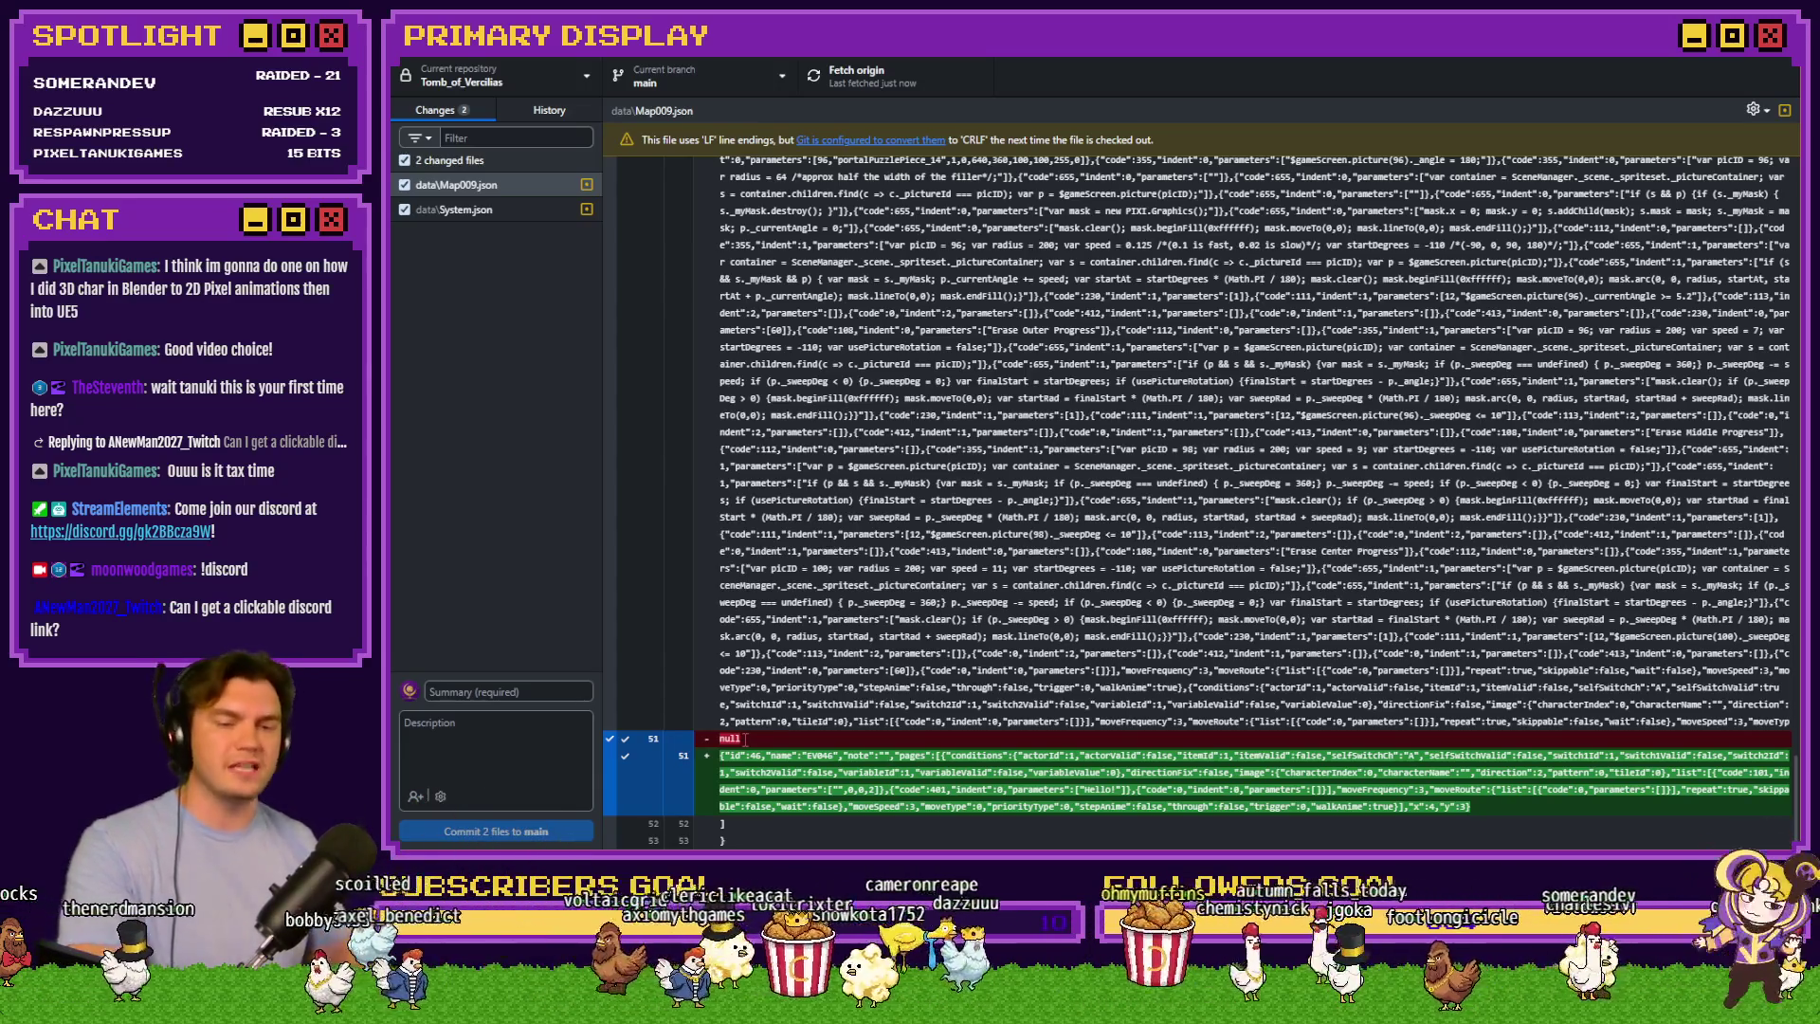
drag(722, 755, 1469, 808)
click(967, 773)
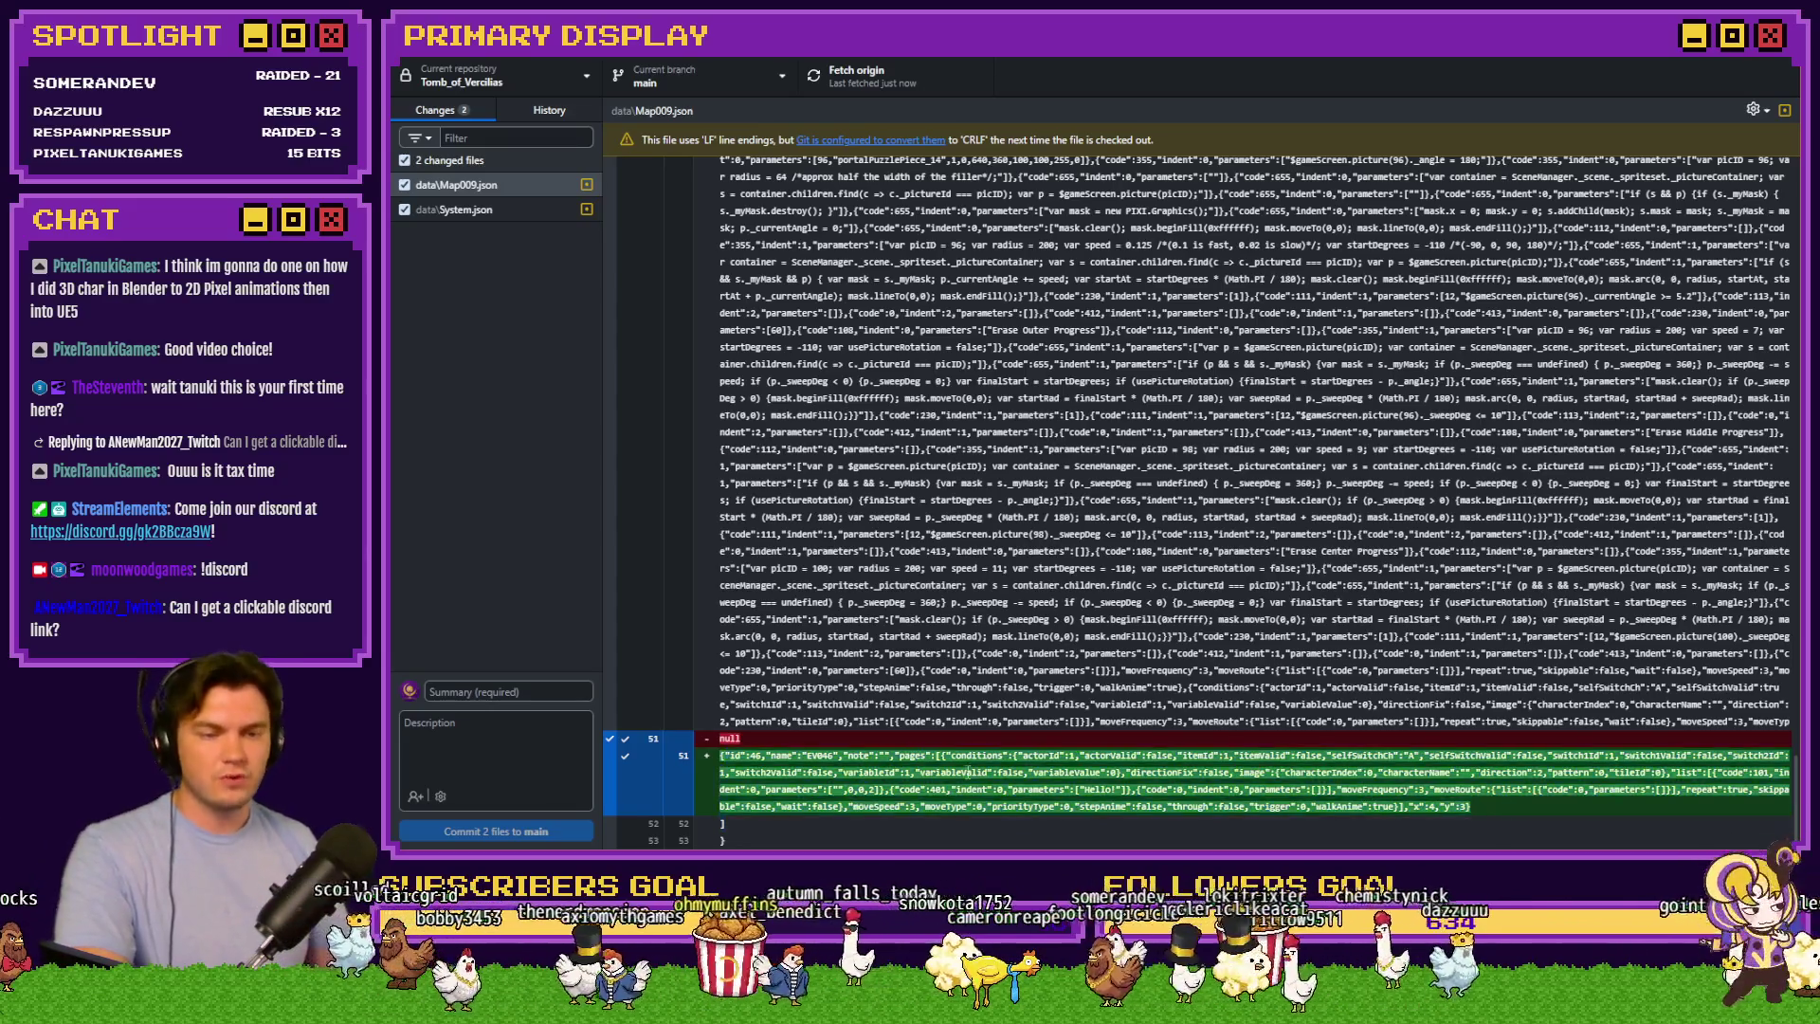
Commit both changed files to main with summary 'Added an event that said hello'
click(521, 693)
text(Added a)
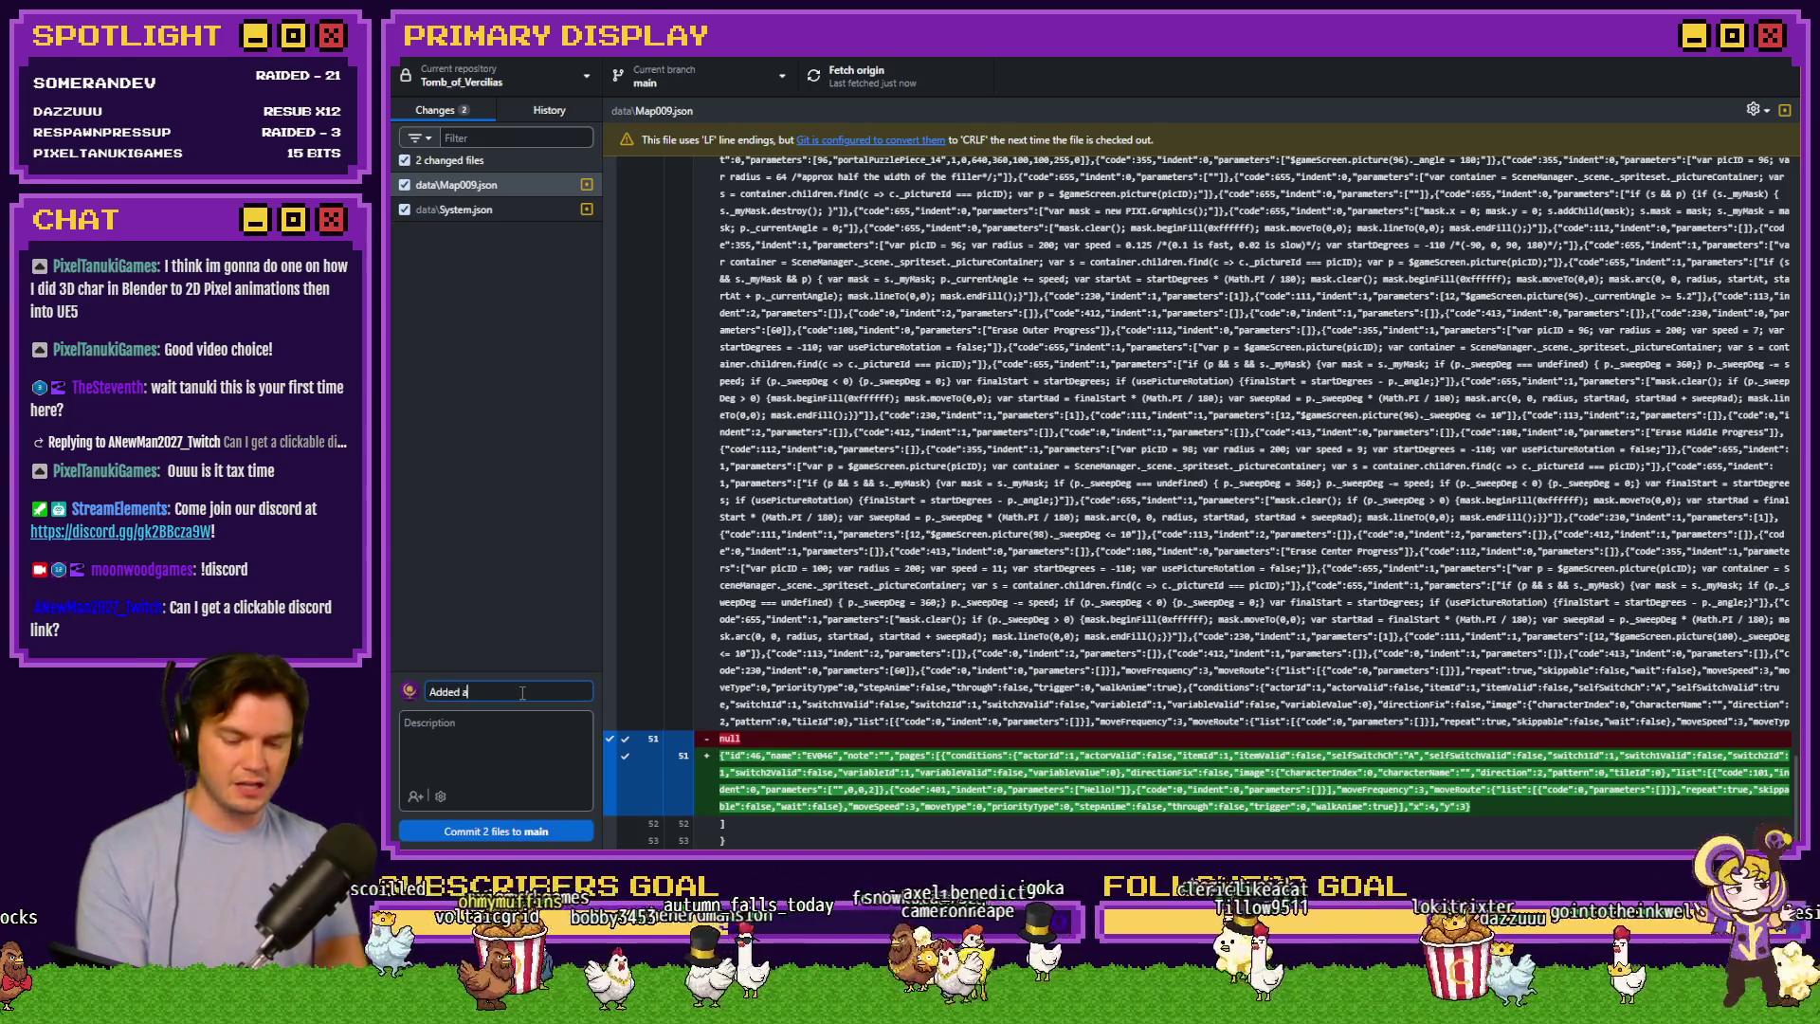
text(n event thgat sa)
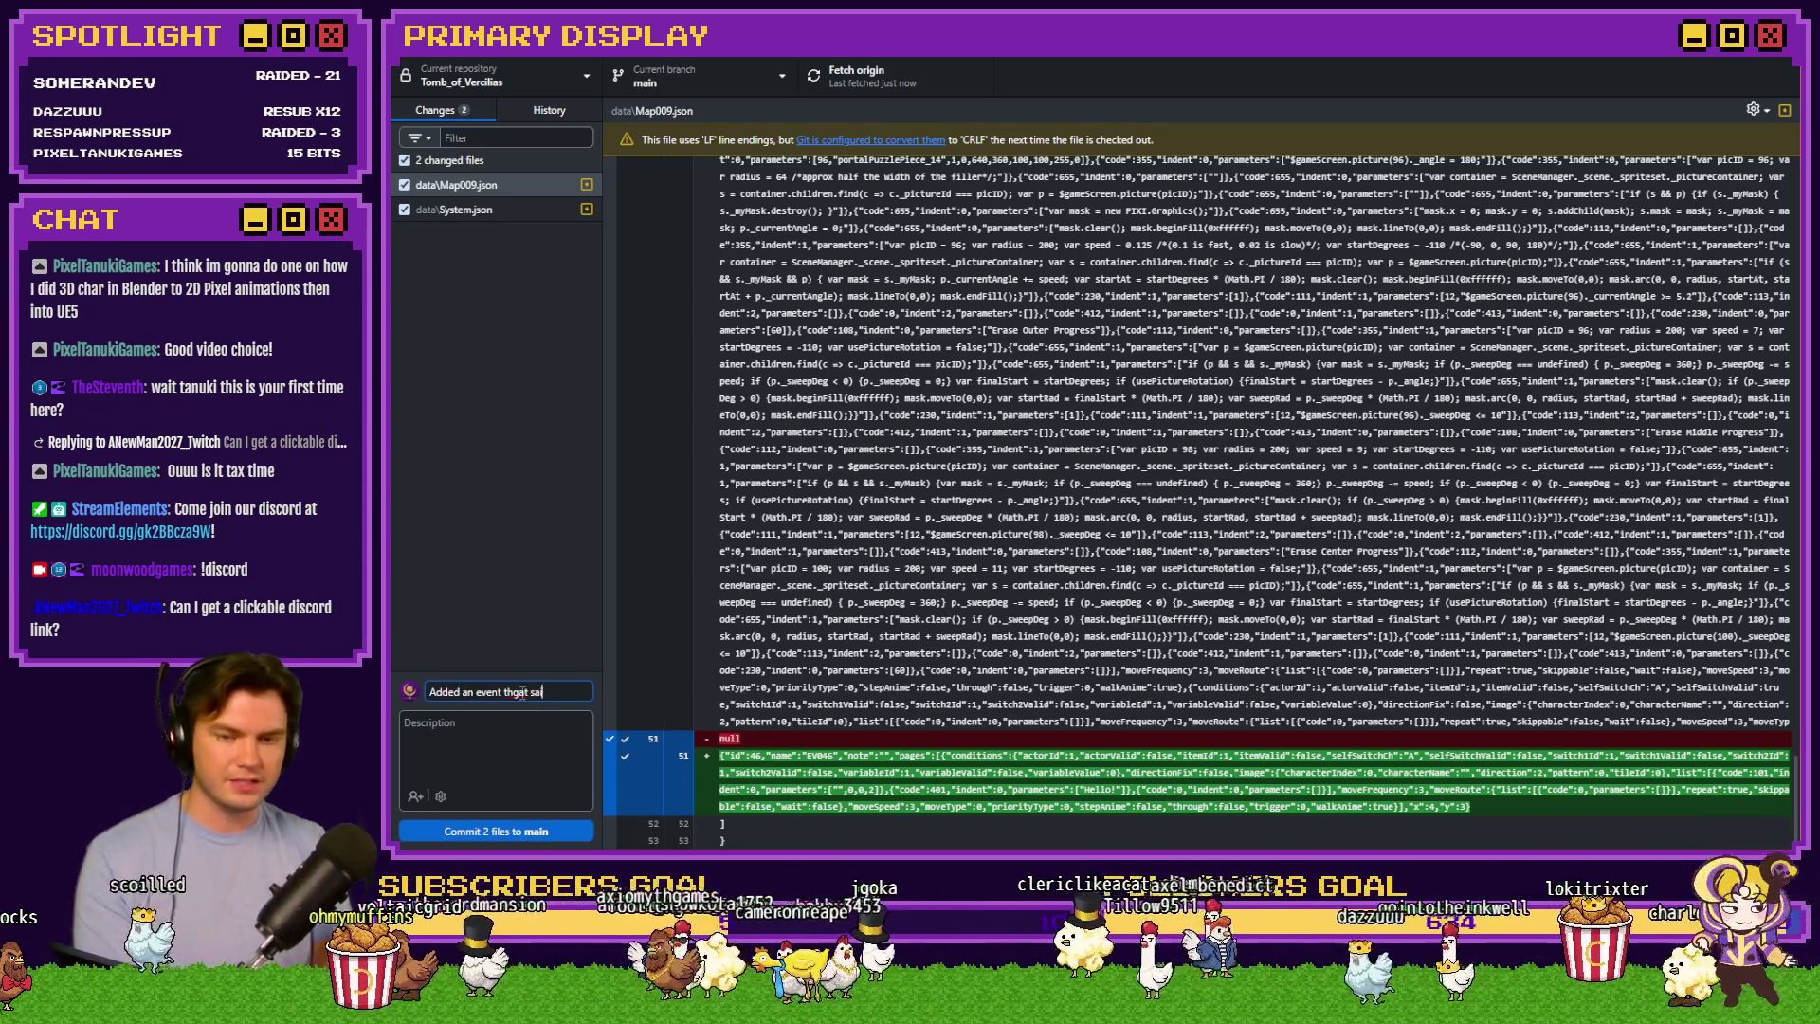
key(BackSpace)
key(BackSpace)
key(BackSpace)
text(at said)
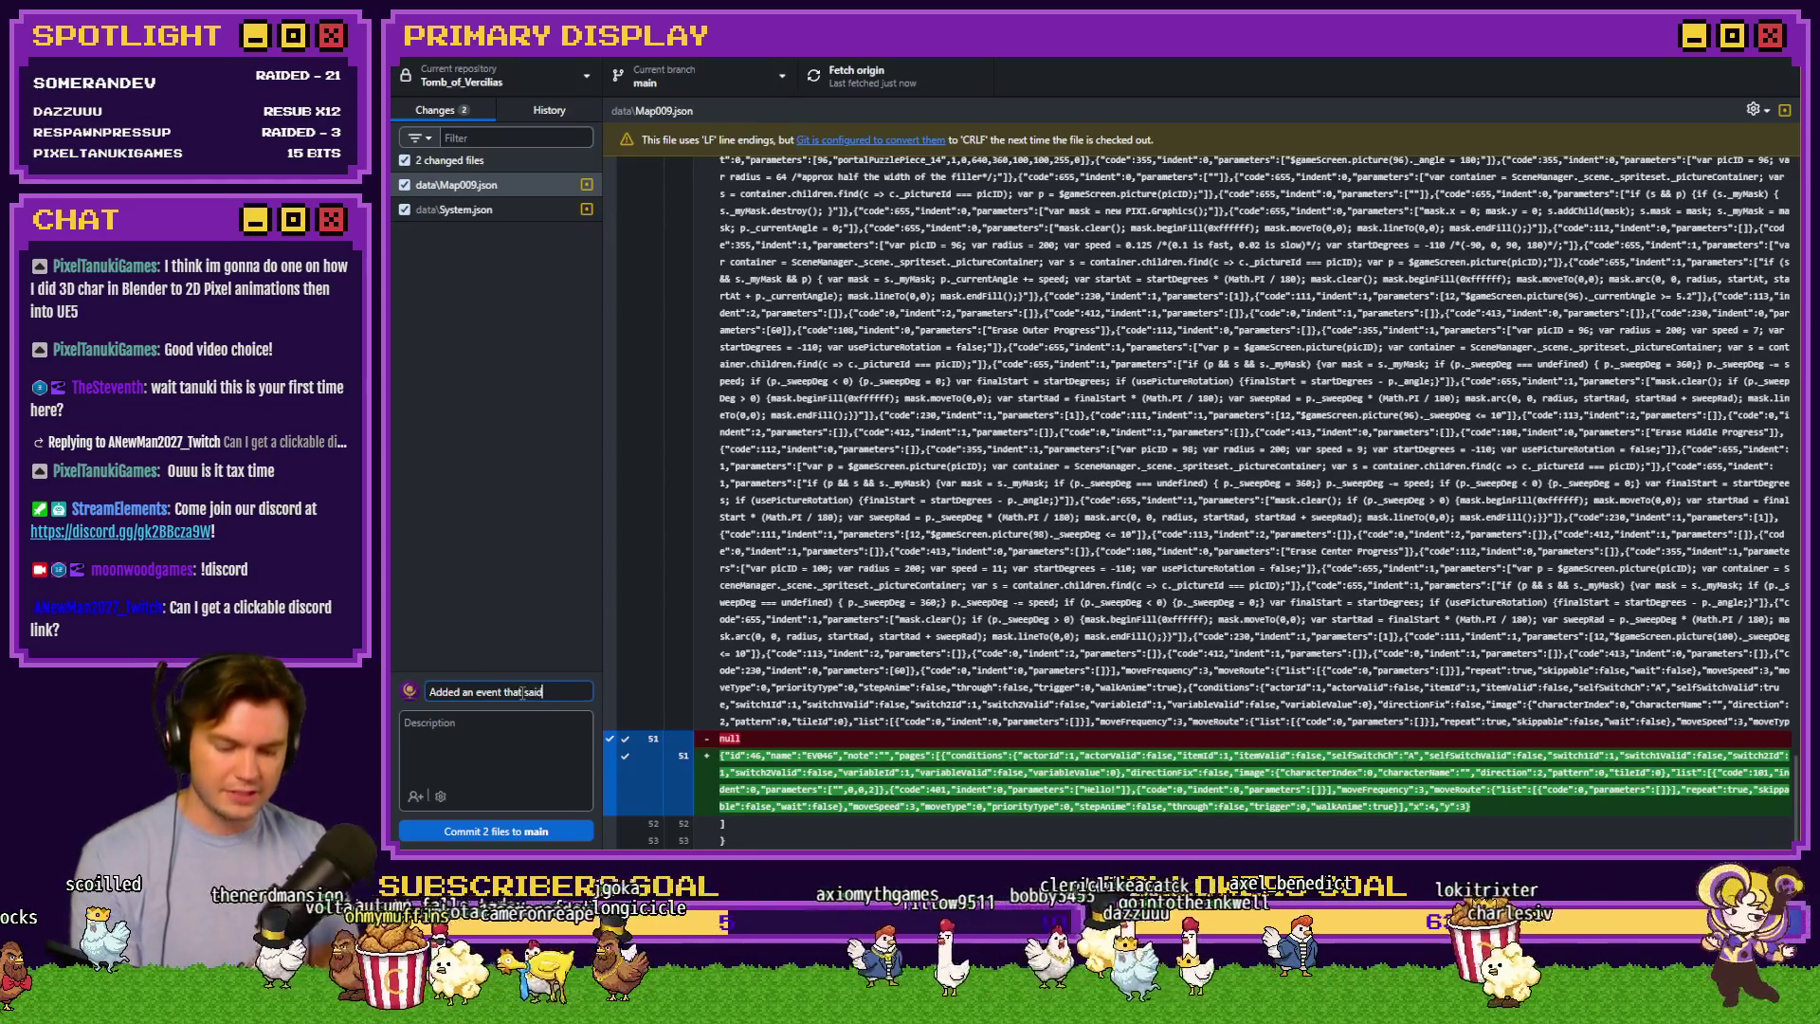
text( hello)
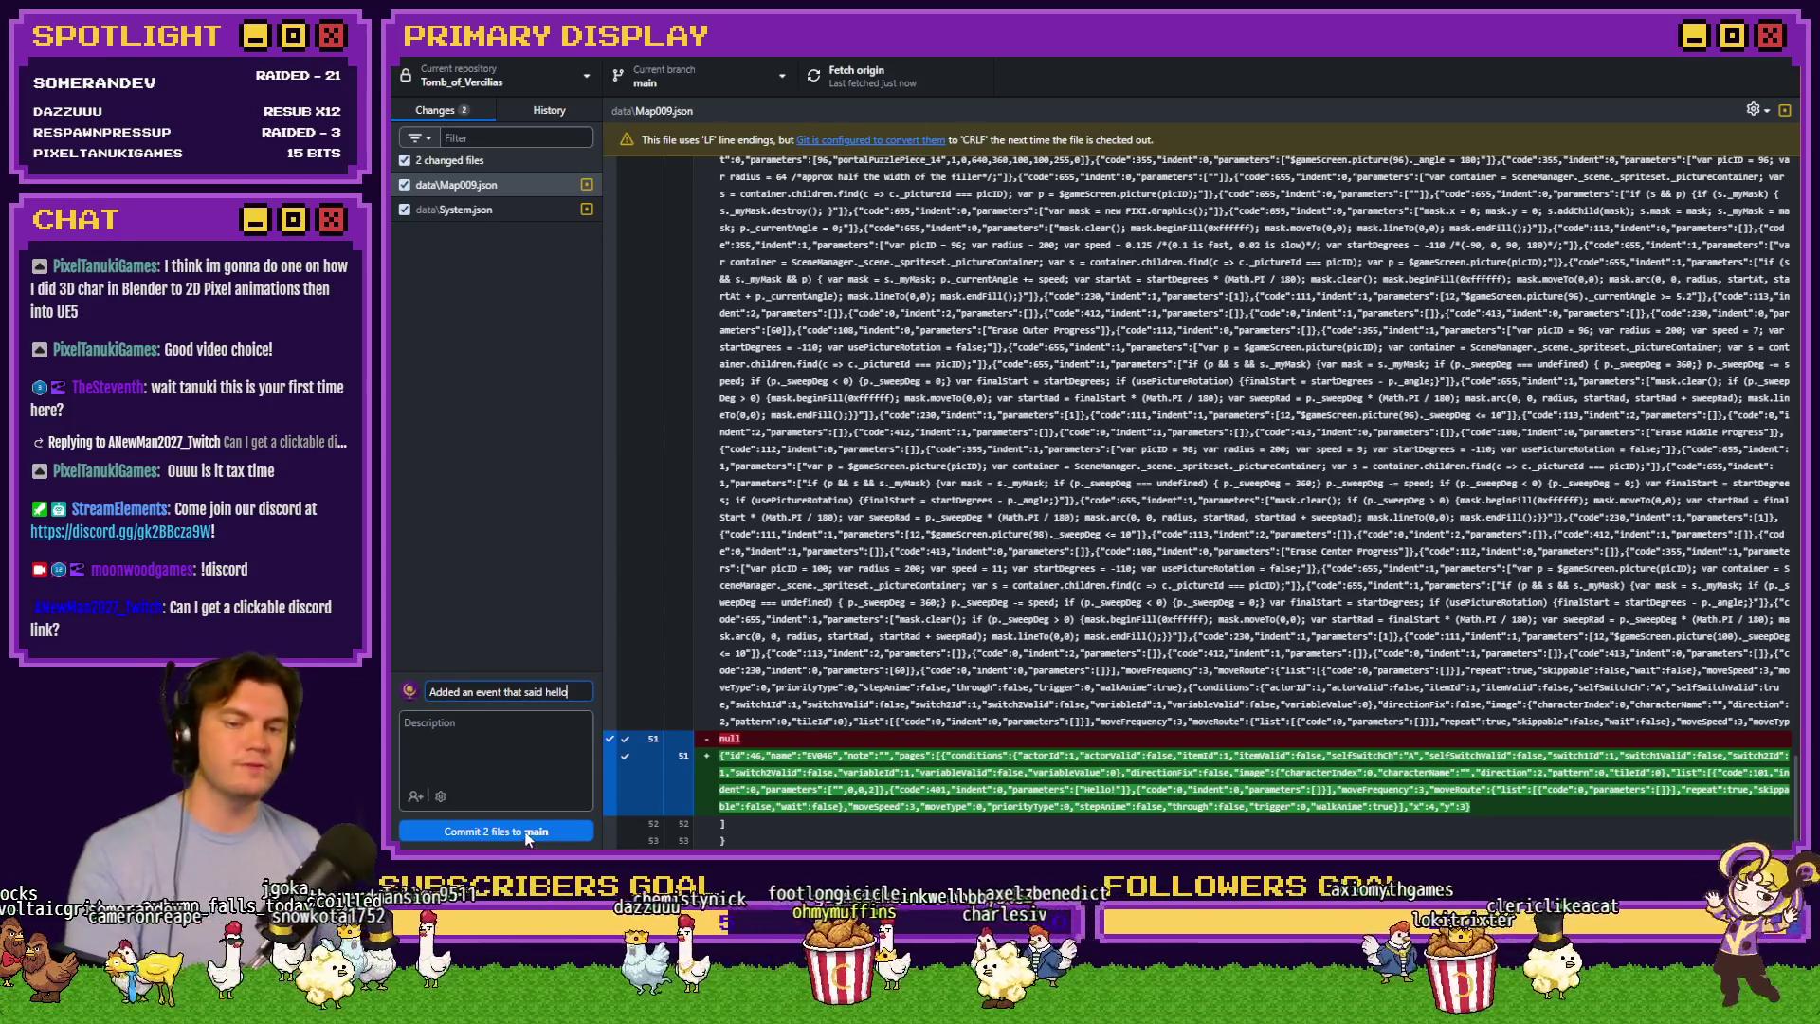
click(528, 832)
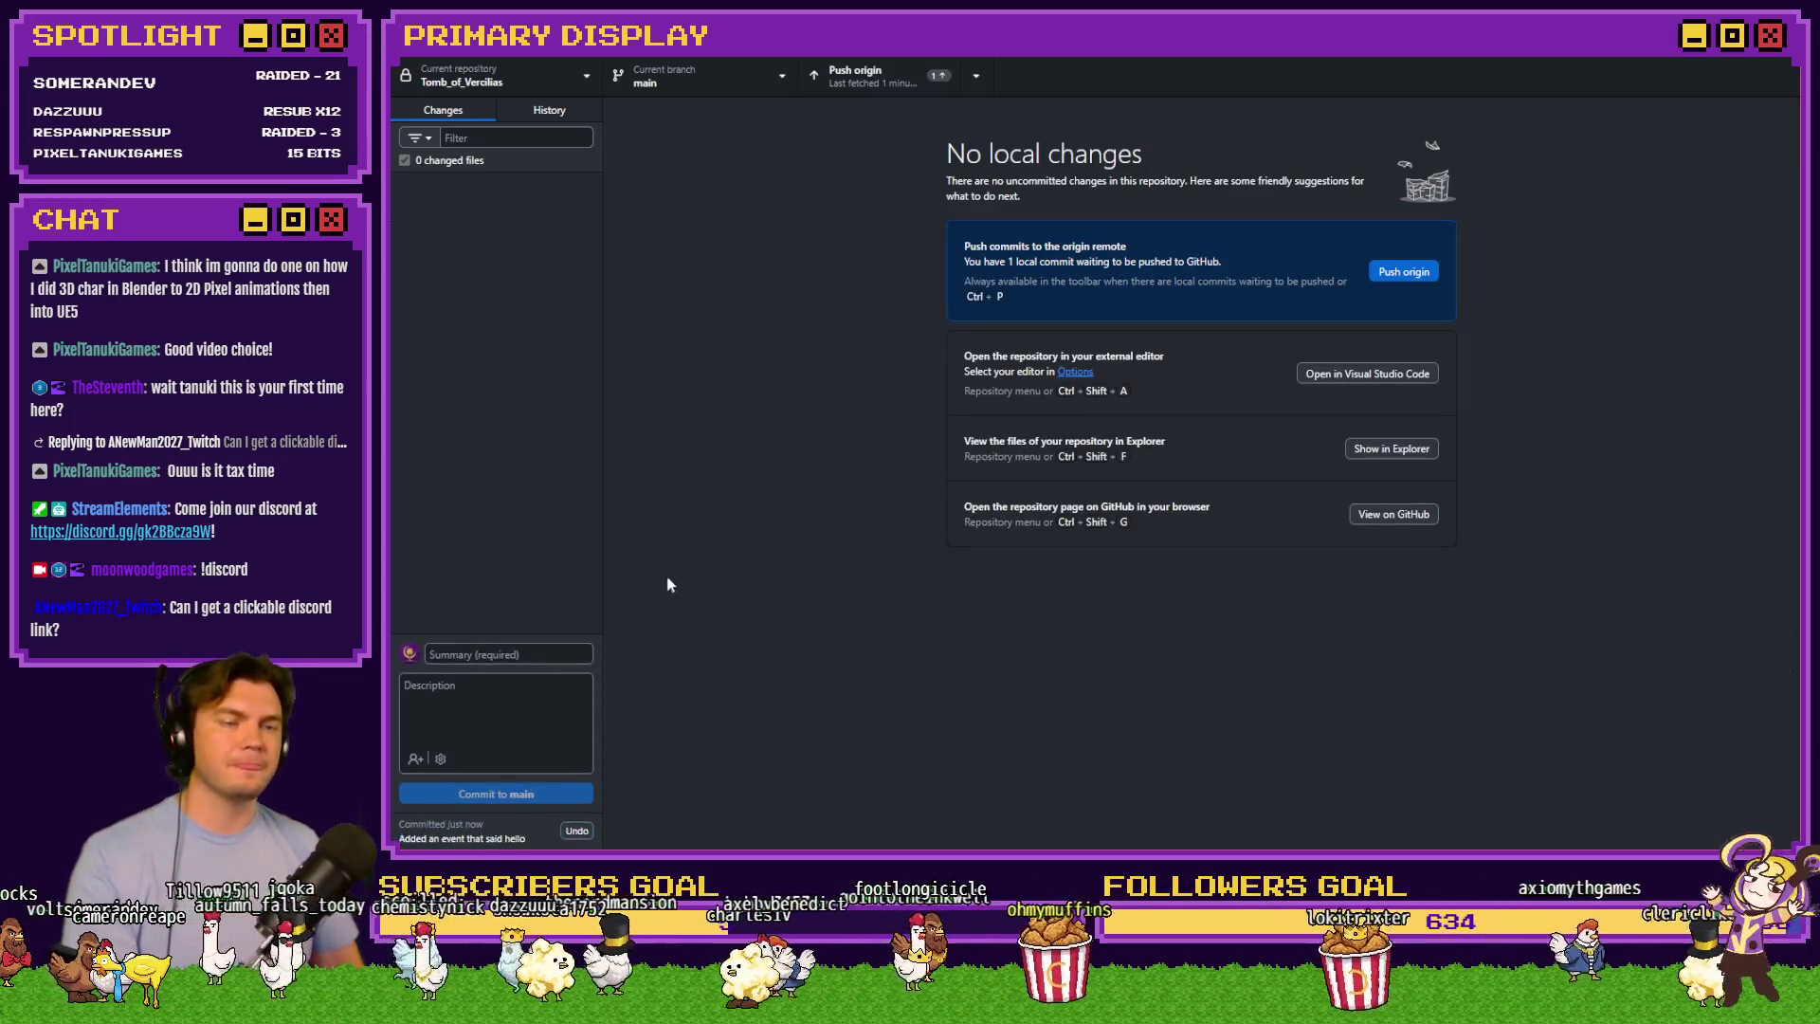
Push the hello-event commit to origin, then select EV046 and resave the RPG Maker project
click(1404, 272)
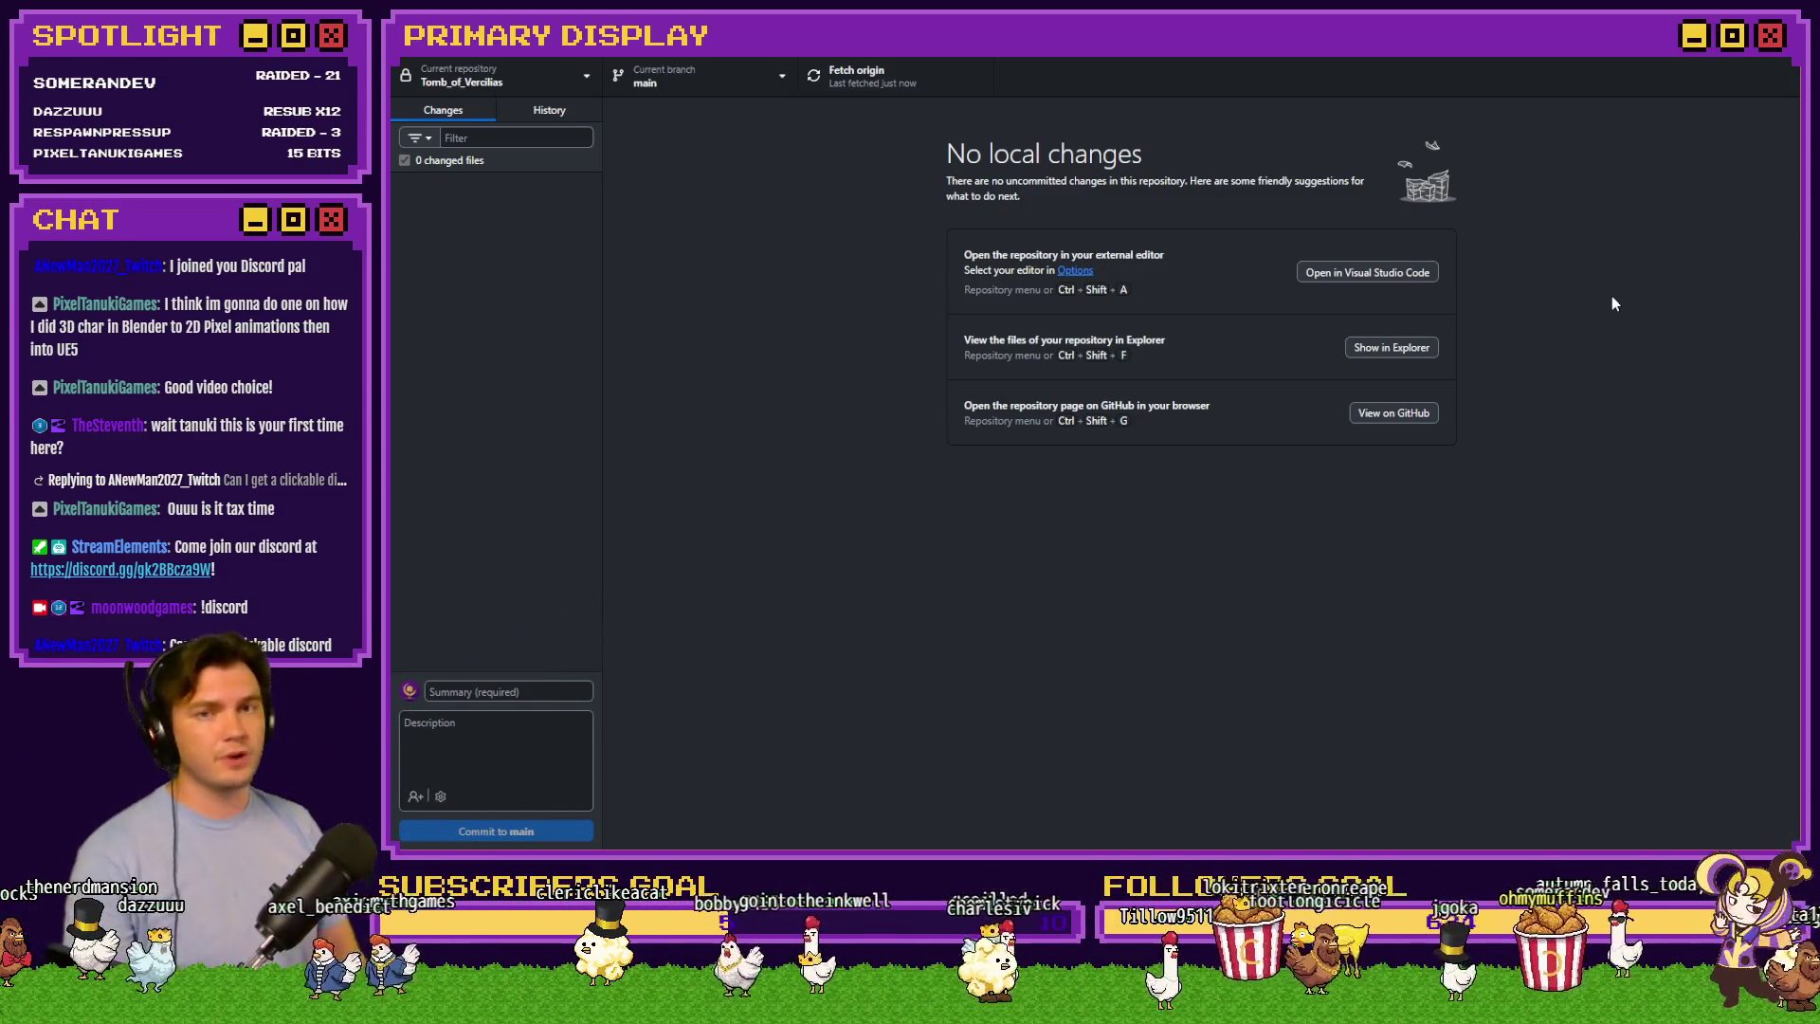
key(alt+Tab)
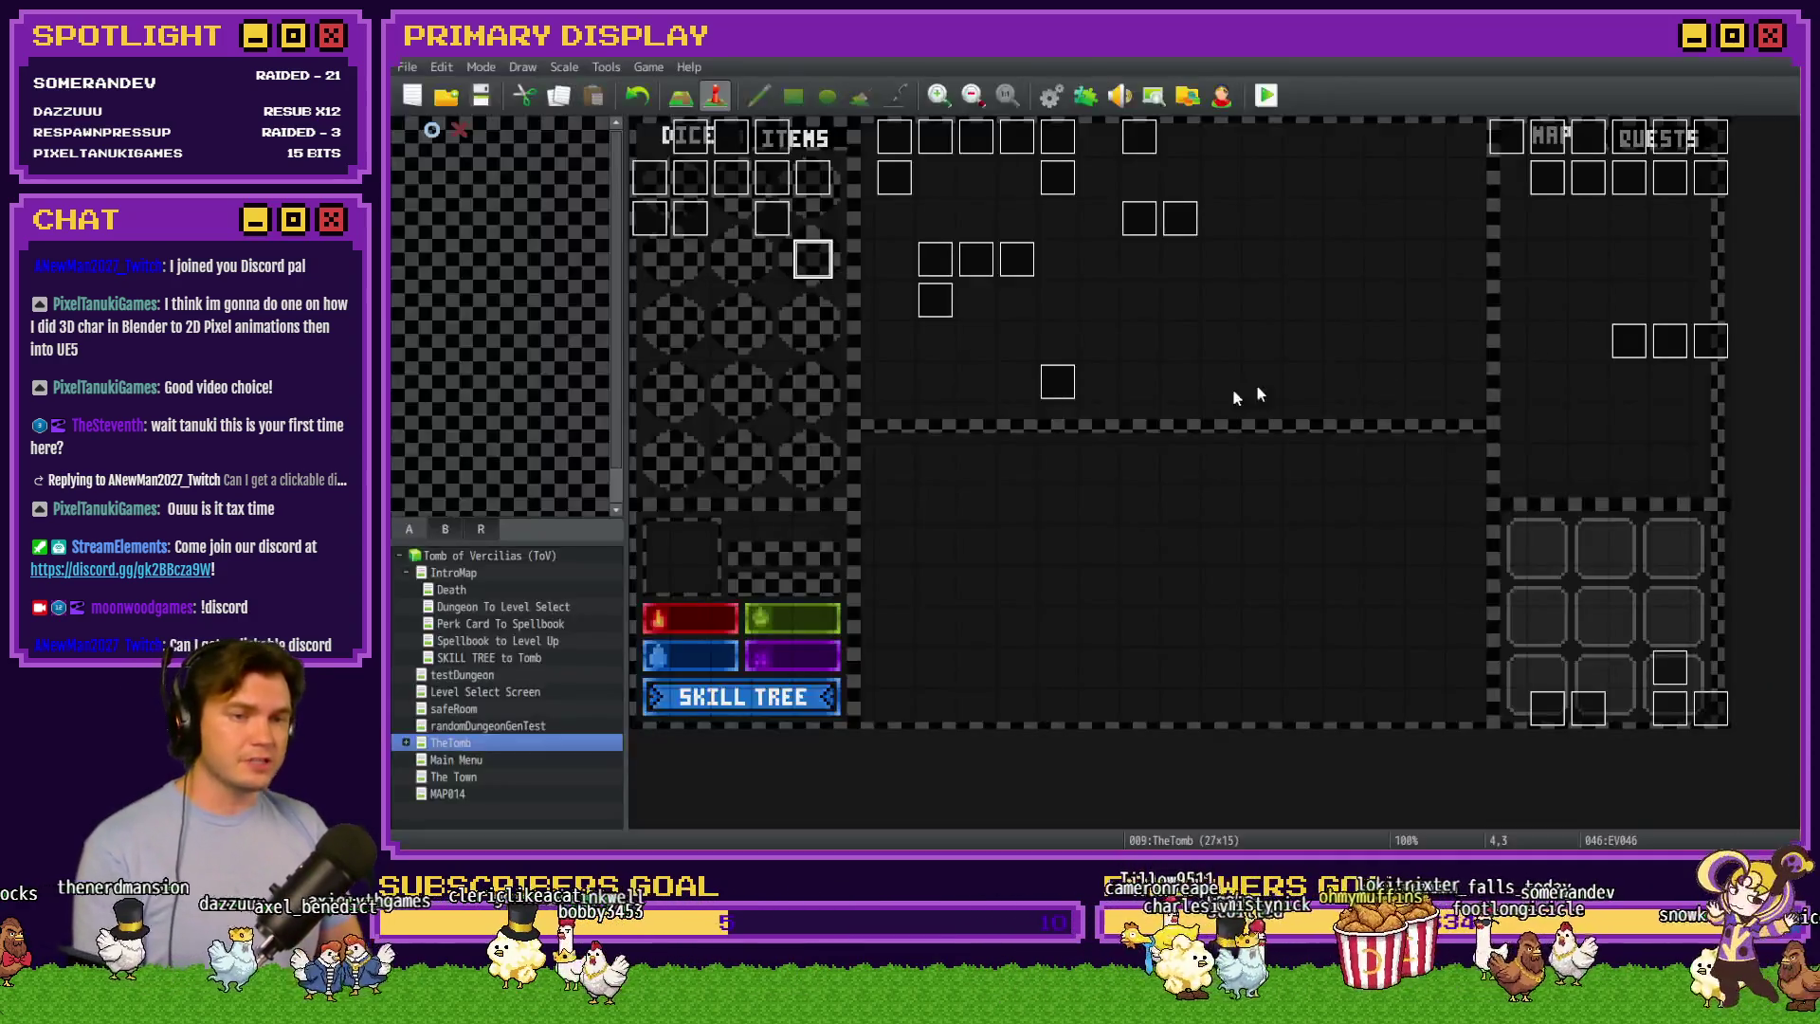
click(819, 266)
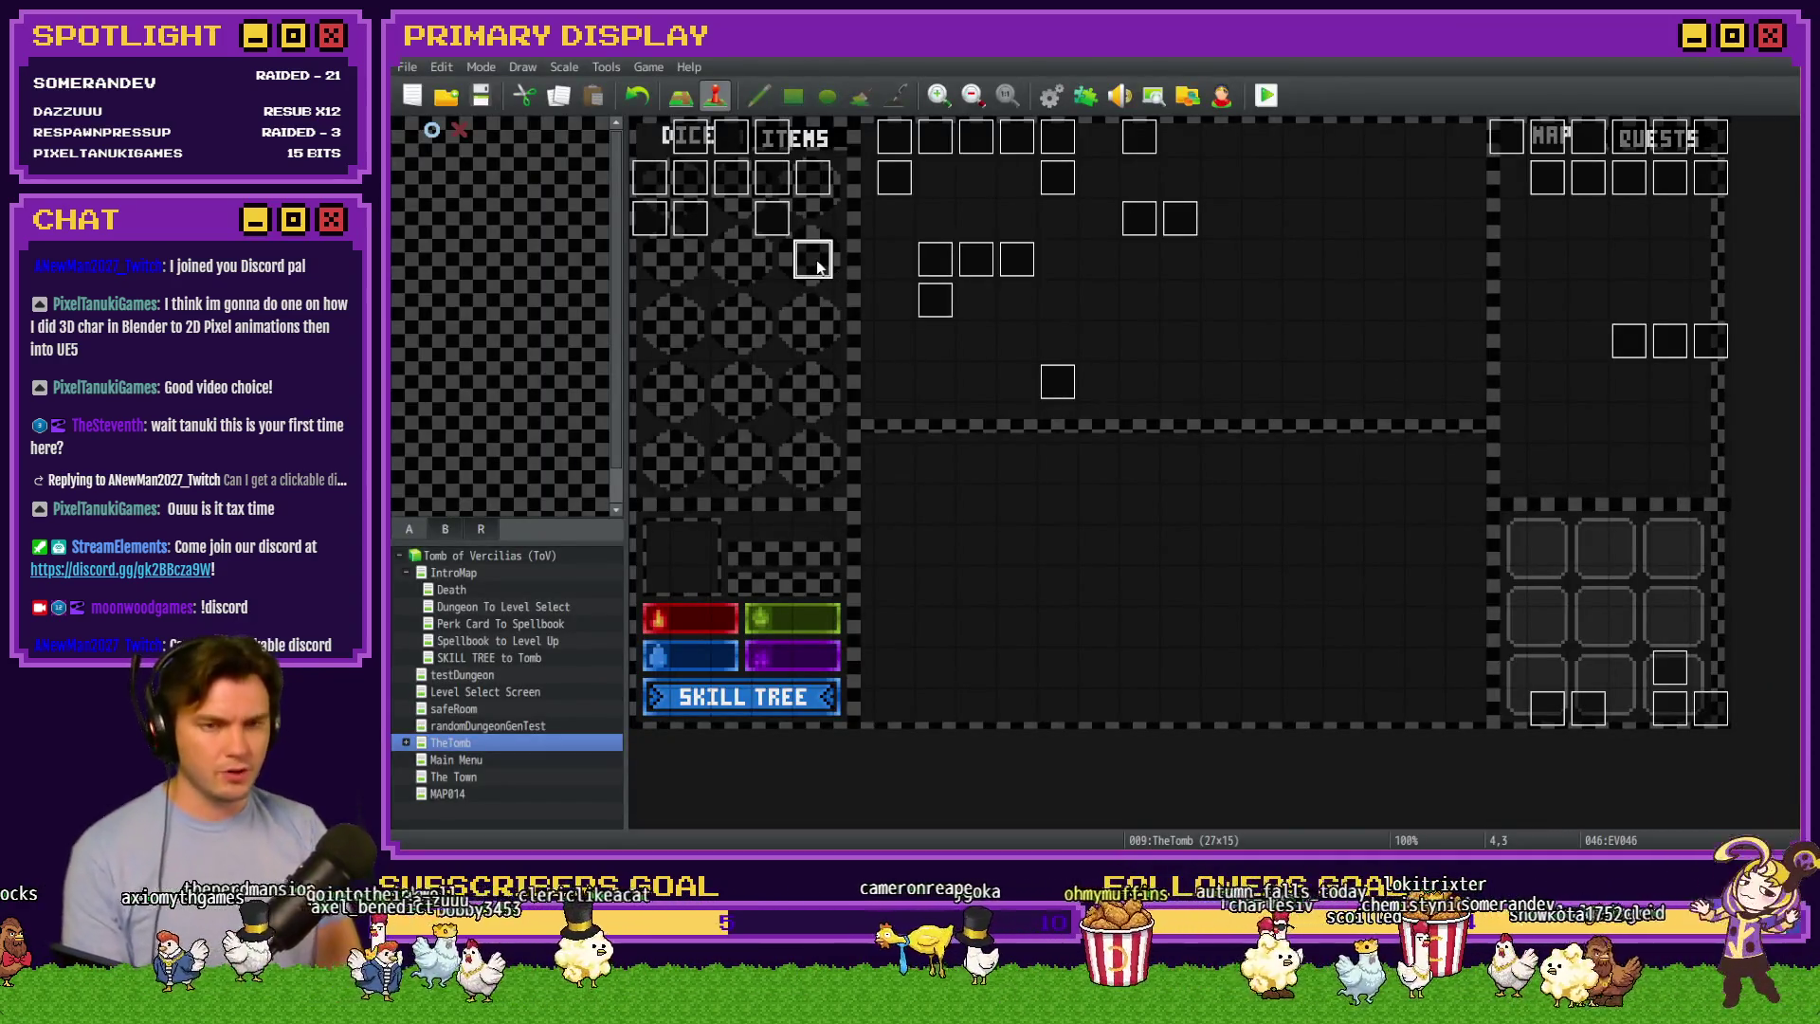
click(492, 99)
key(alt+Tab)
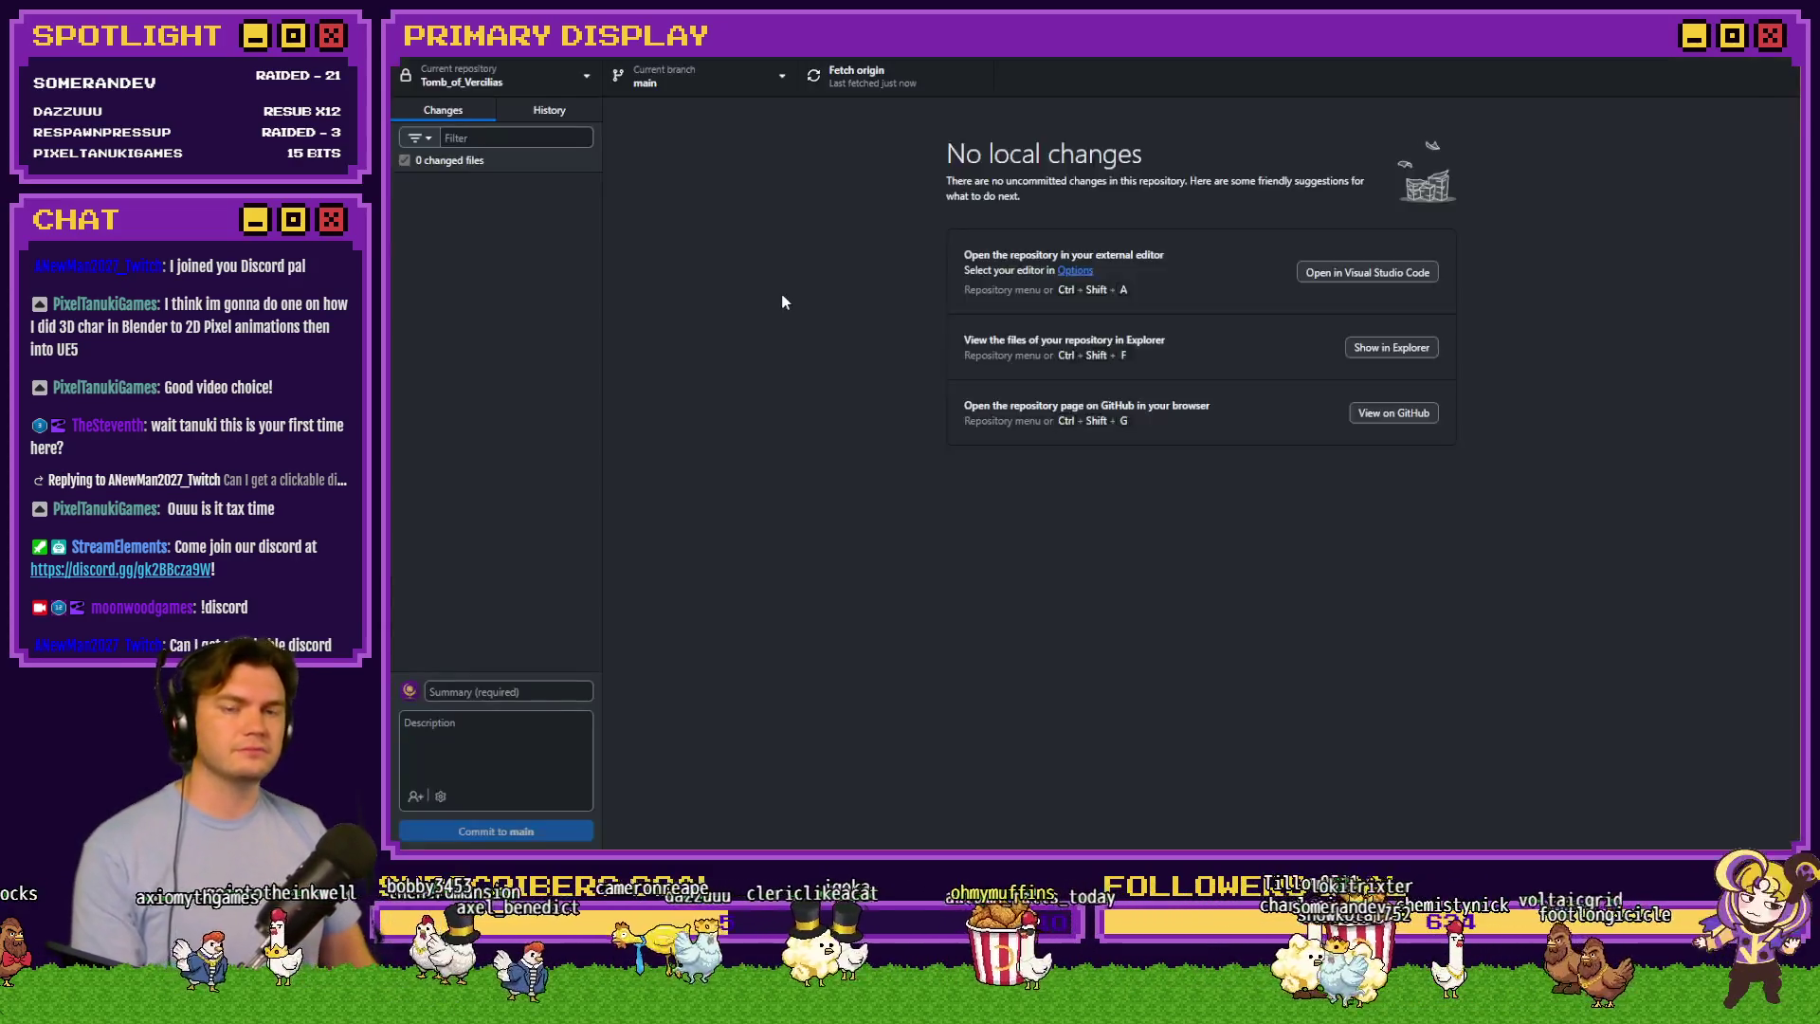
Review the System.json and Map009.json diffs, expanding the large Map009.json diff
click(486, 210)
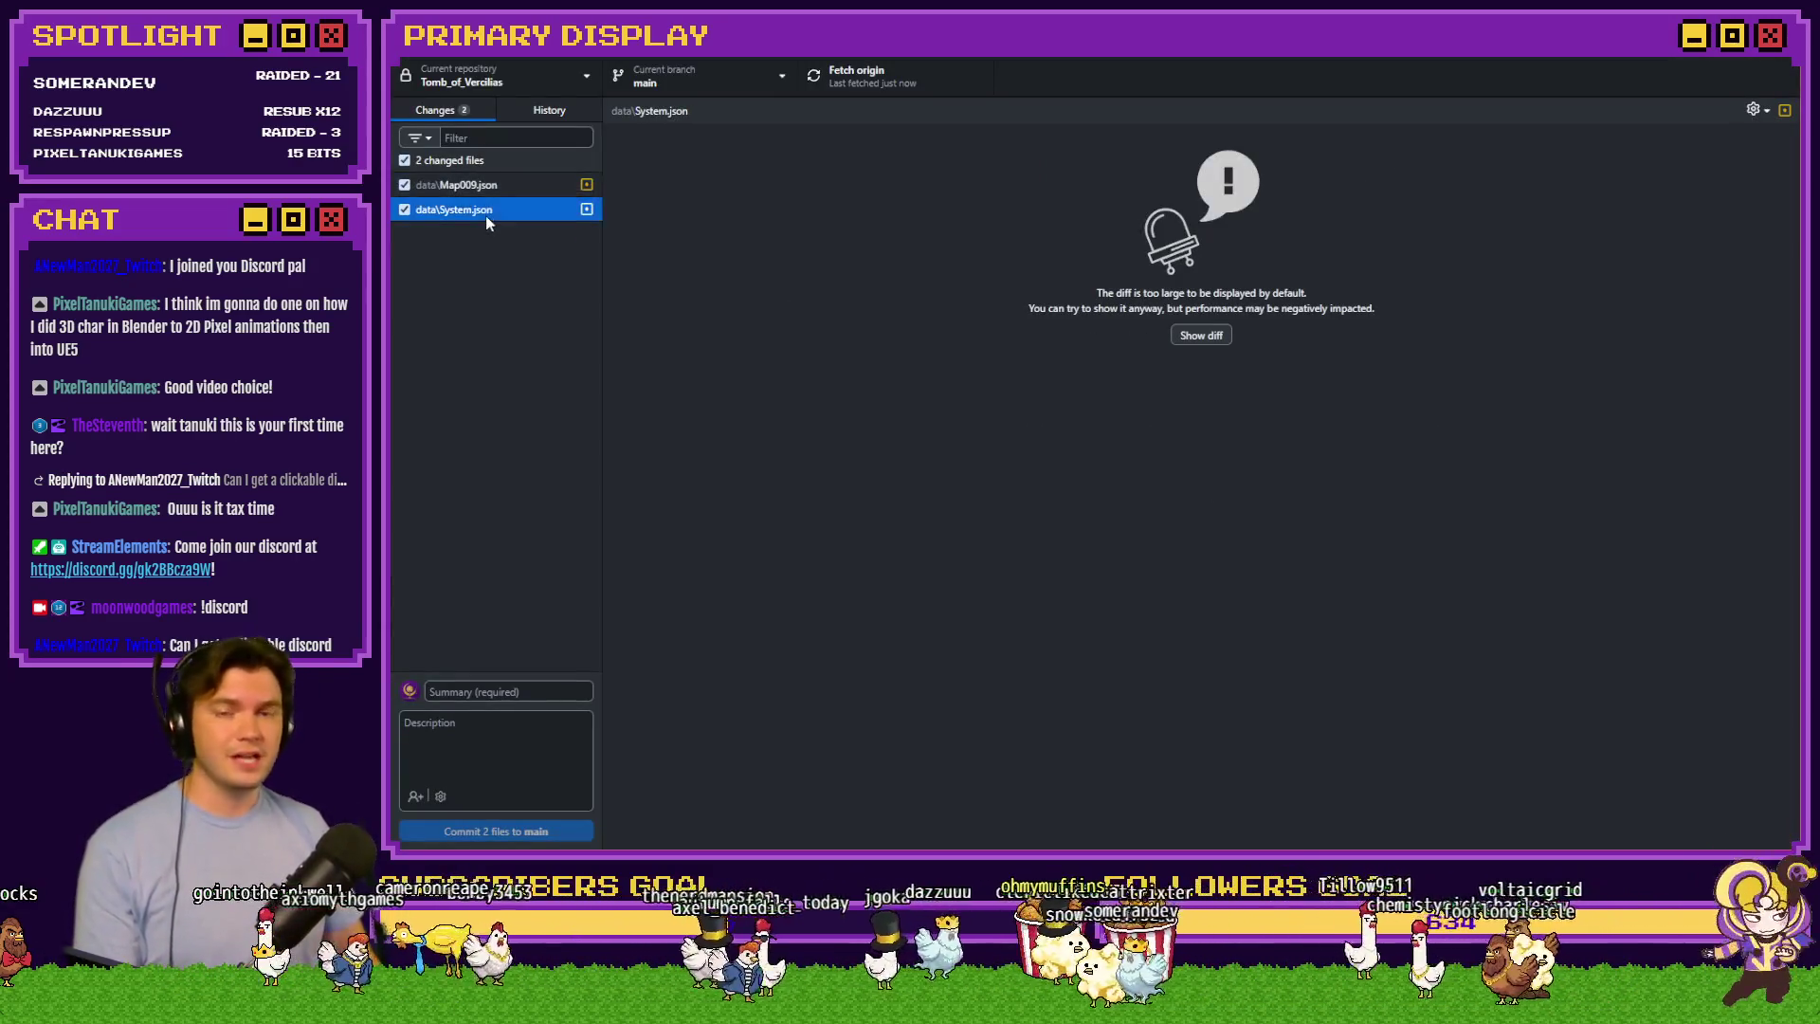
click(503, 185)
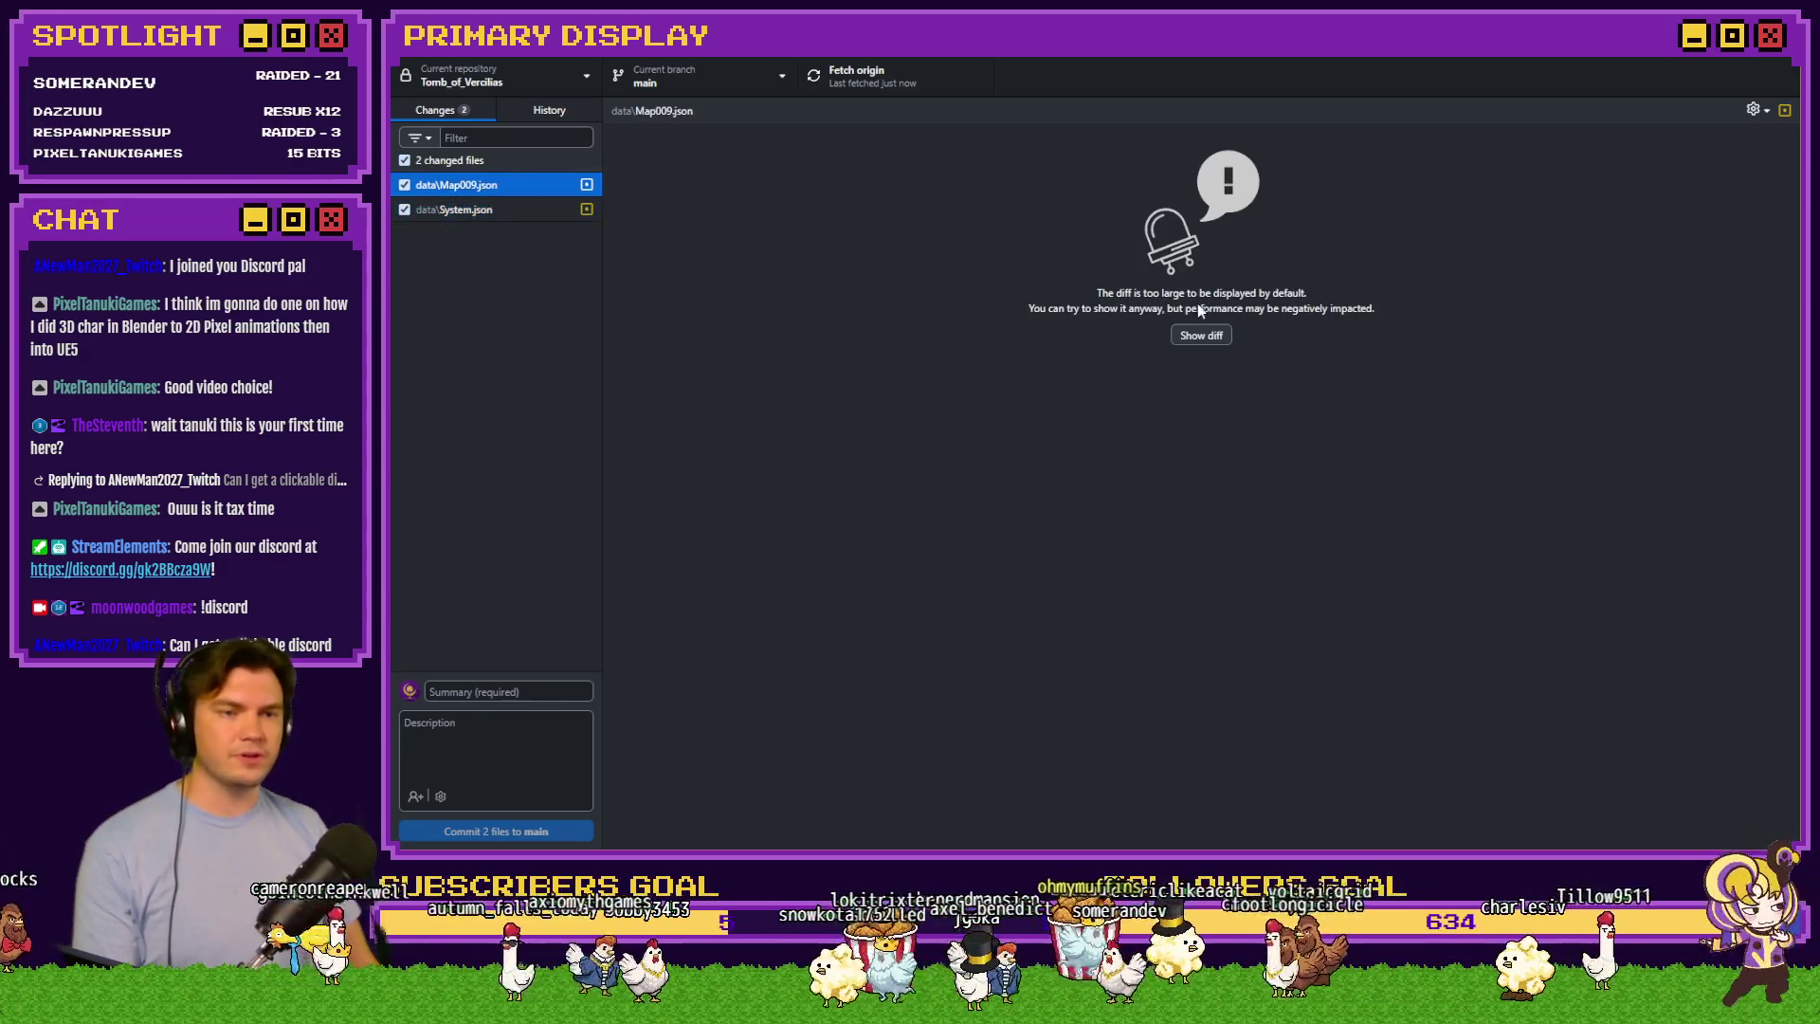
click(1201, 335)
scroll(1232, 493, down, 10)
scroll(689, 706, down, 10)
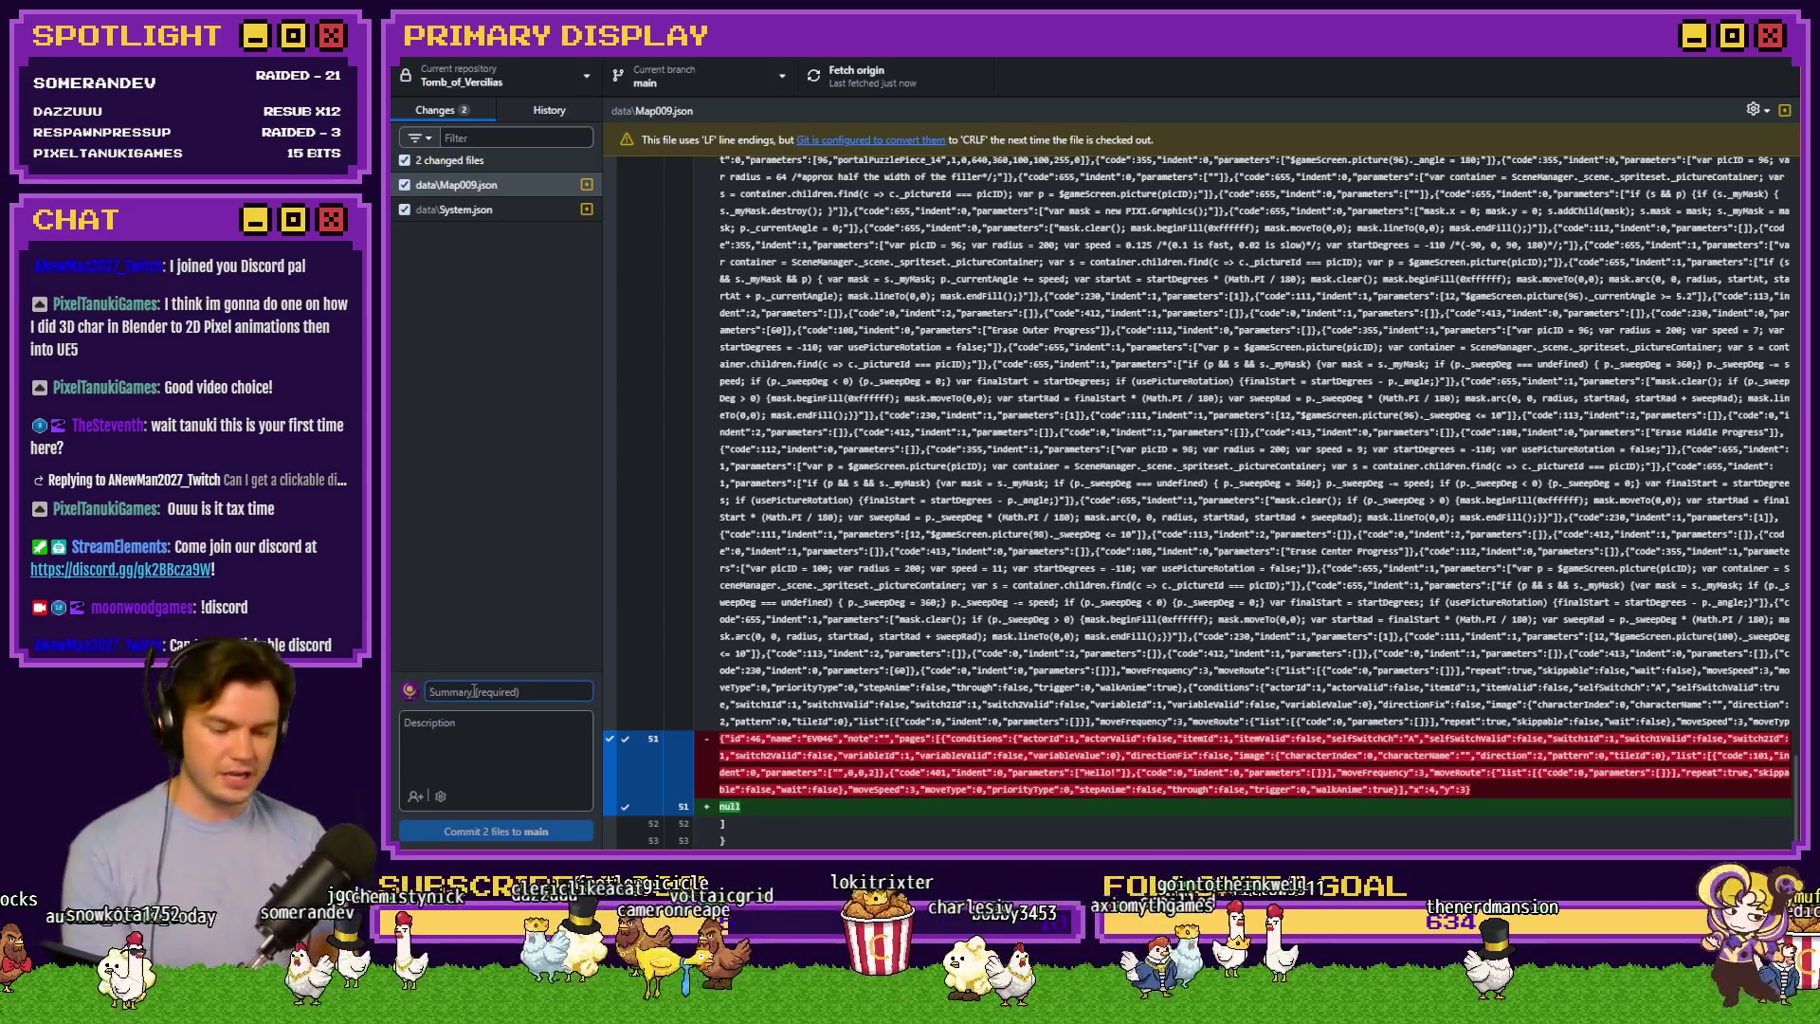
text(Nevermind)
Commit both files as 'Nevermind' with description 'I didn't want that event after all', then push
click(471, 722)
text(I didn't want that event a)
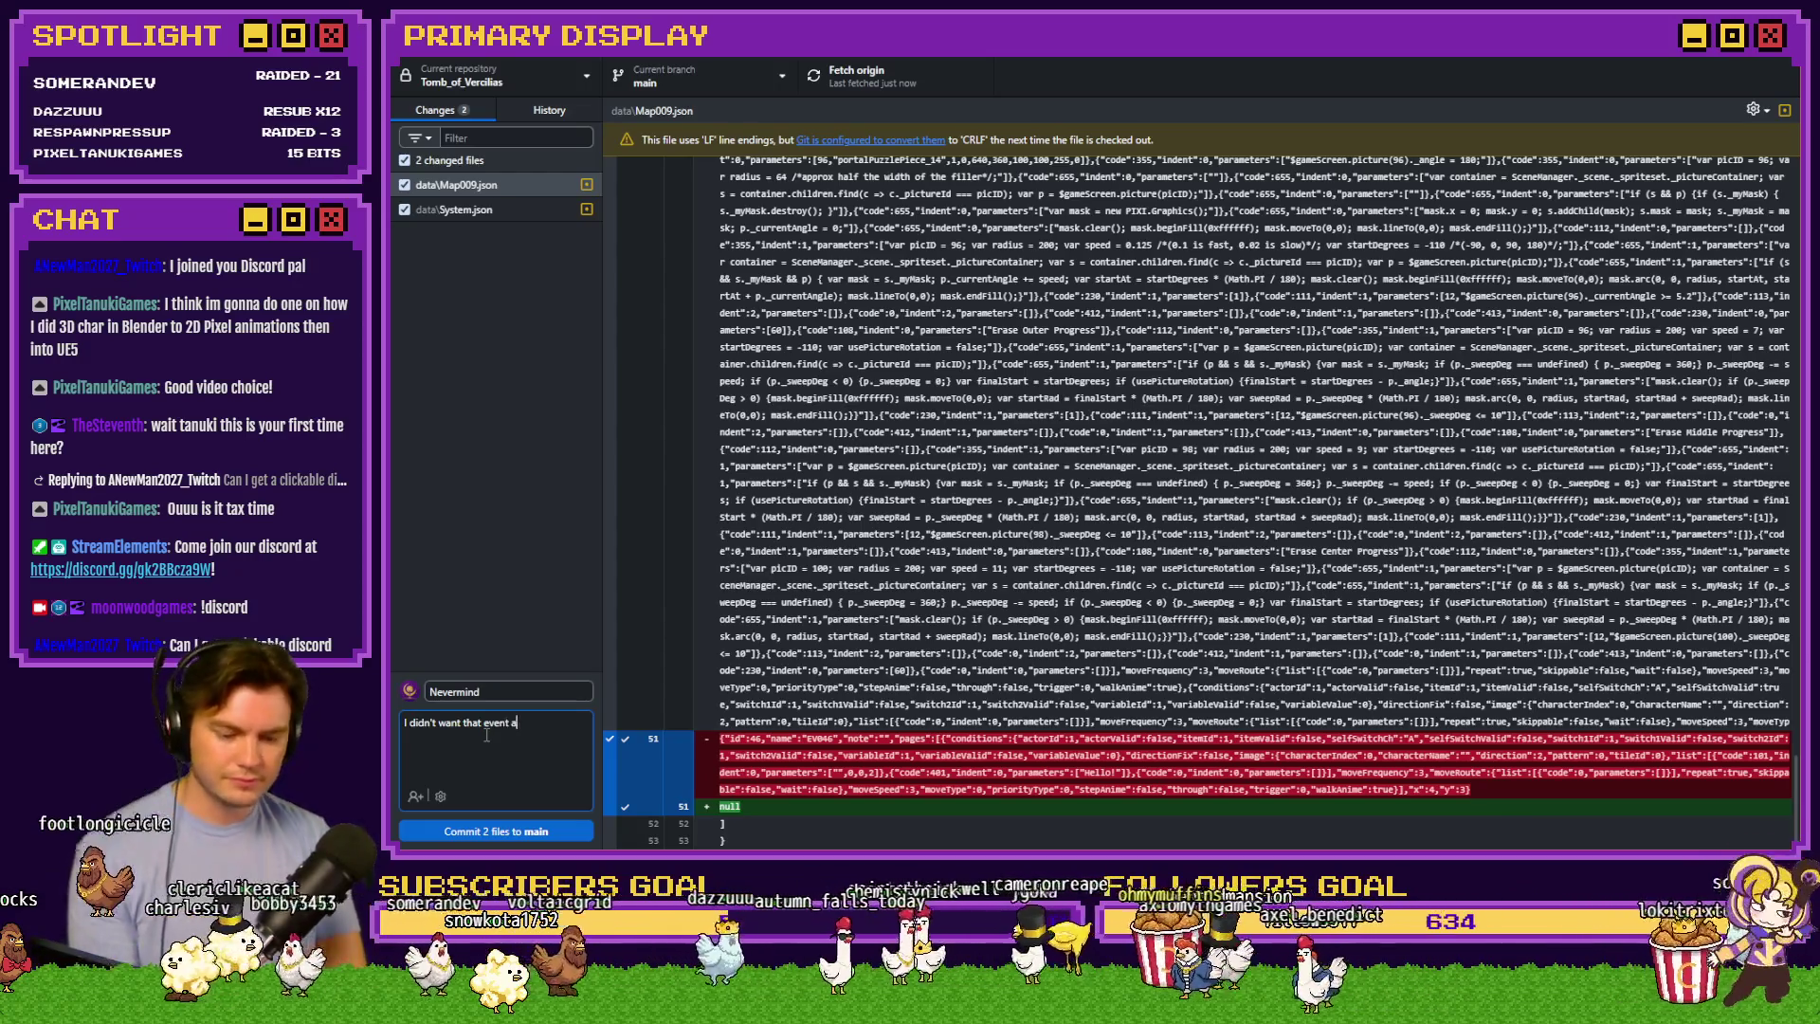
text(fterall)
click(529, 723)
key(BackSpace)
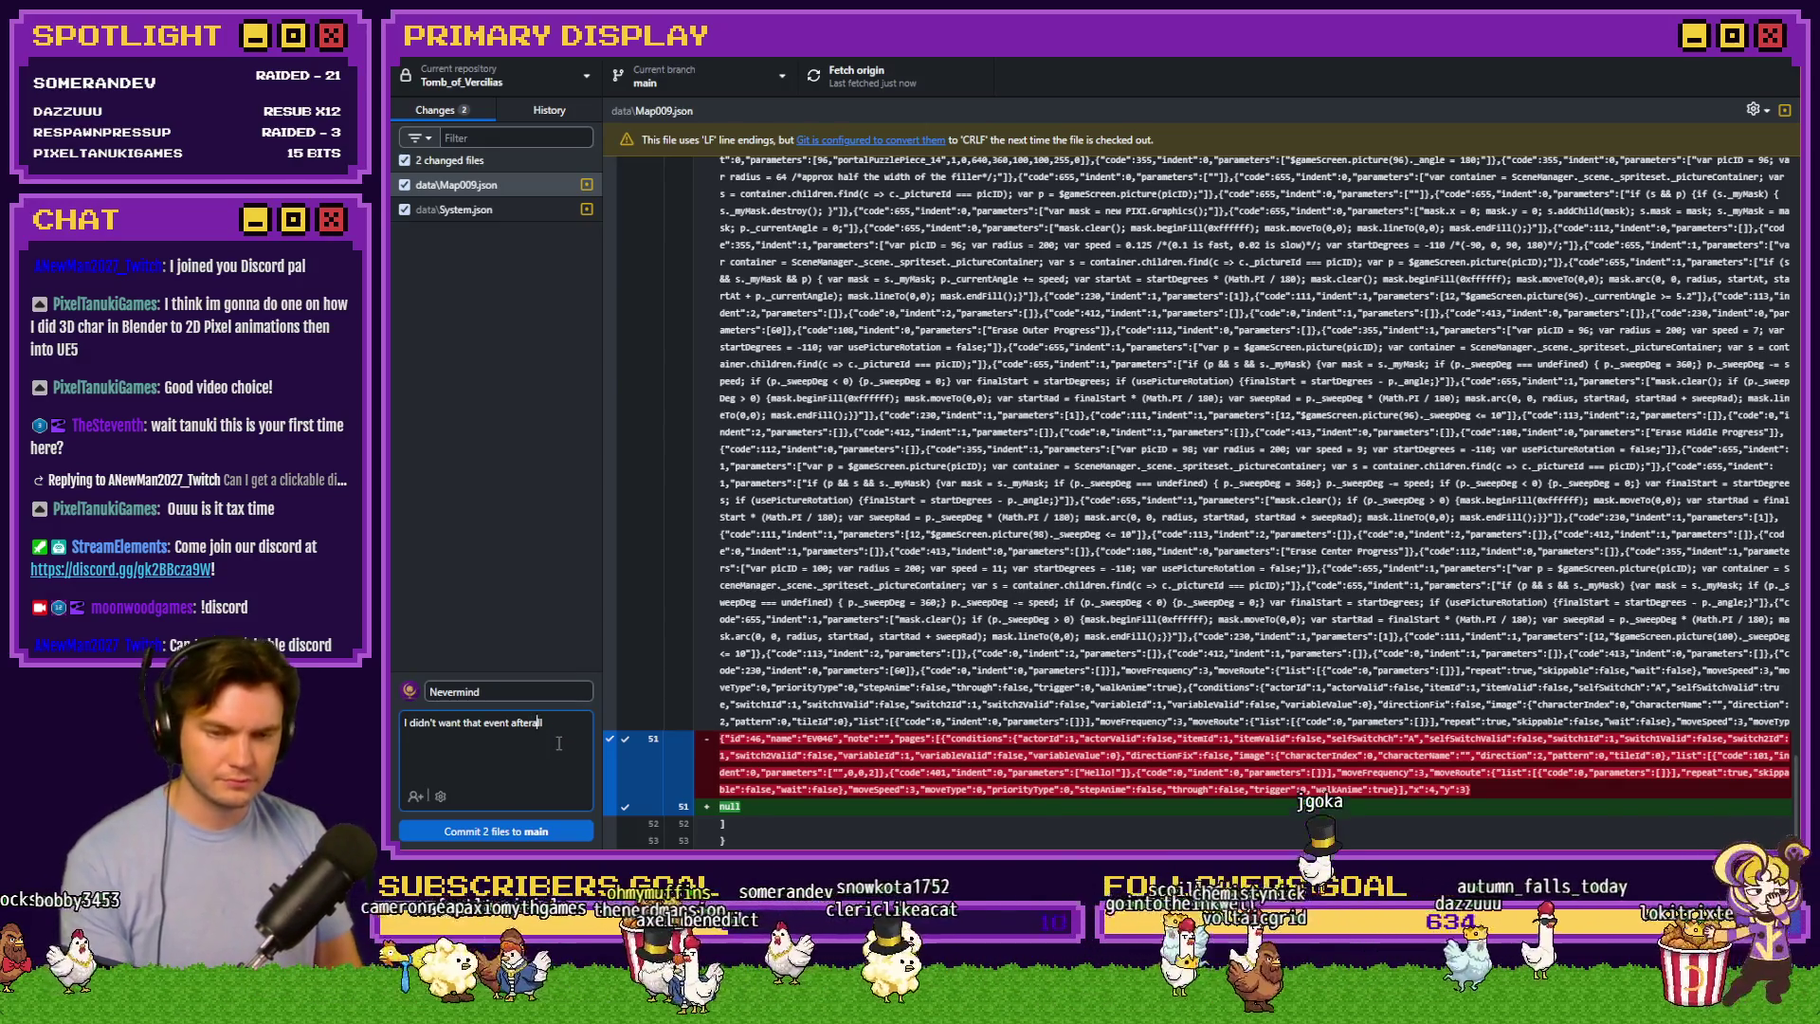
key(ctrl+Left)
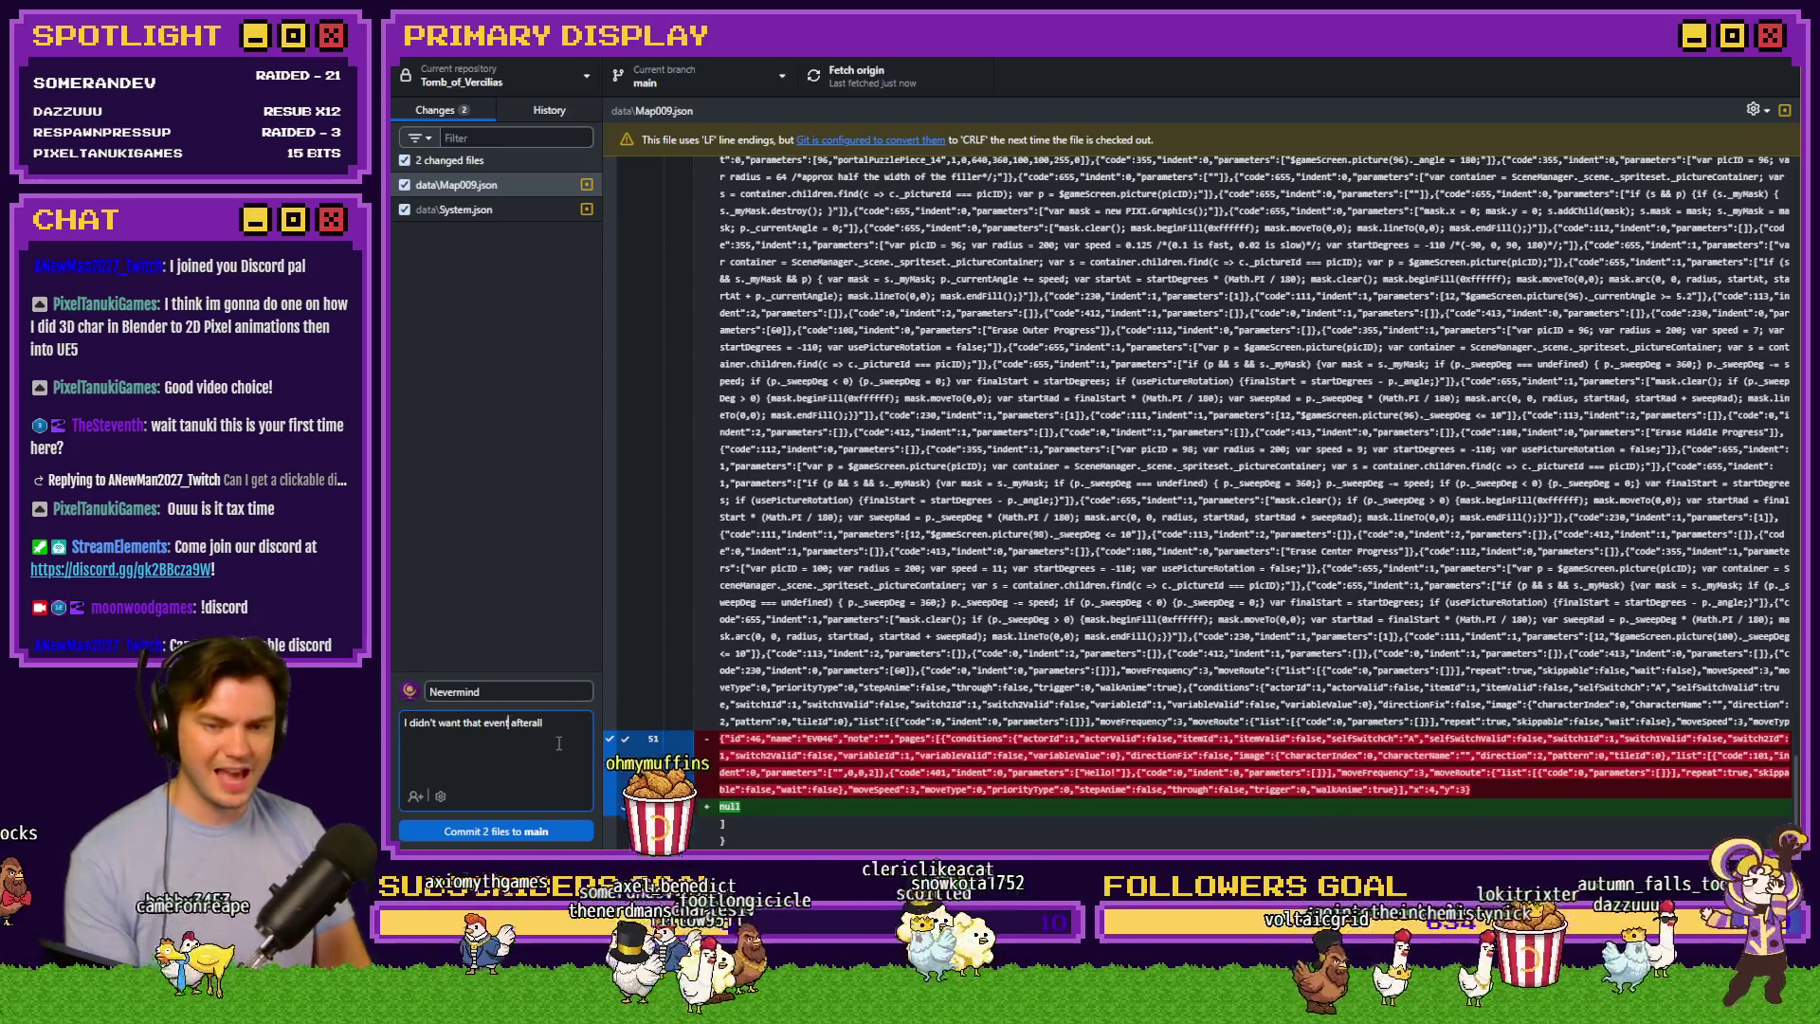
key(Right)
key(Right)
key(Right)
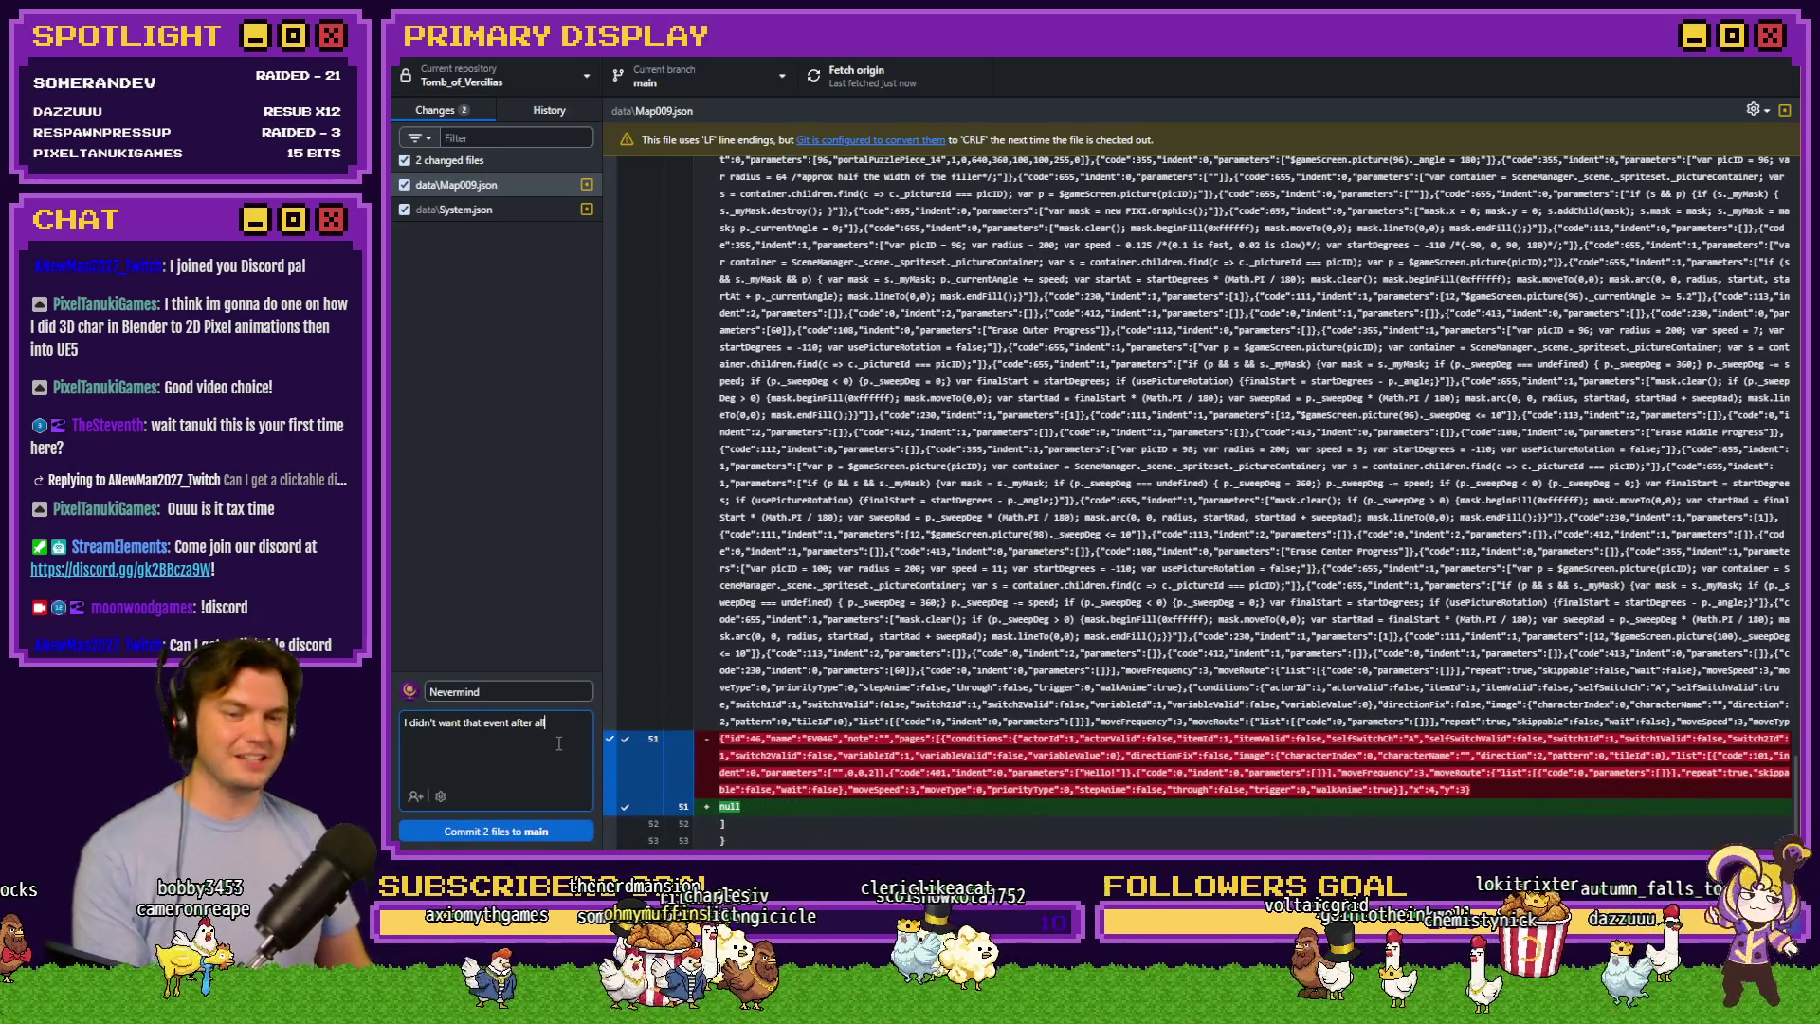
click(546, 832)
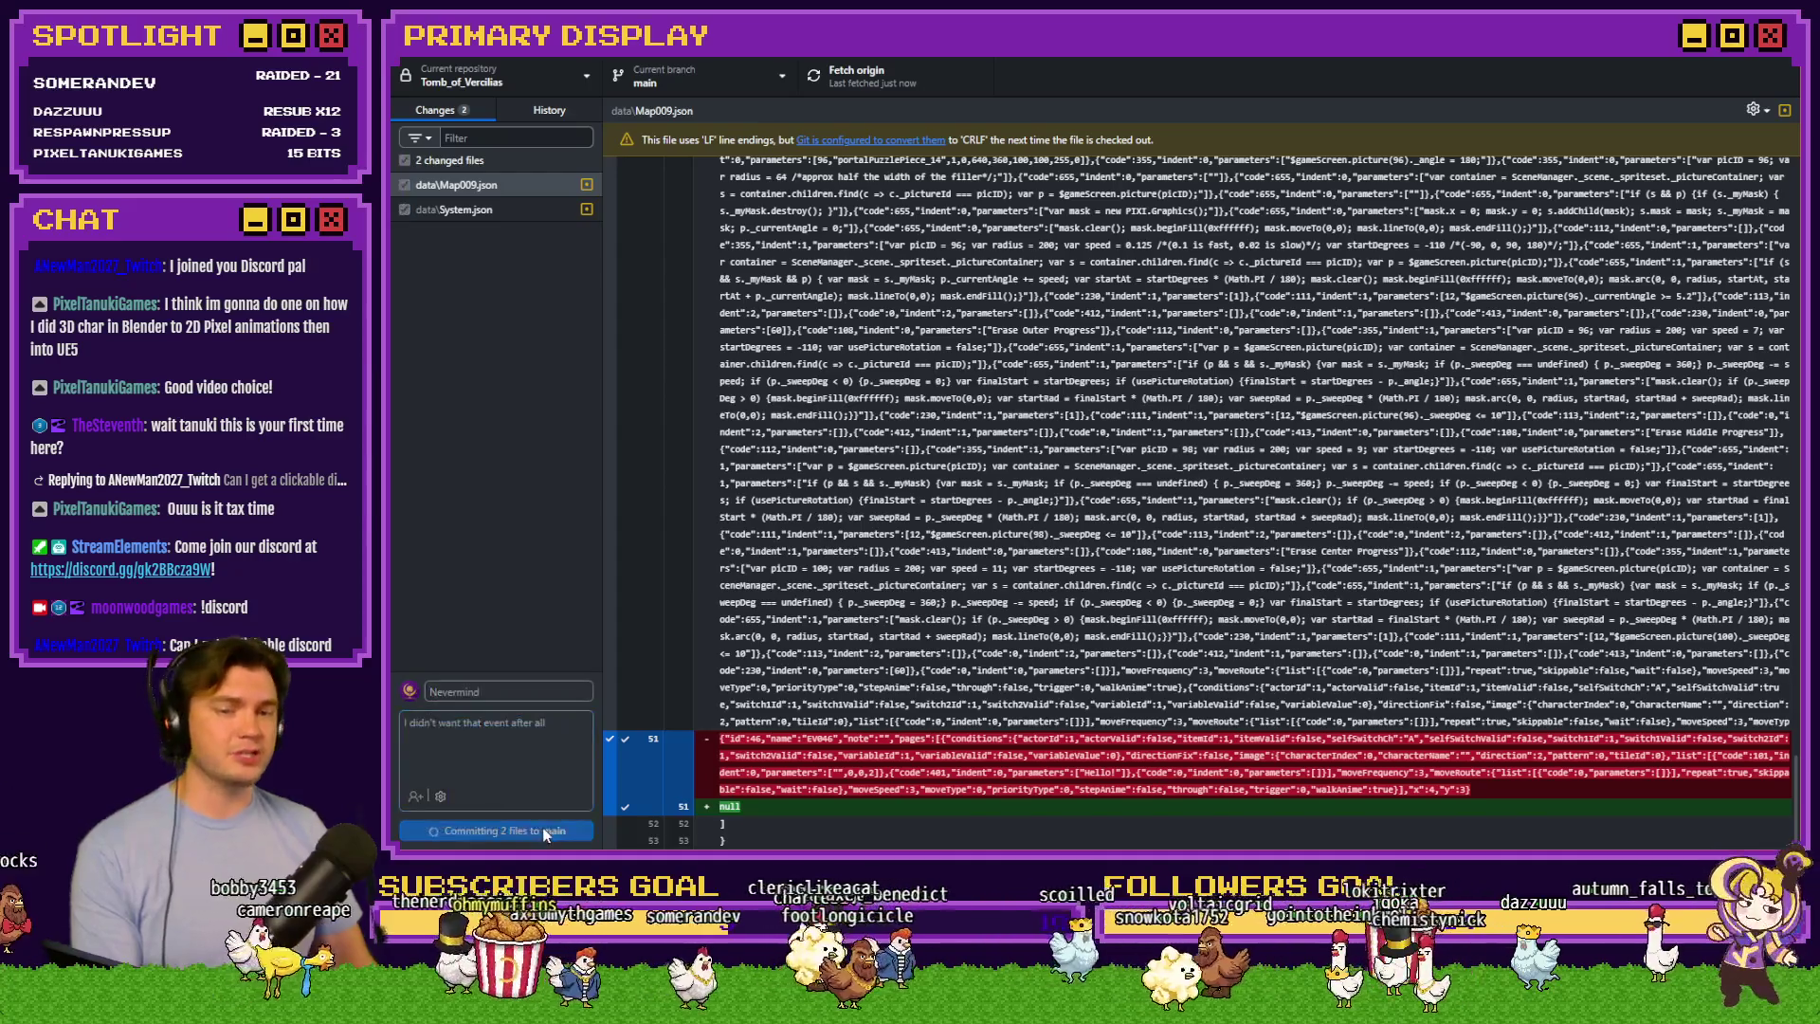
click(1403, 271)
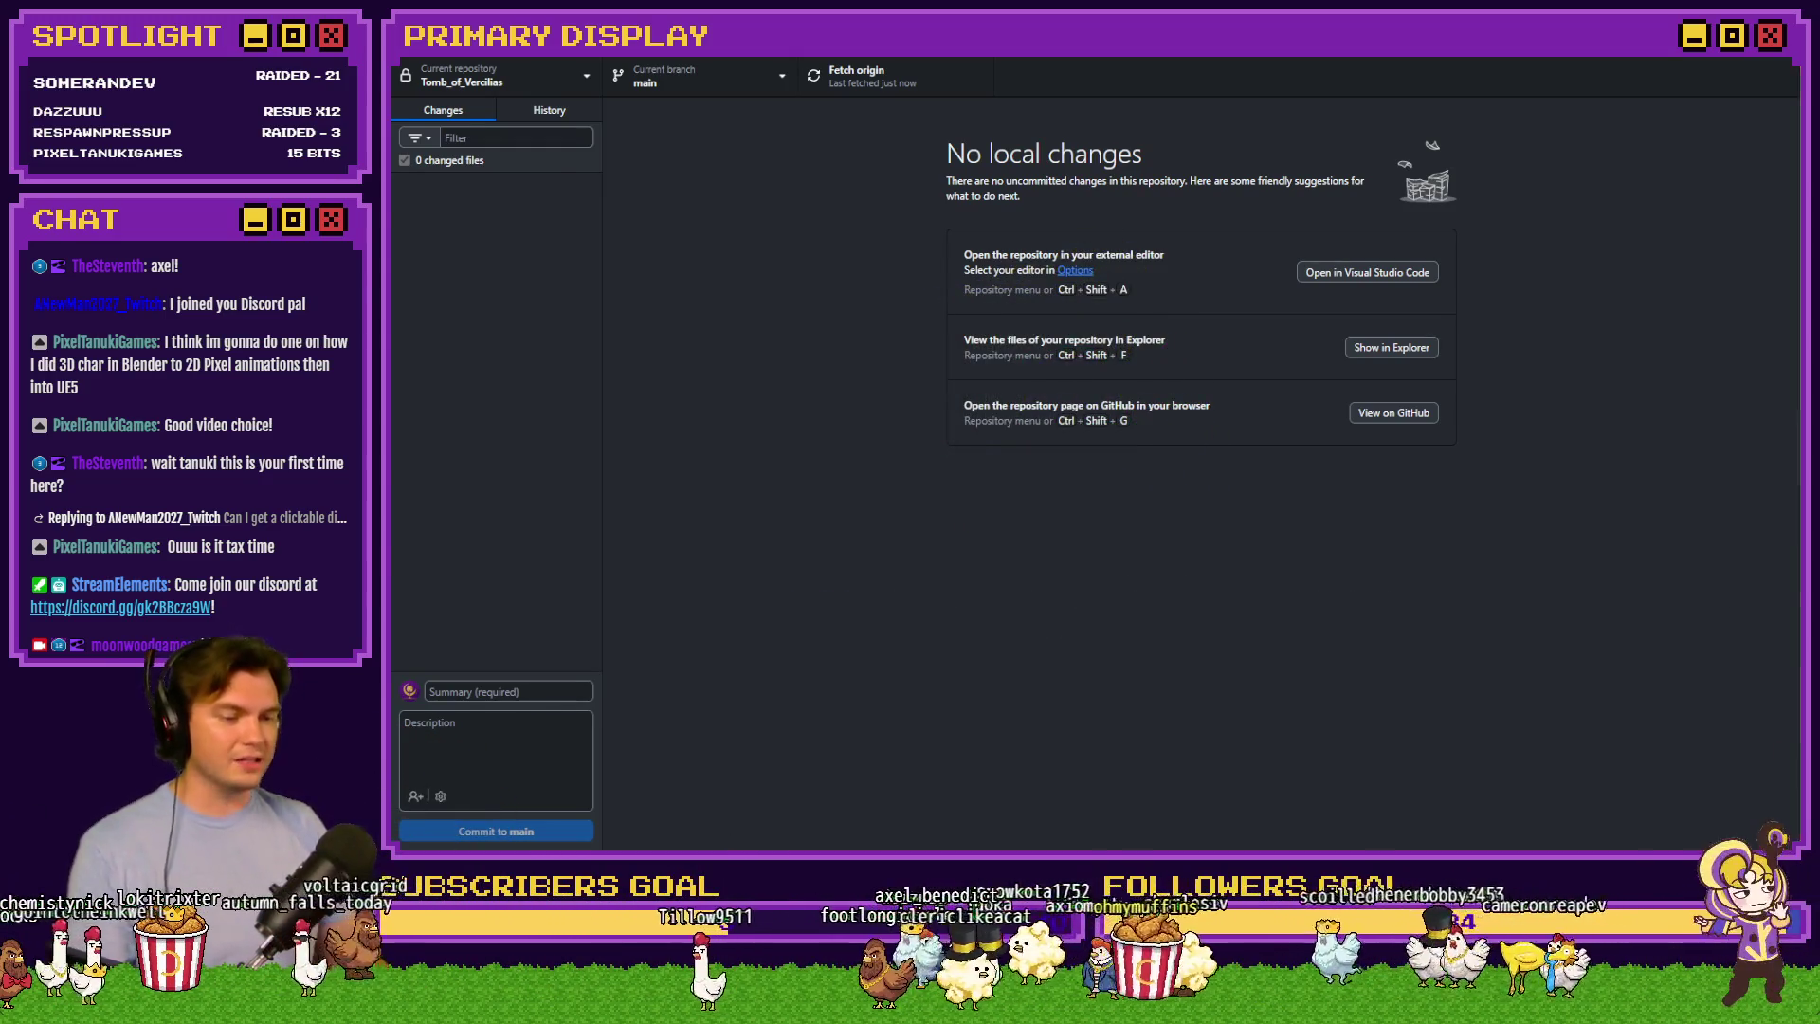
key(alt+Tab)
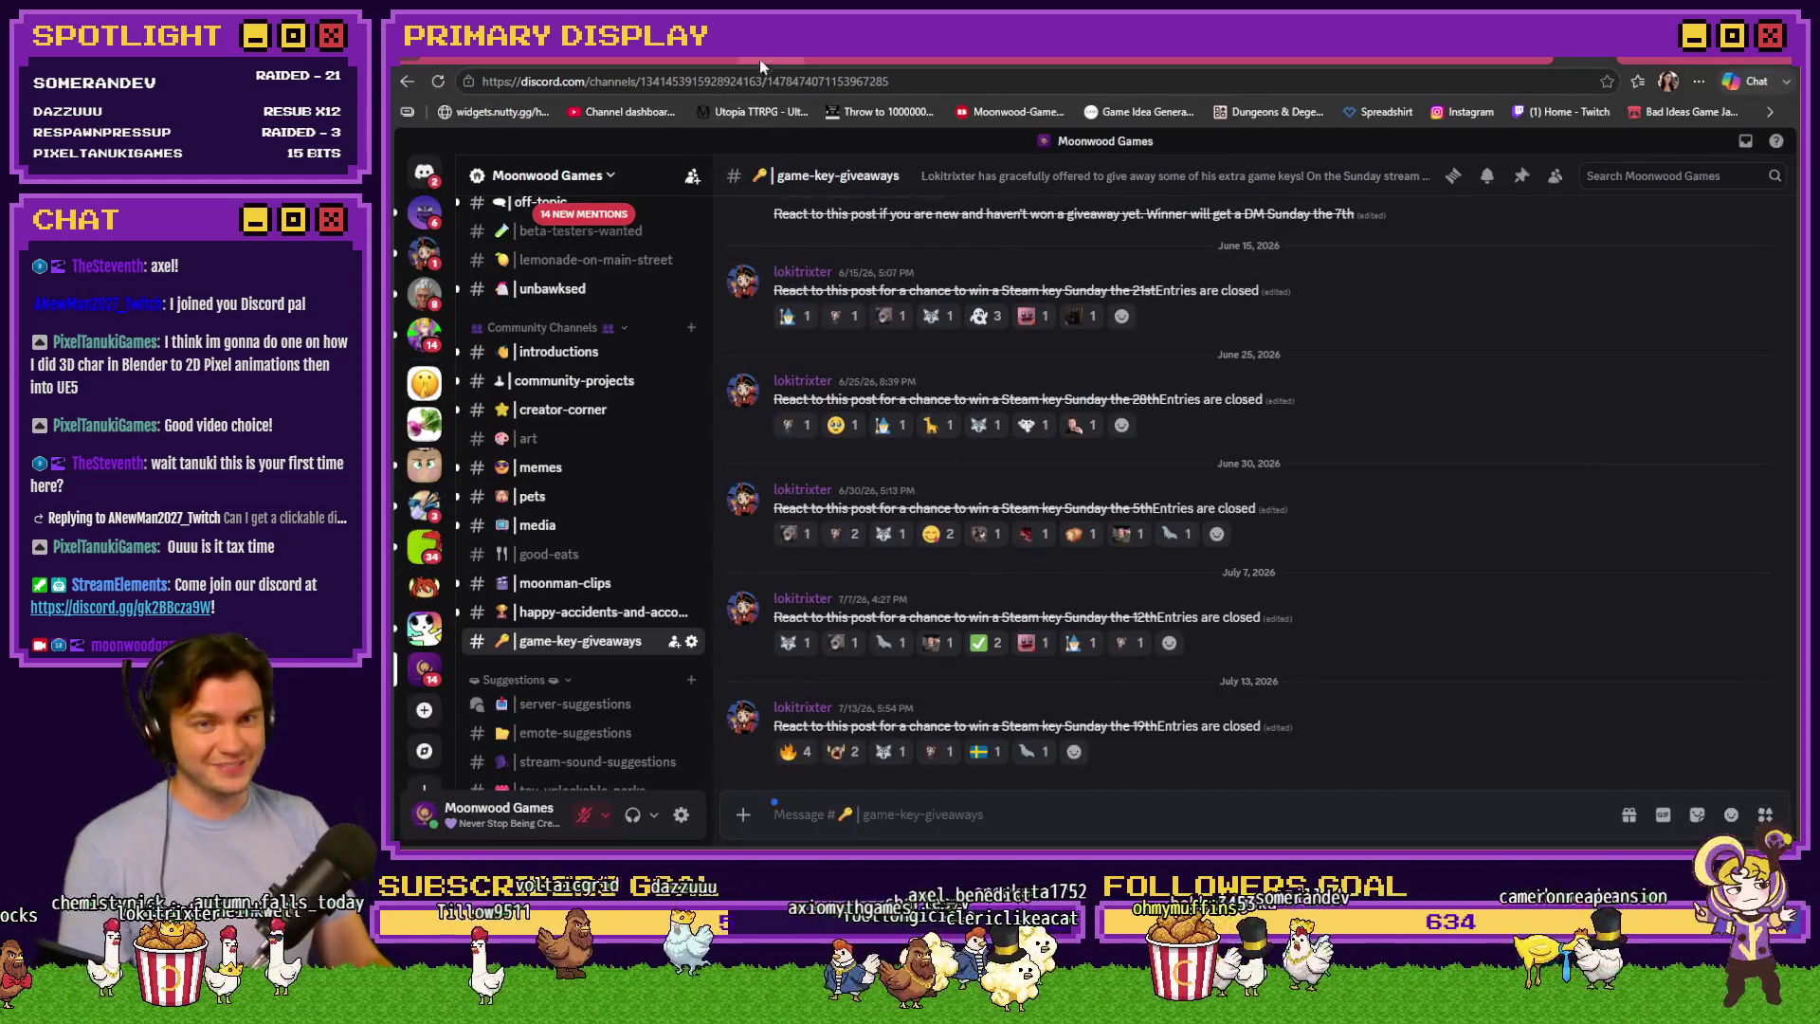
Change a supporter's count from x11 to x12 in the Channel Point Credit Names description
click(762, 65)
scroll(517, 426, down, 5)
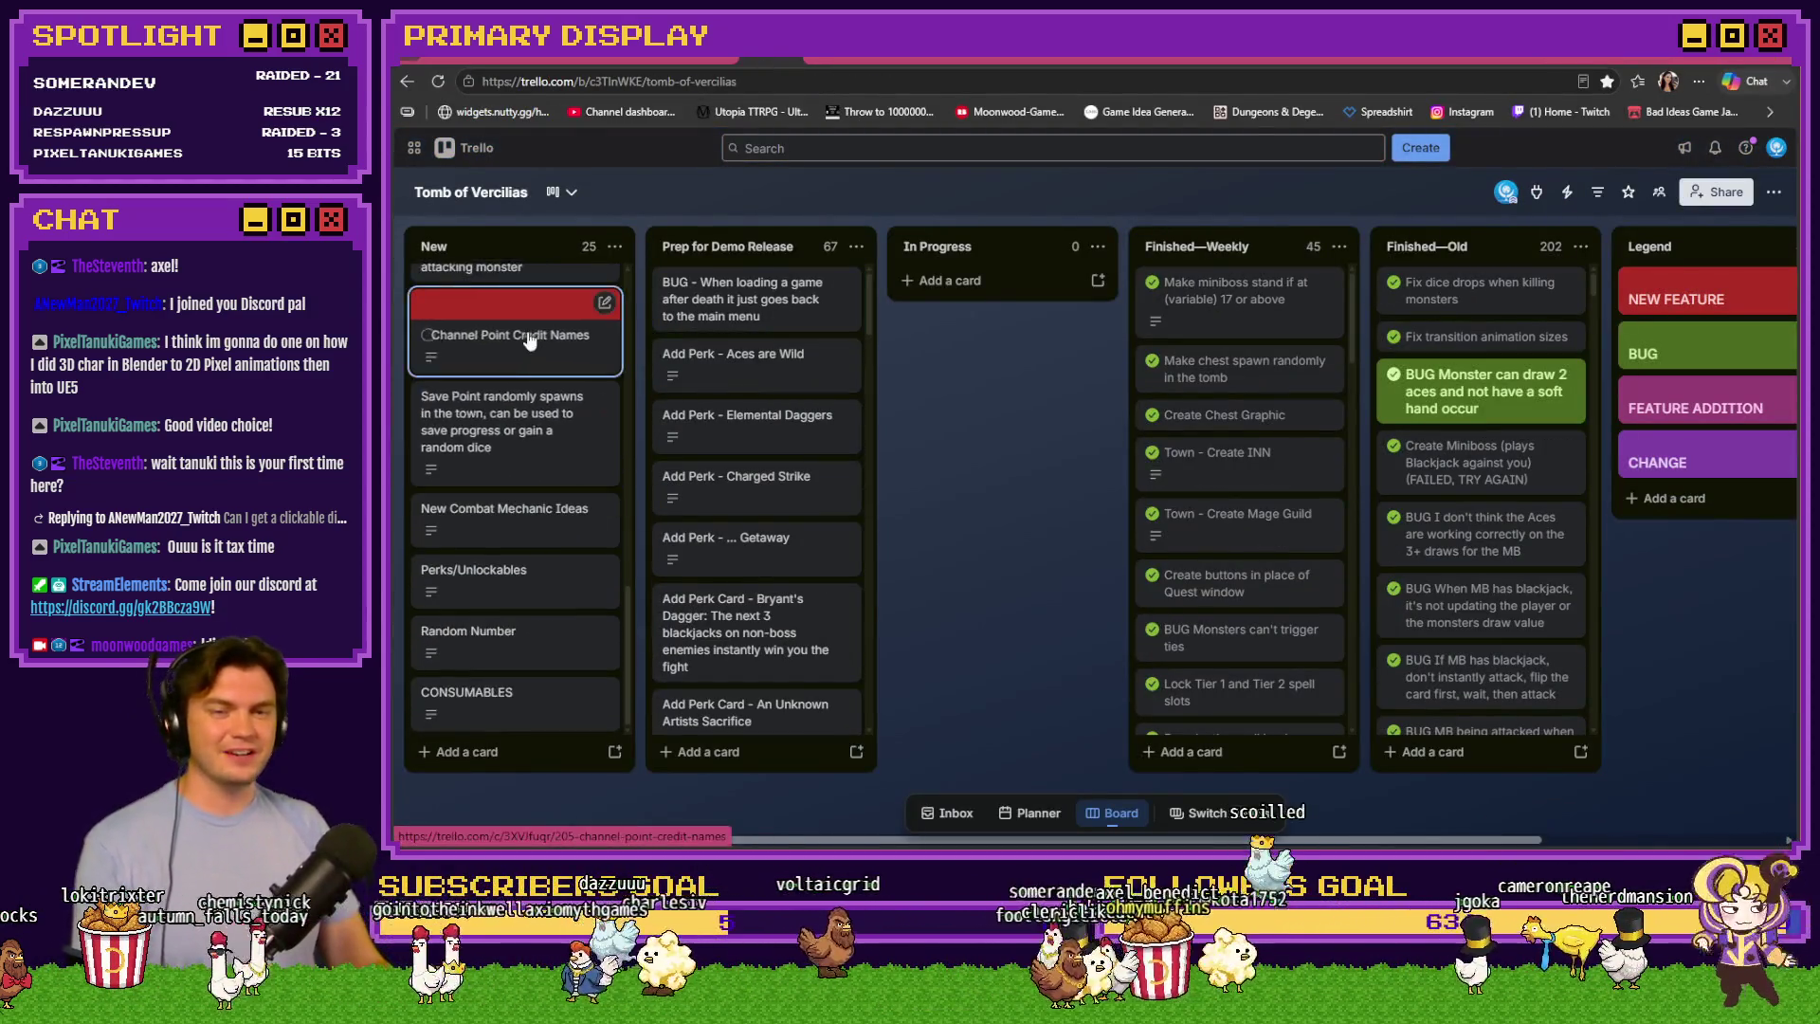
click(528, 341)
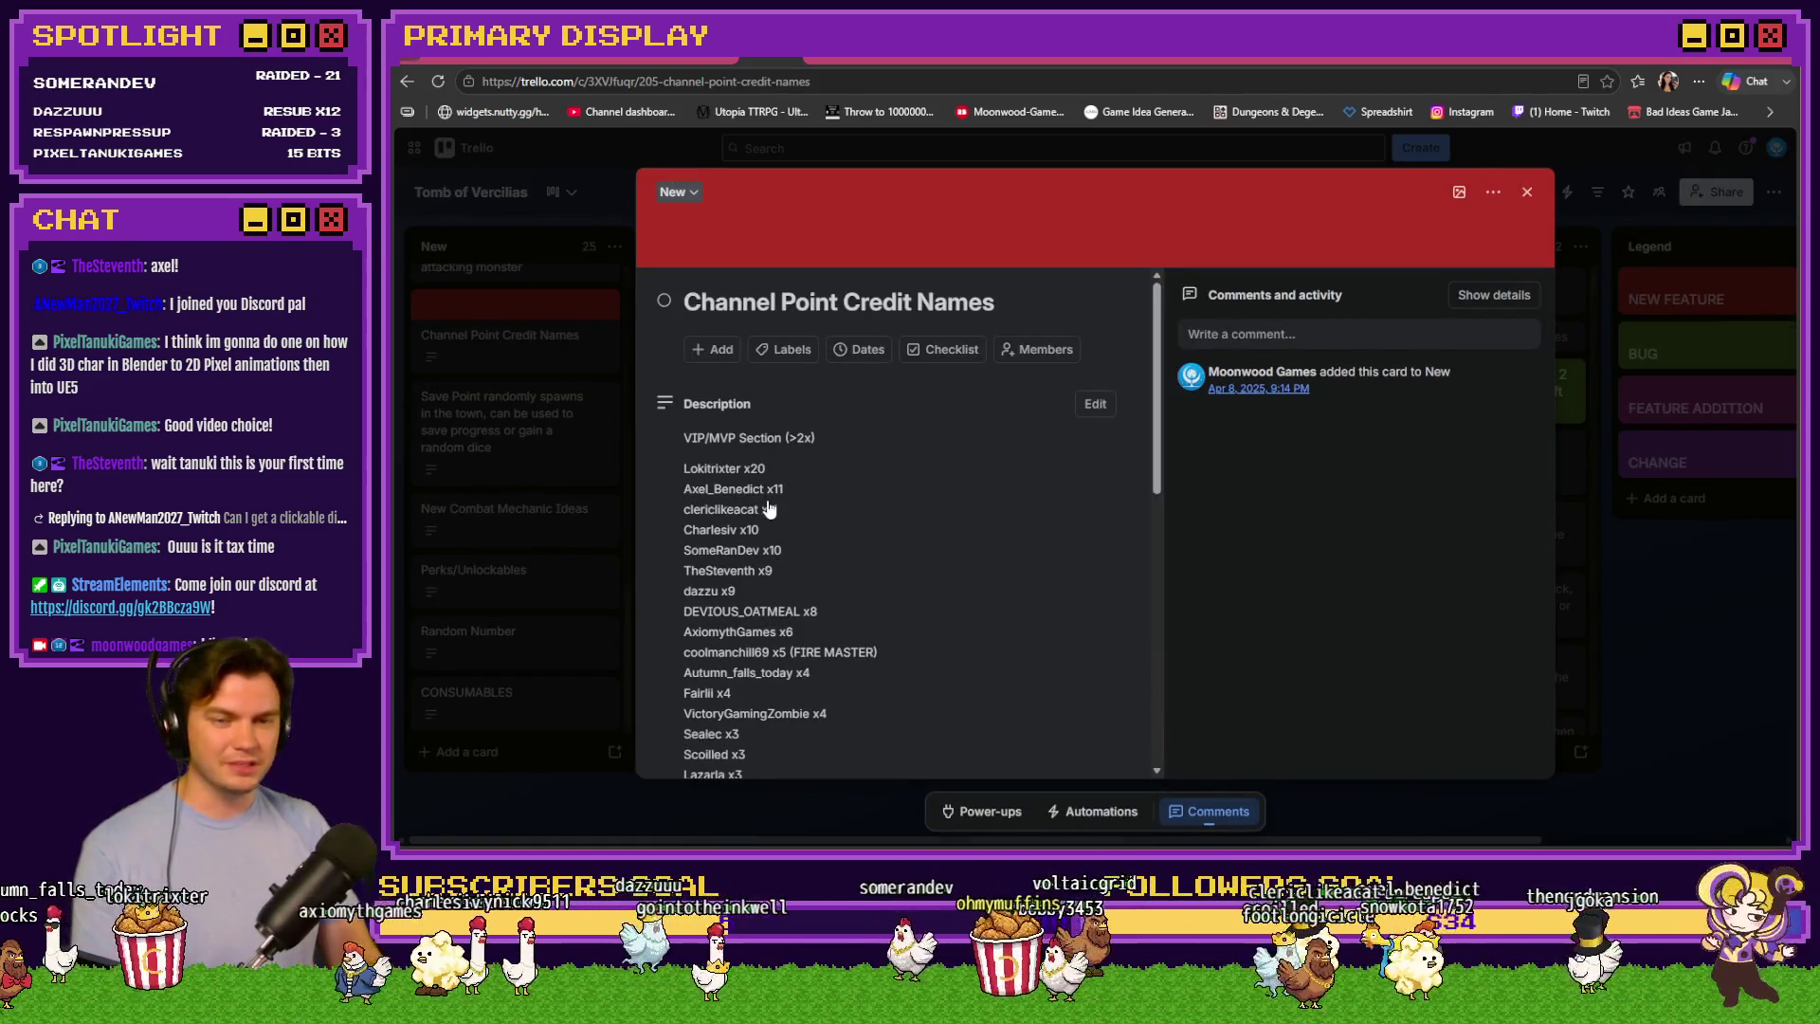
click(766, 499)
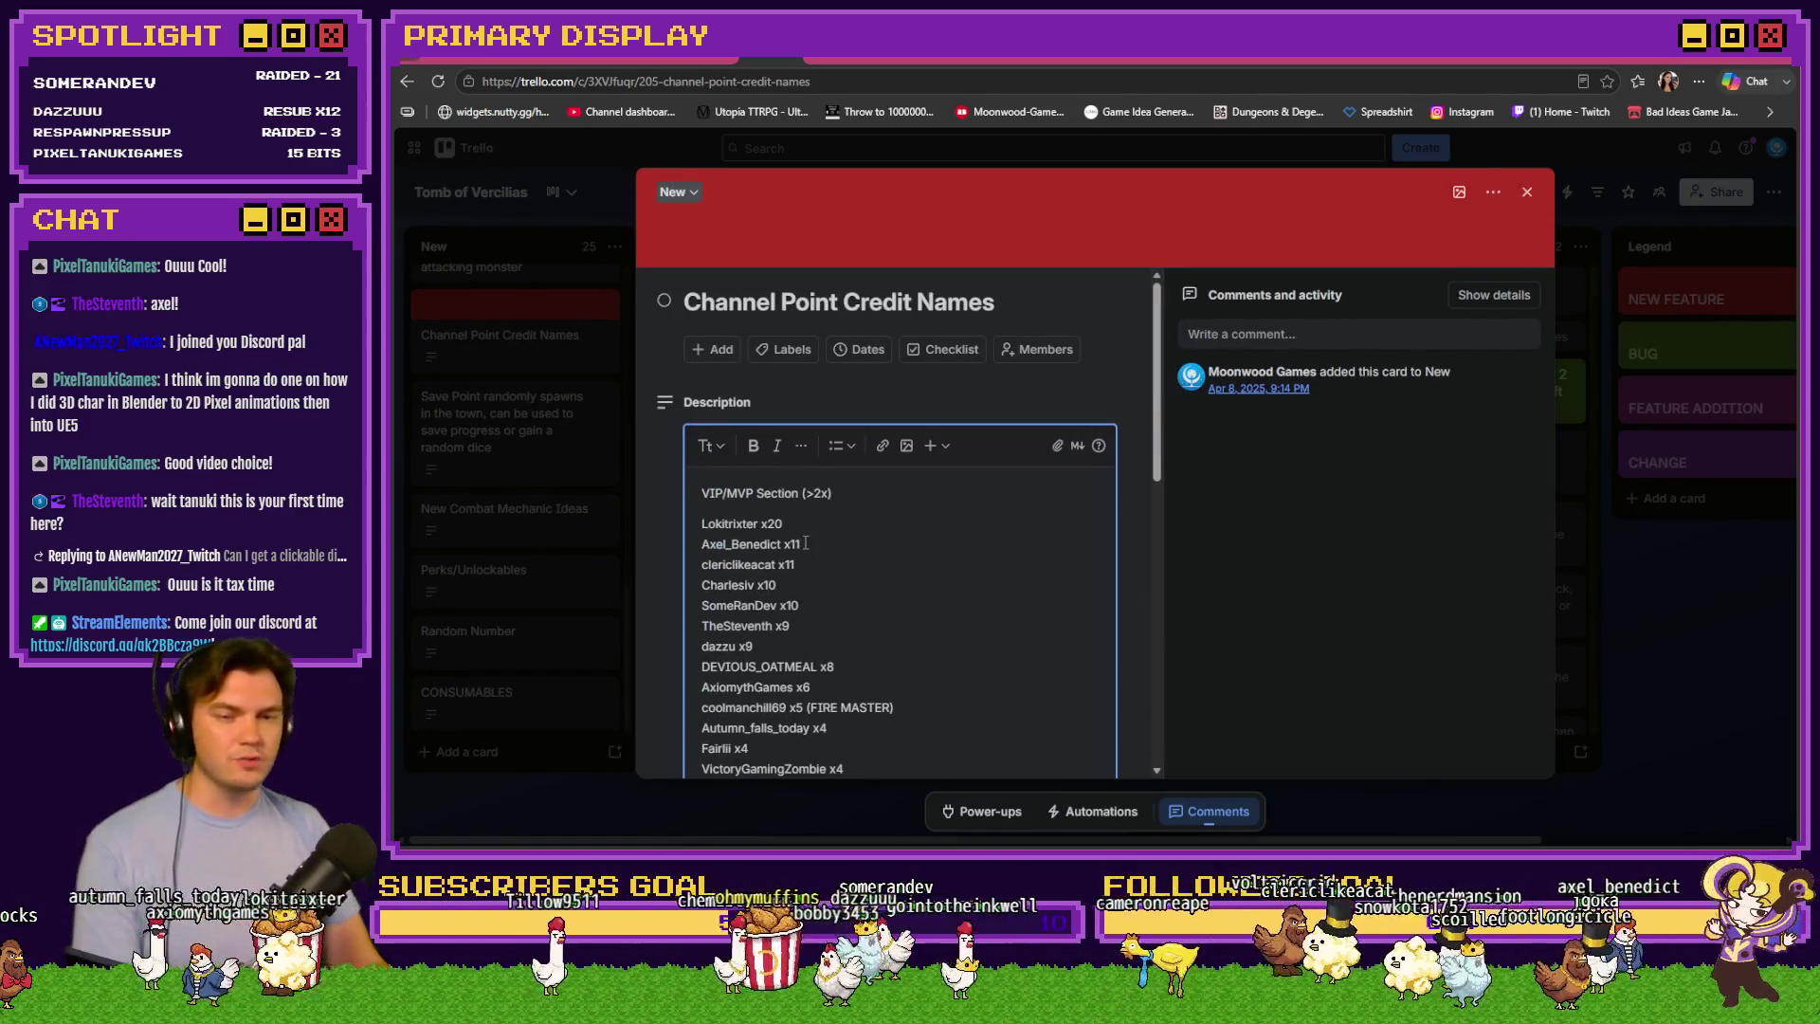
text(2)
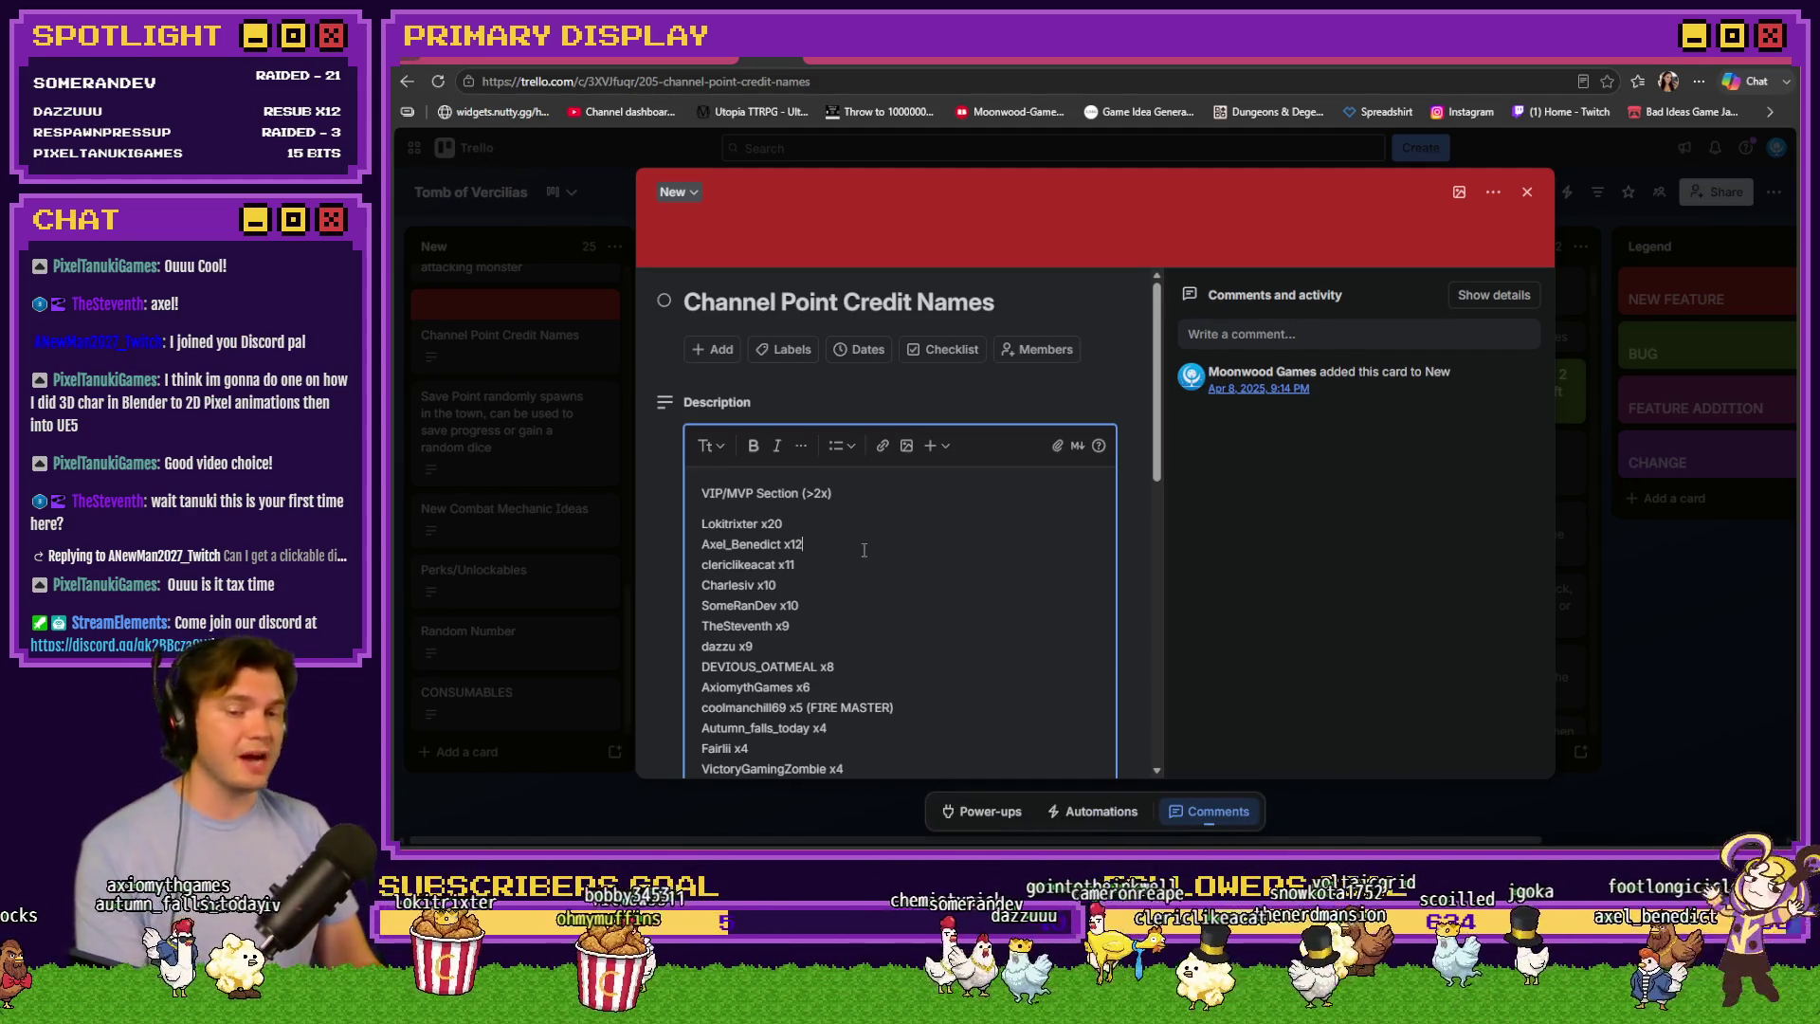
scroll(1009, 512, down, 10)
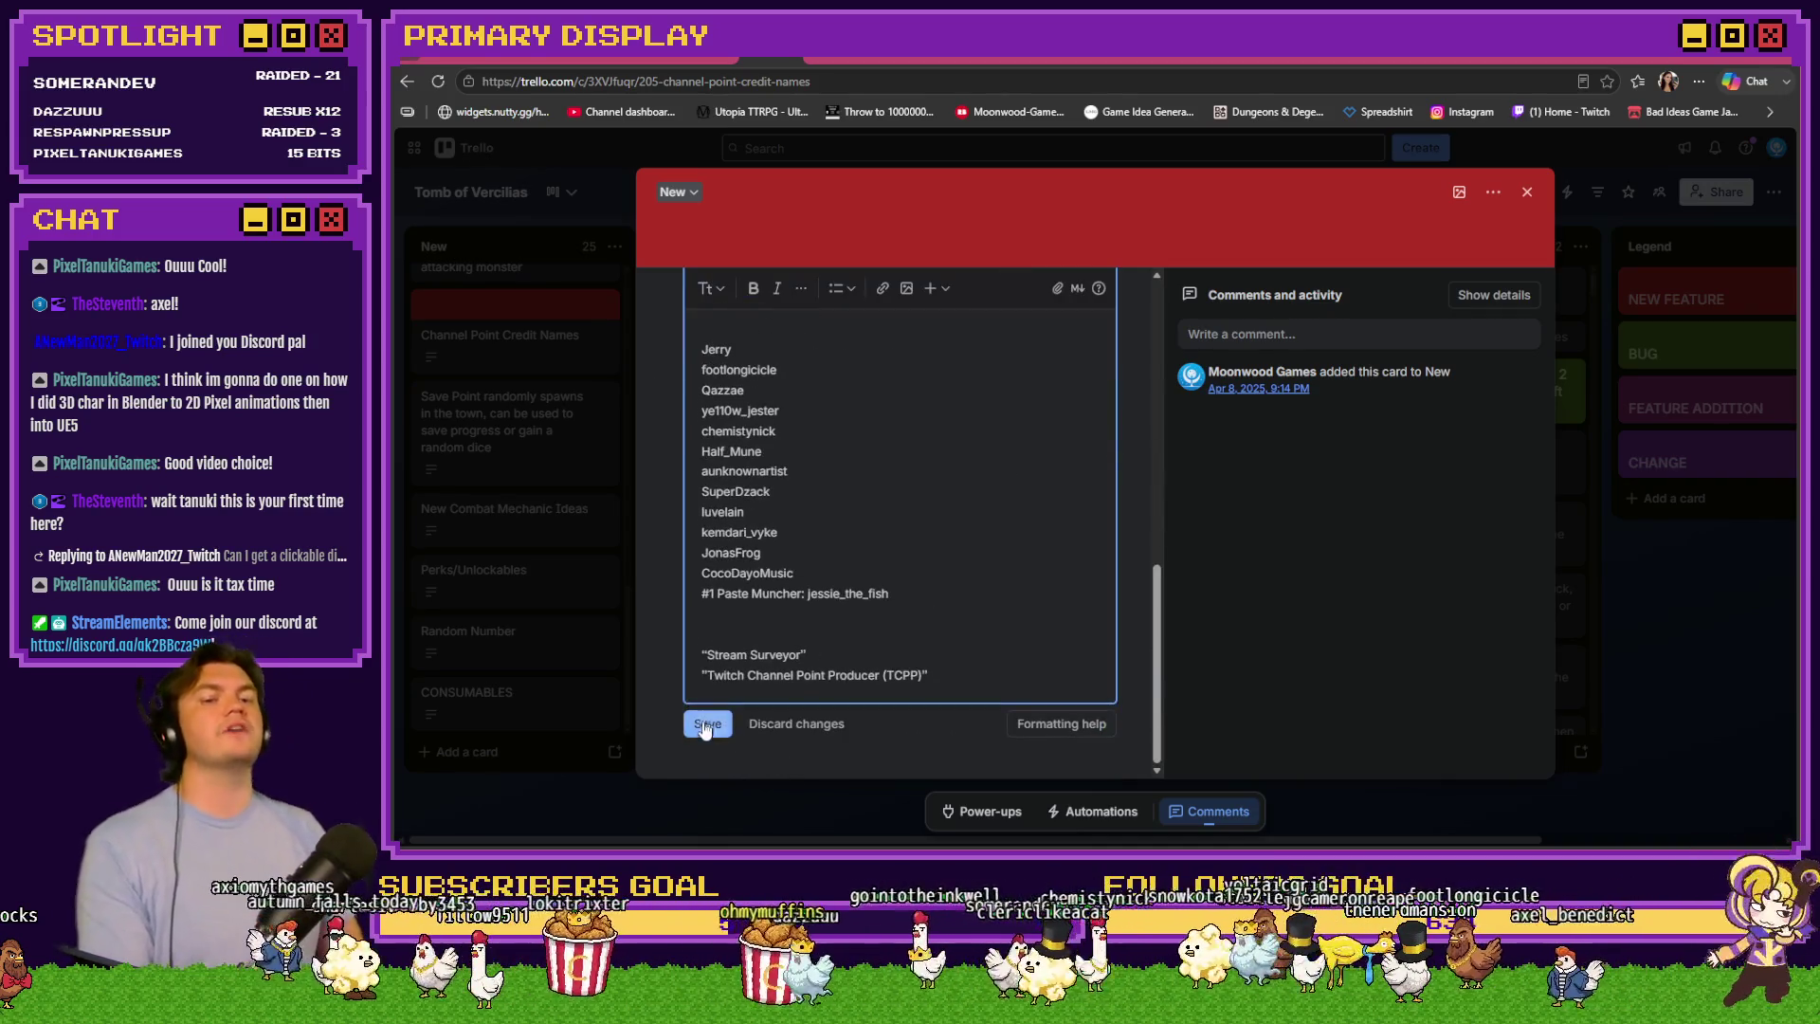
click(702, 726)
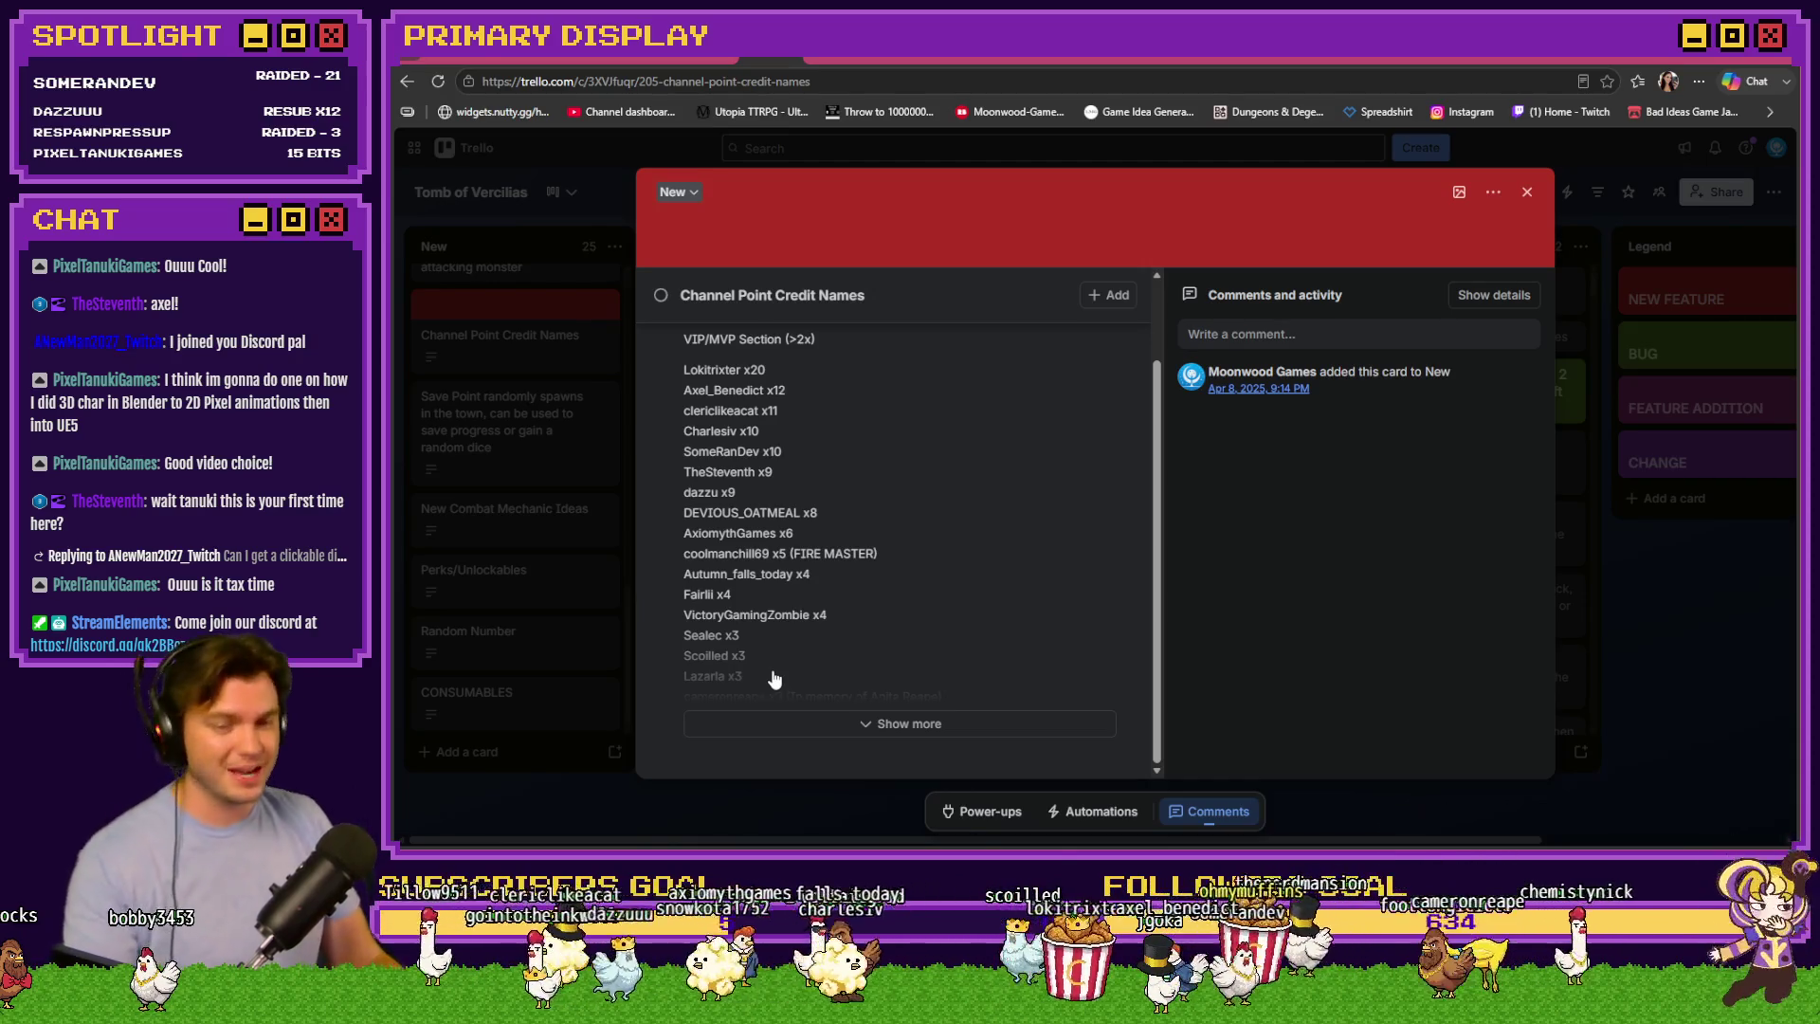
scroll(786, 635, up, 2)
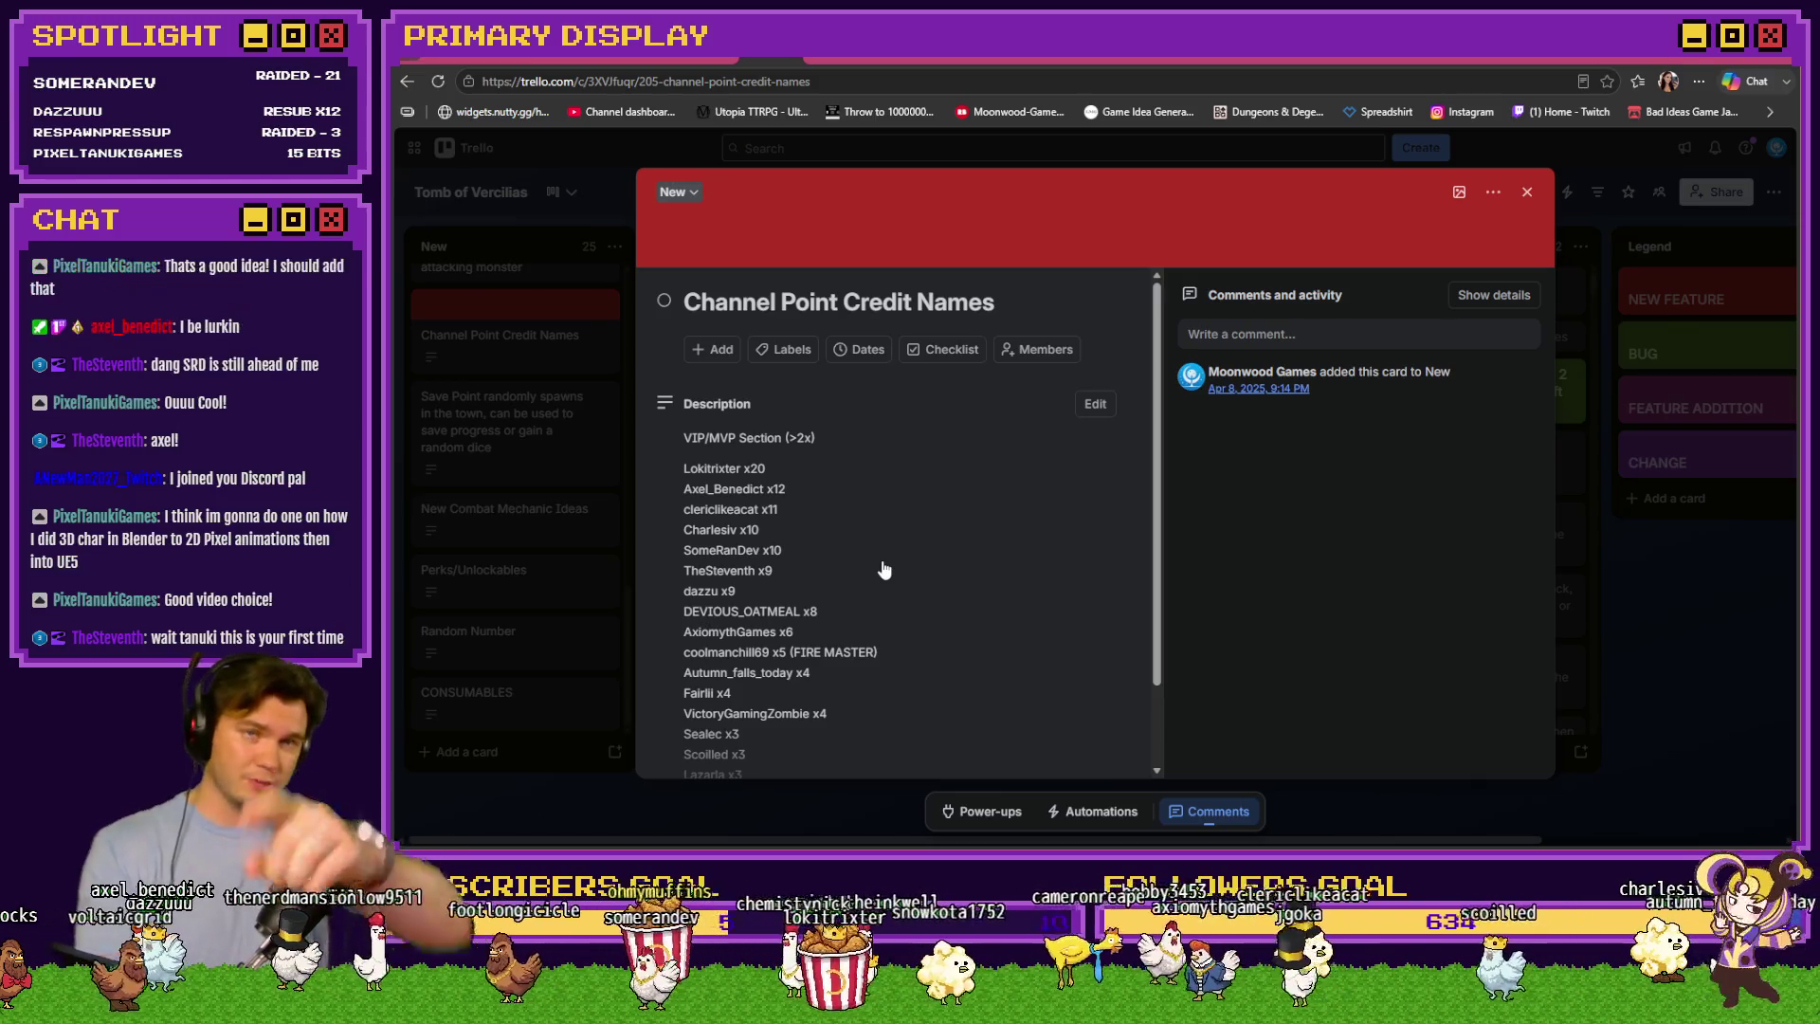
click(1528, 193)
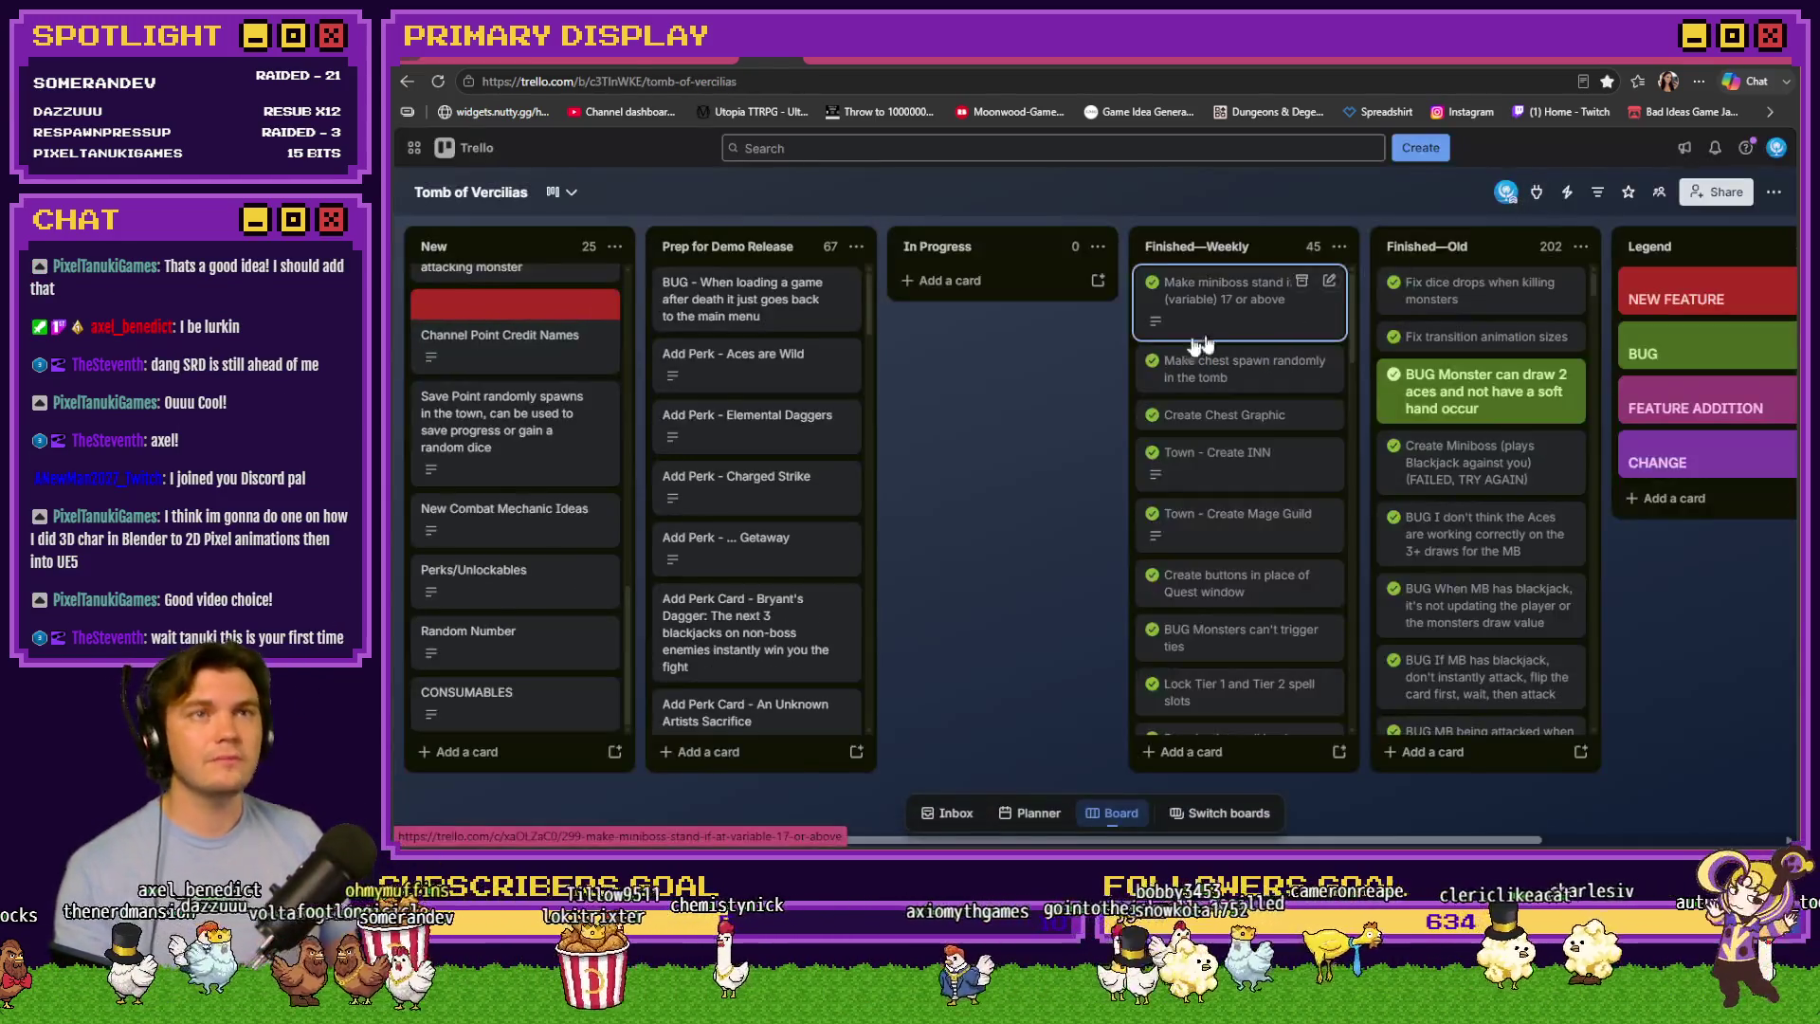
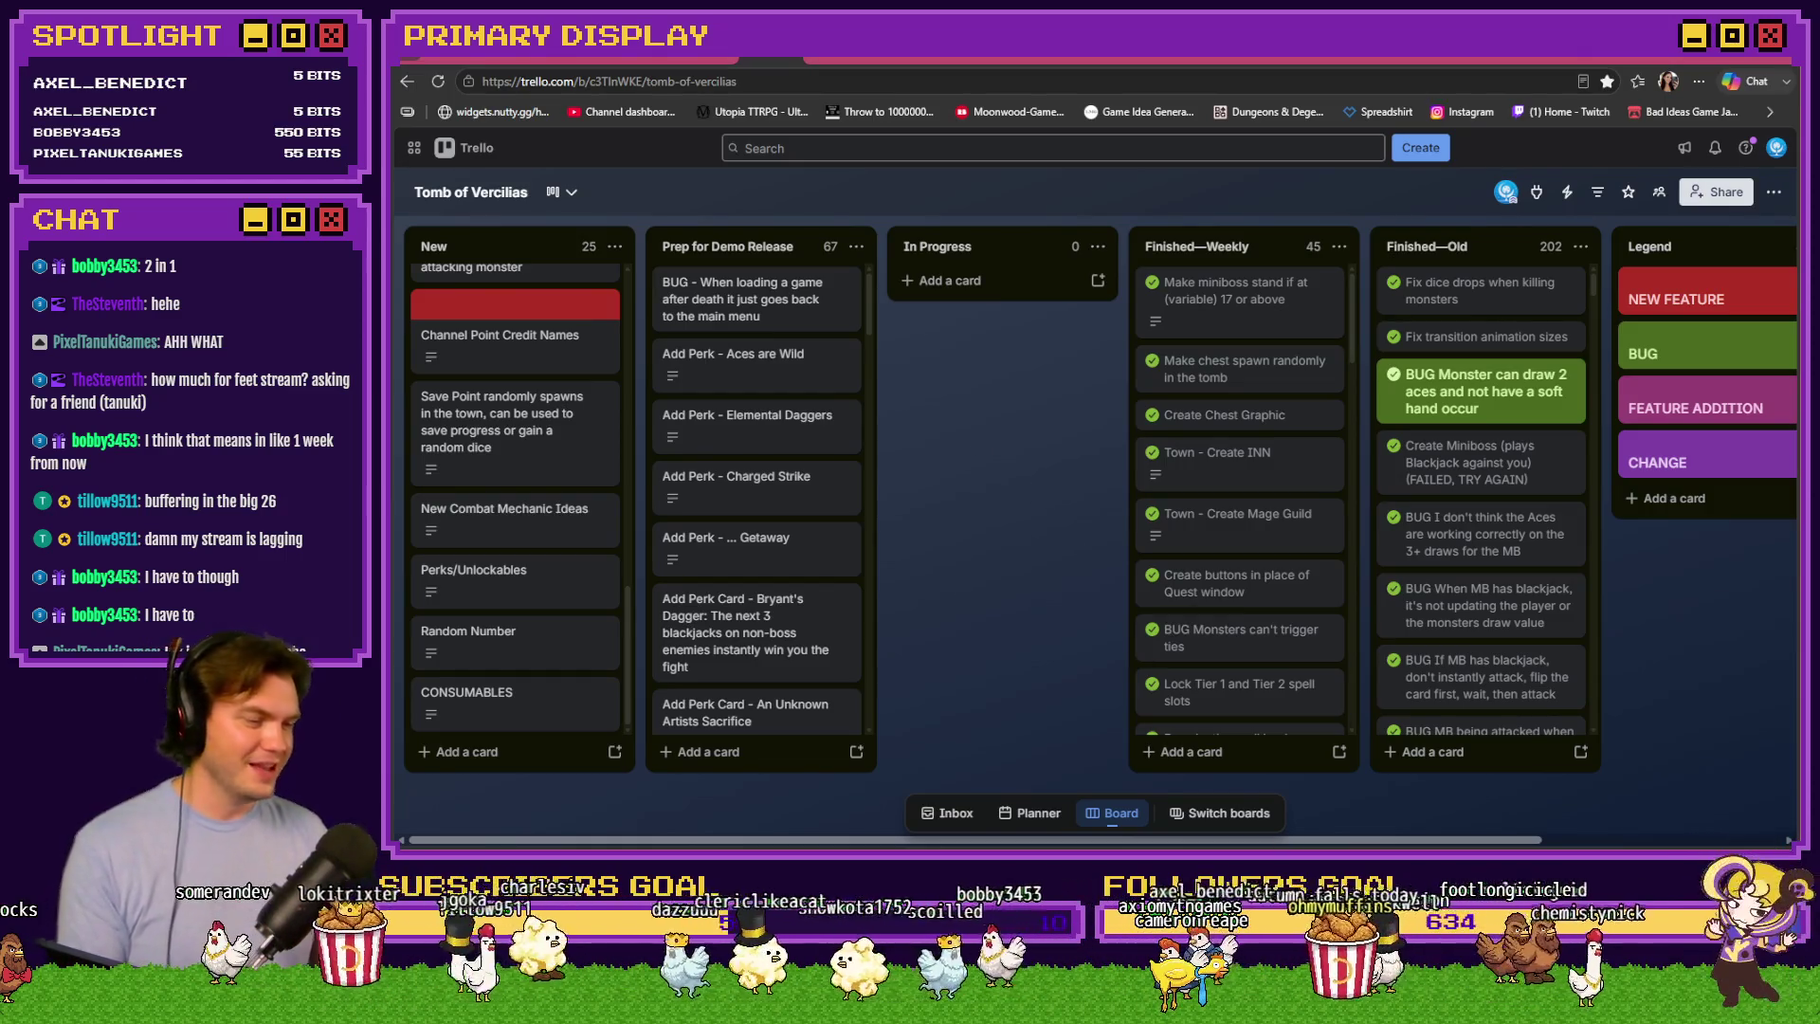
Switch from the Tomb of Vercilias Trello board to the running game's perk card screen
key(alt+Tab)
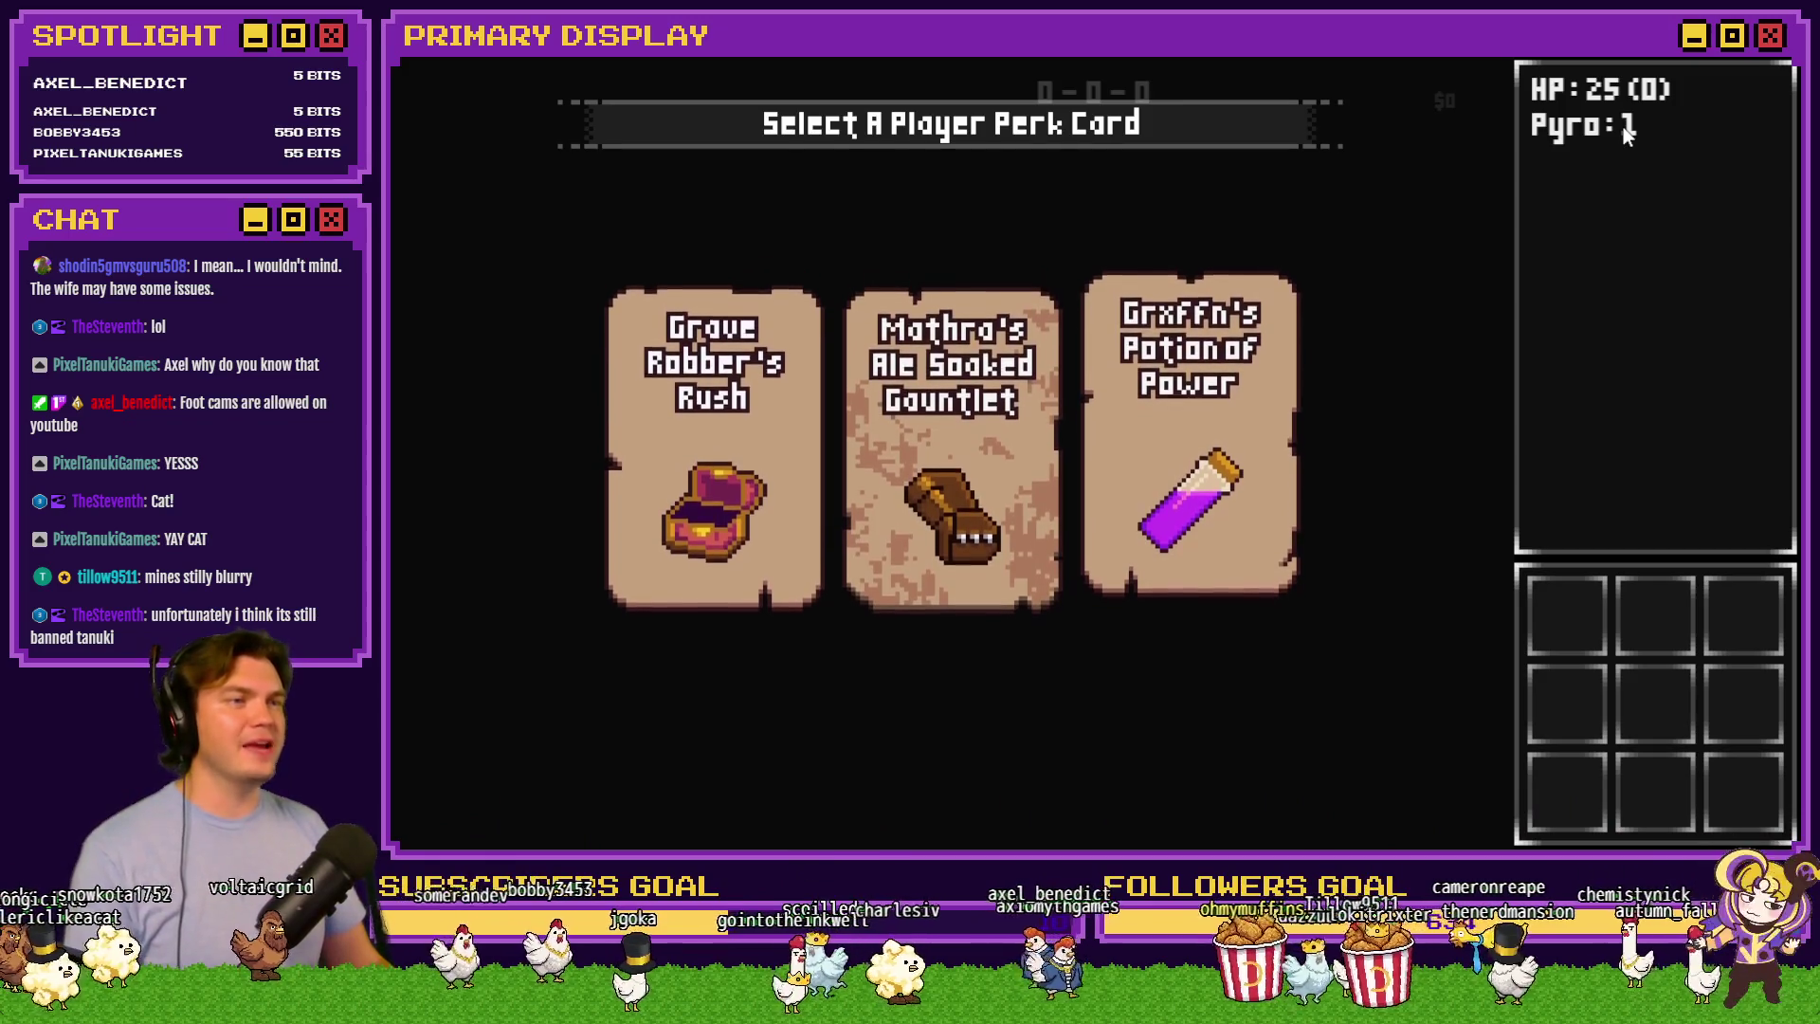
Close the playtest, browse the Database's Tilesets and Common Events, then open the Perk Card To Spellbook map
click(1748, 60)
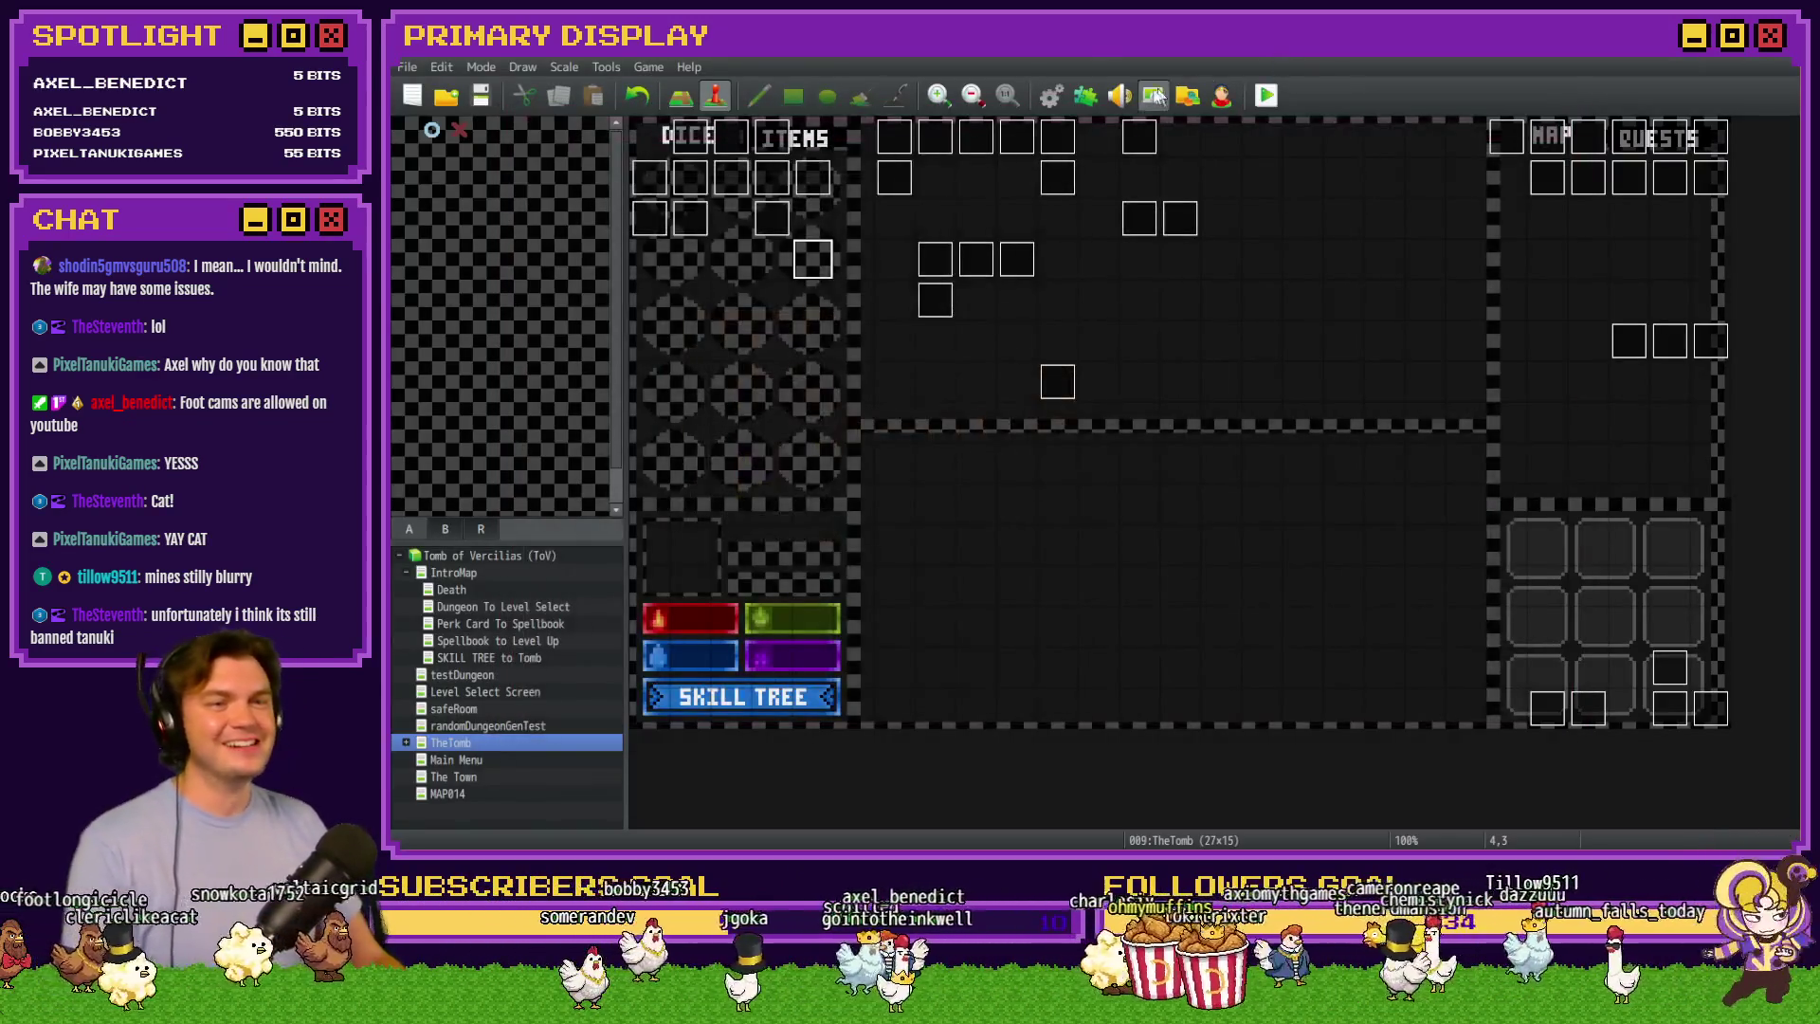
click(1051, 97)
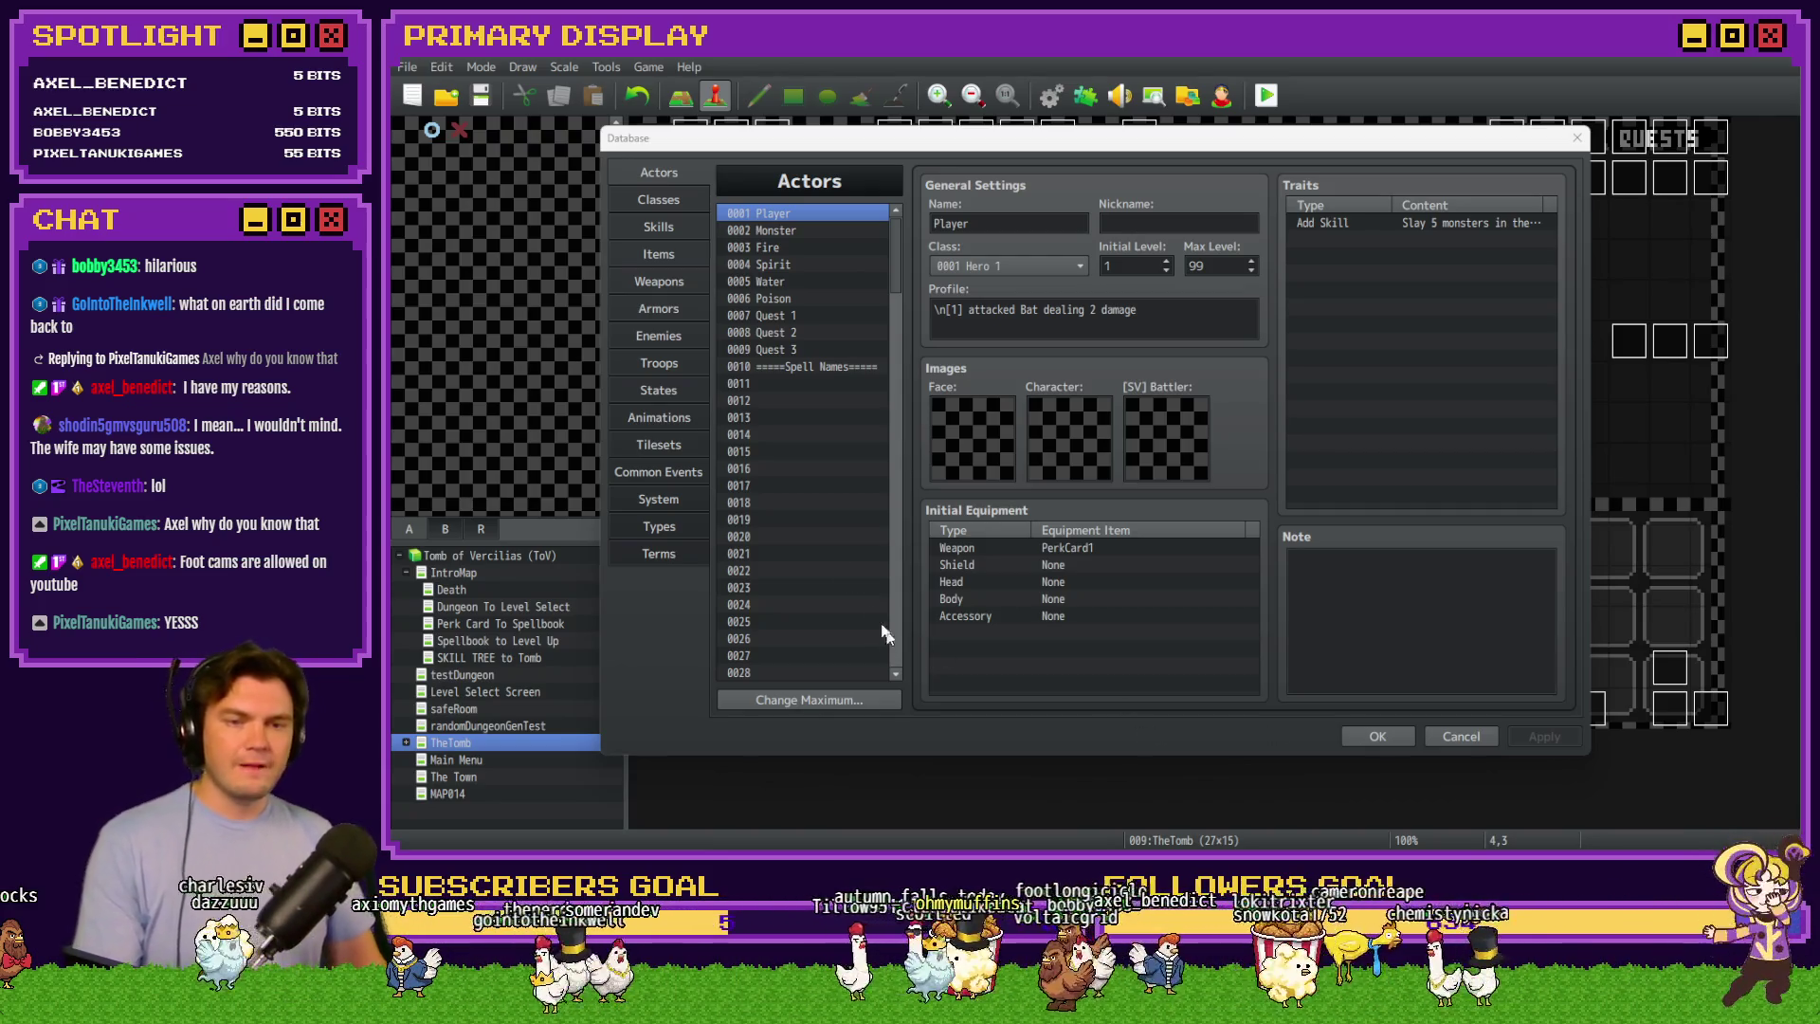
click(673, 444)
click(672, 476)
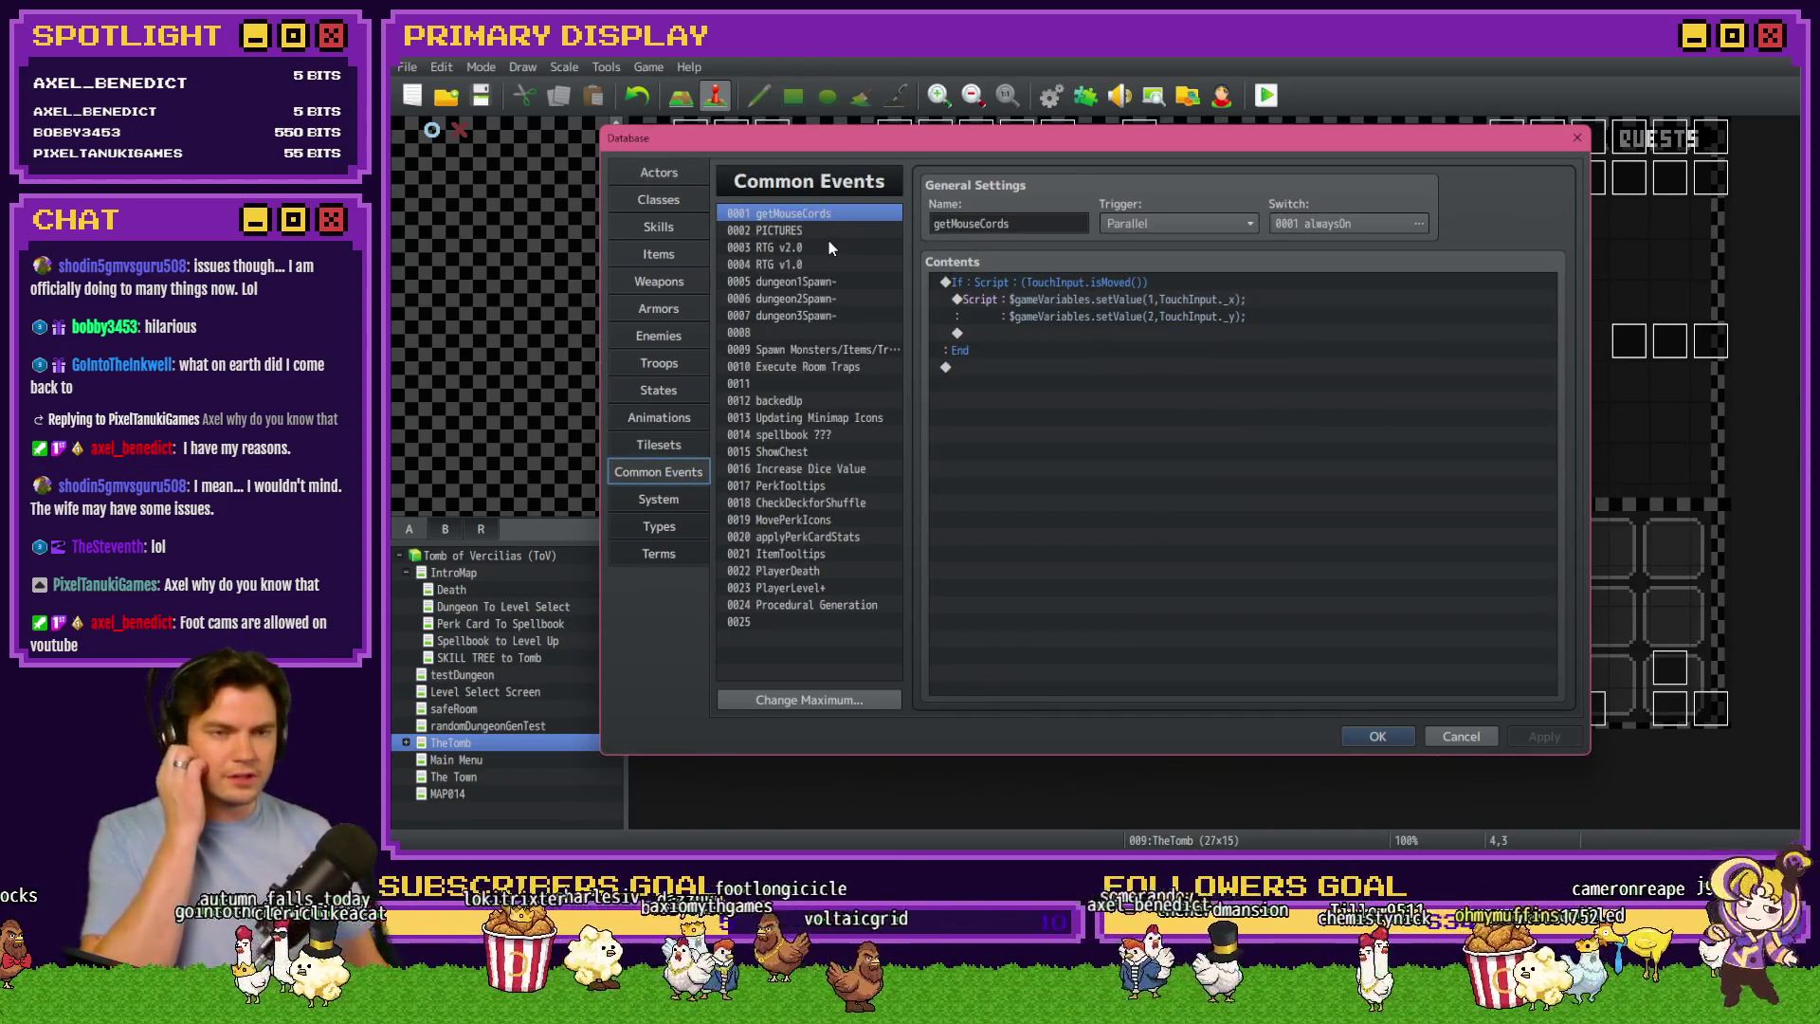
click(1376, 737)
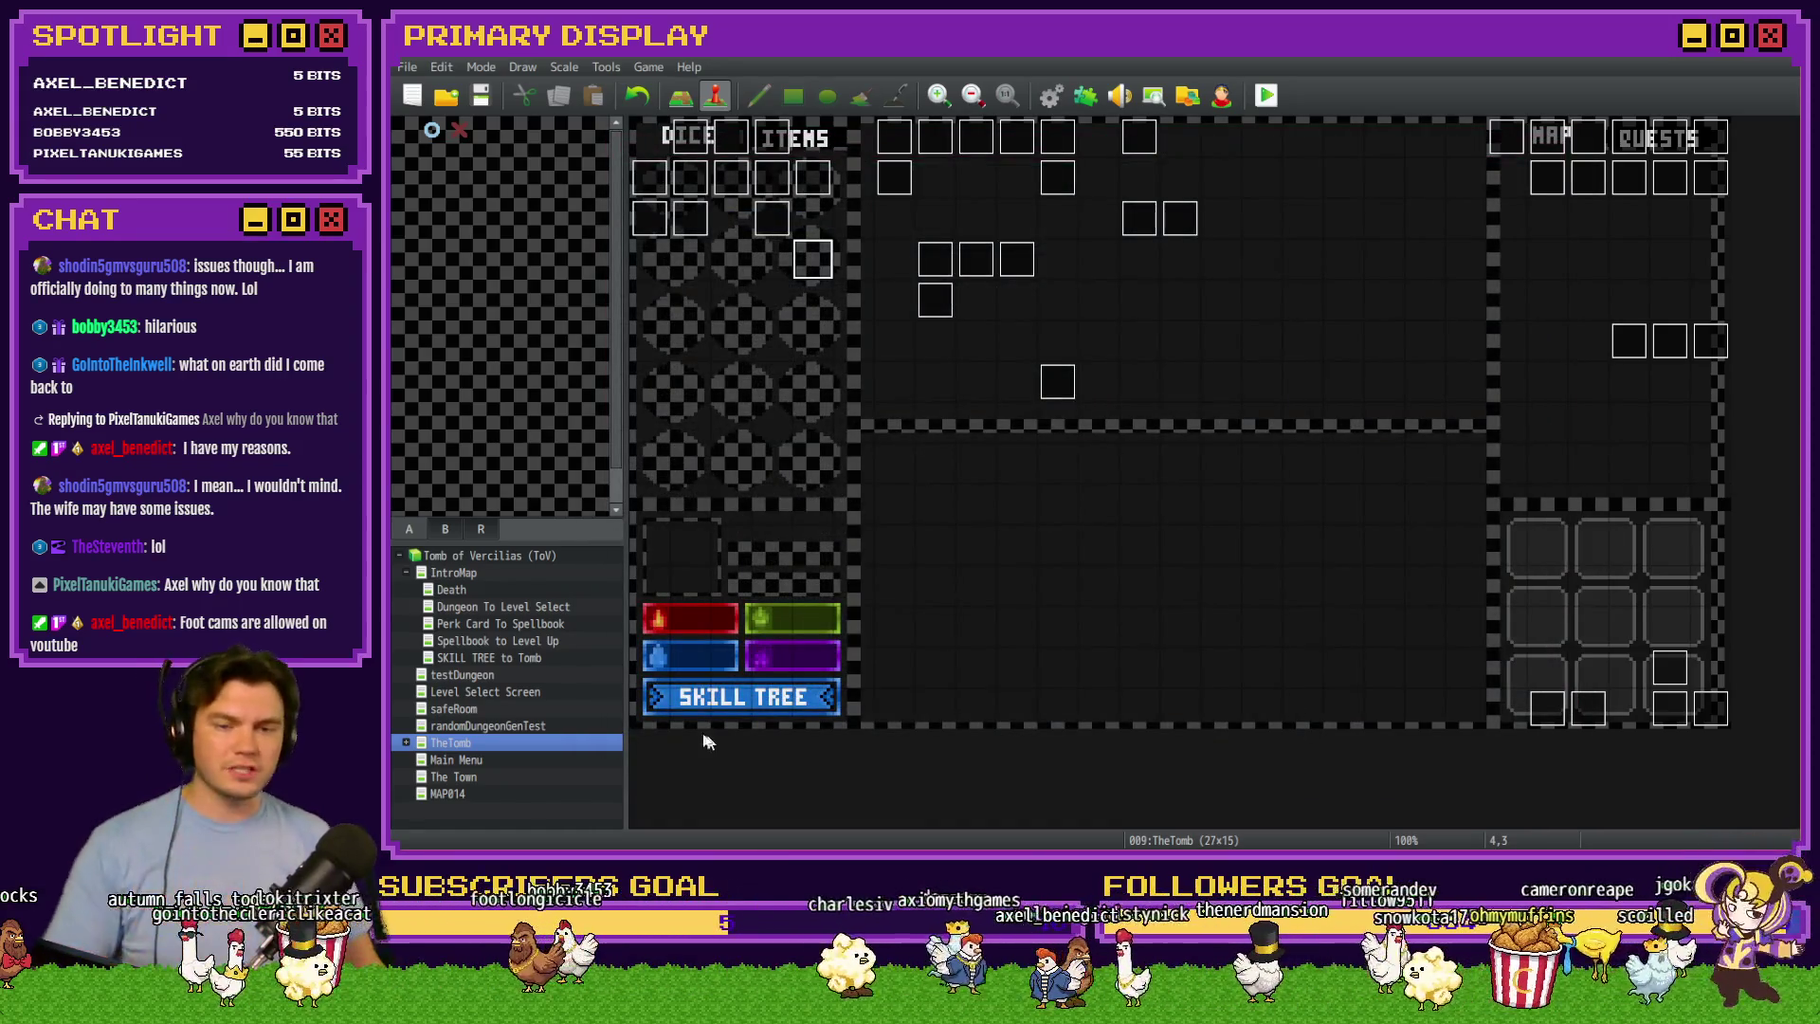
click(490, 625)
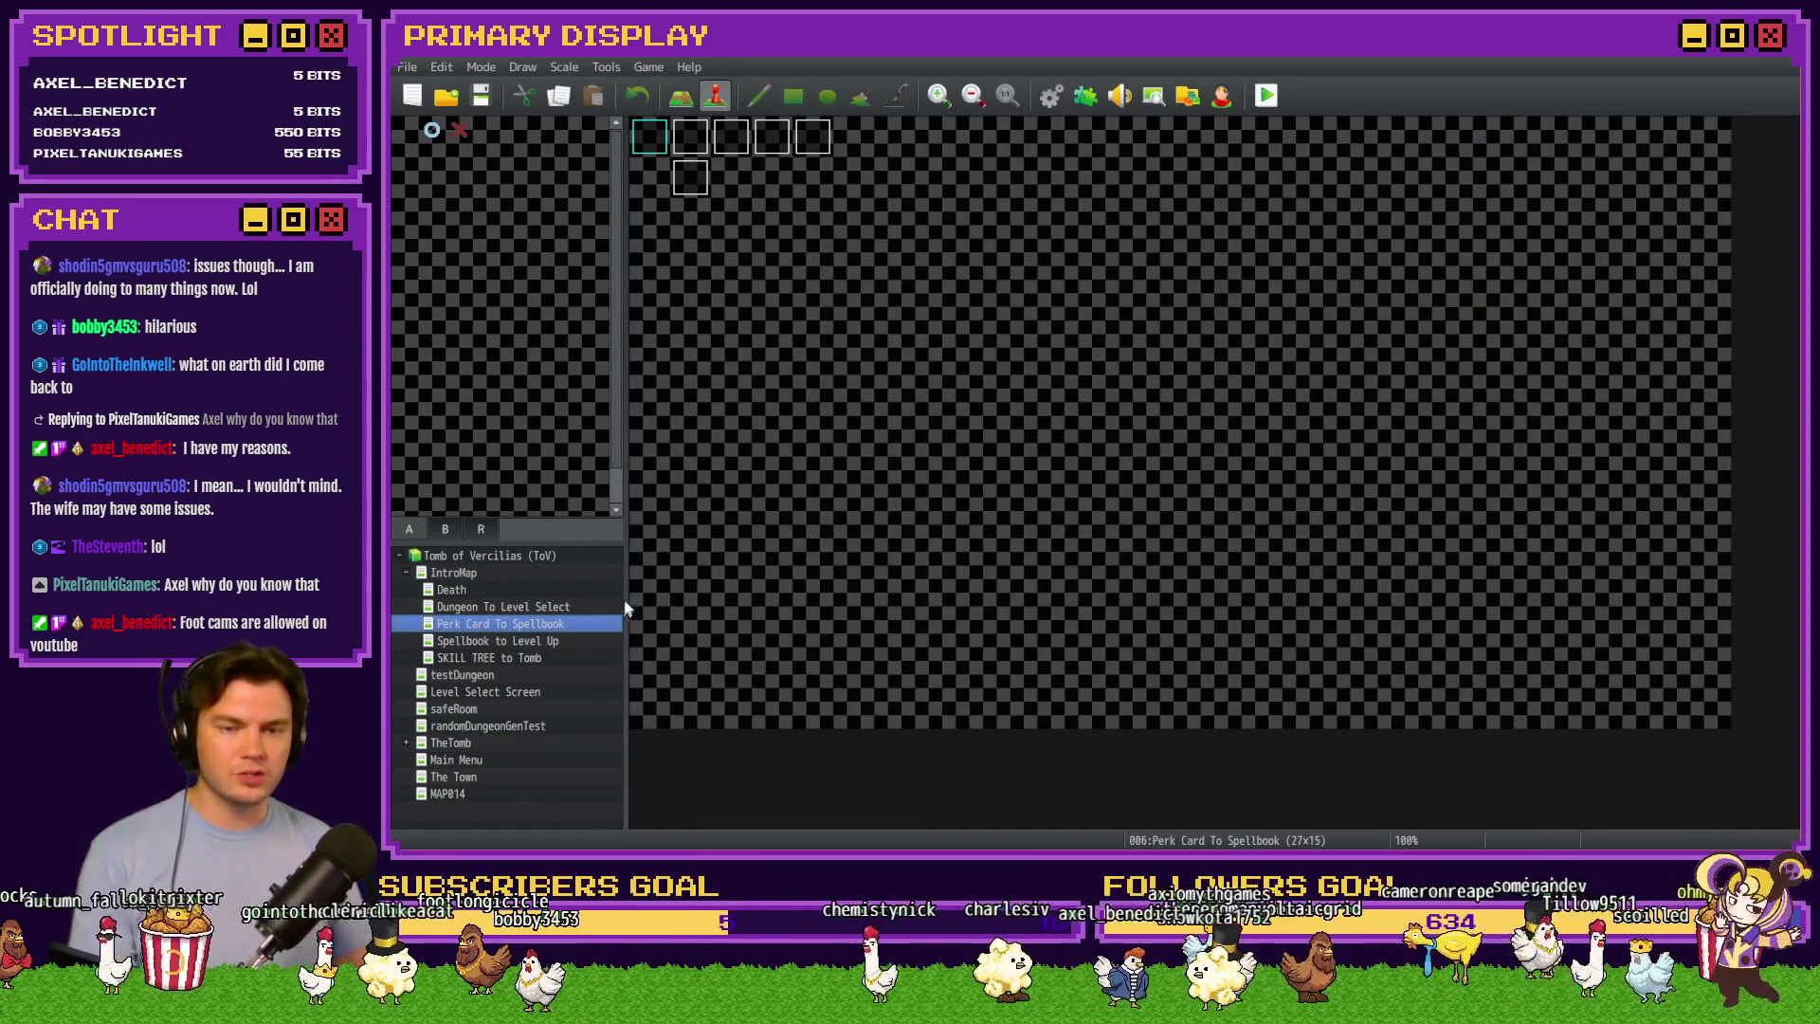
Open the Init/Anim/Wrap-up event and scroll its Contents down to the Randomly Select Cards loop
double_click(692, 136)
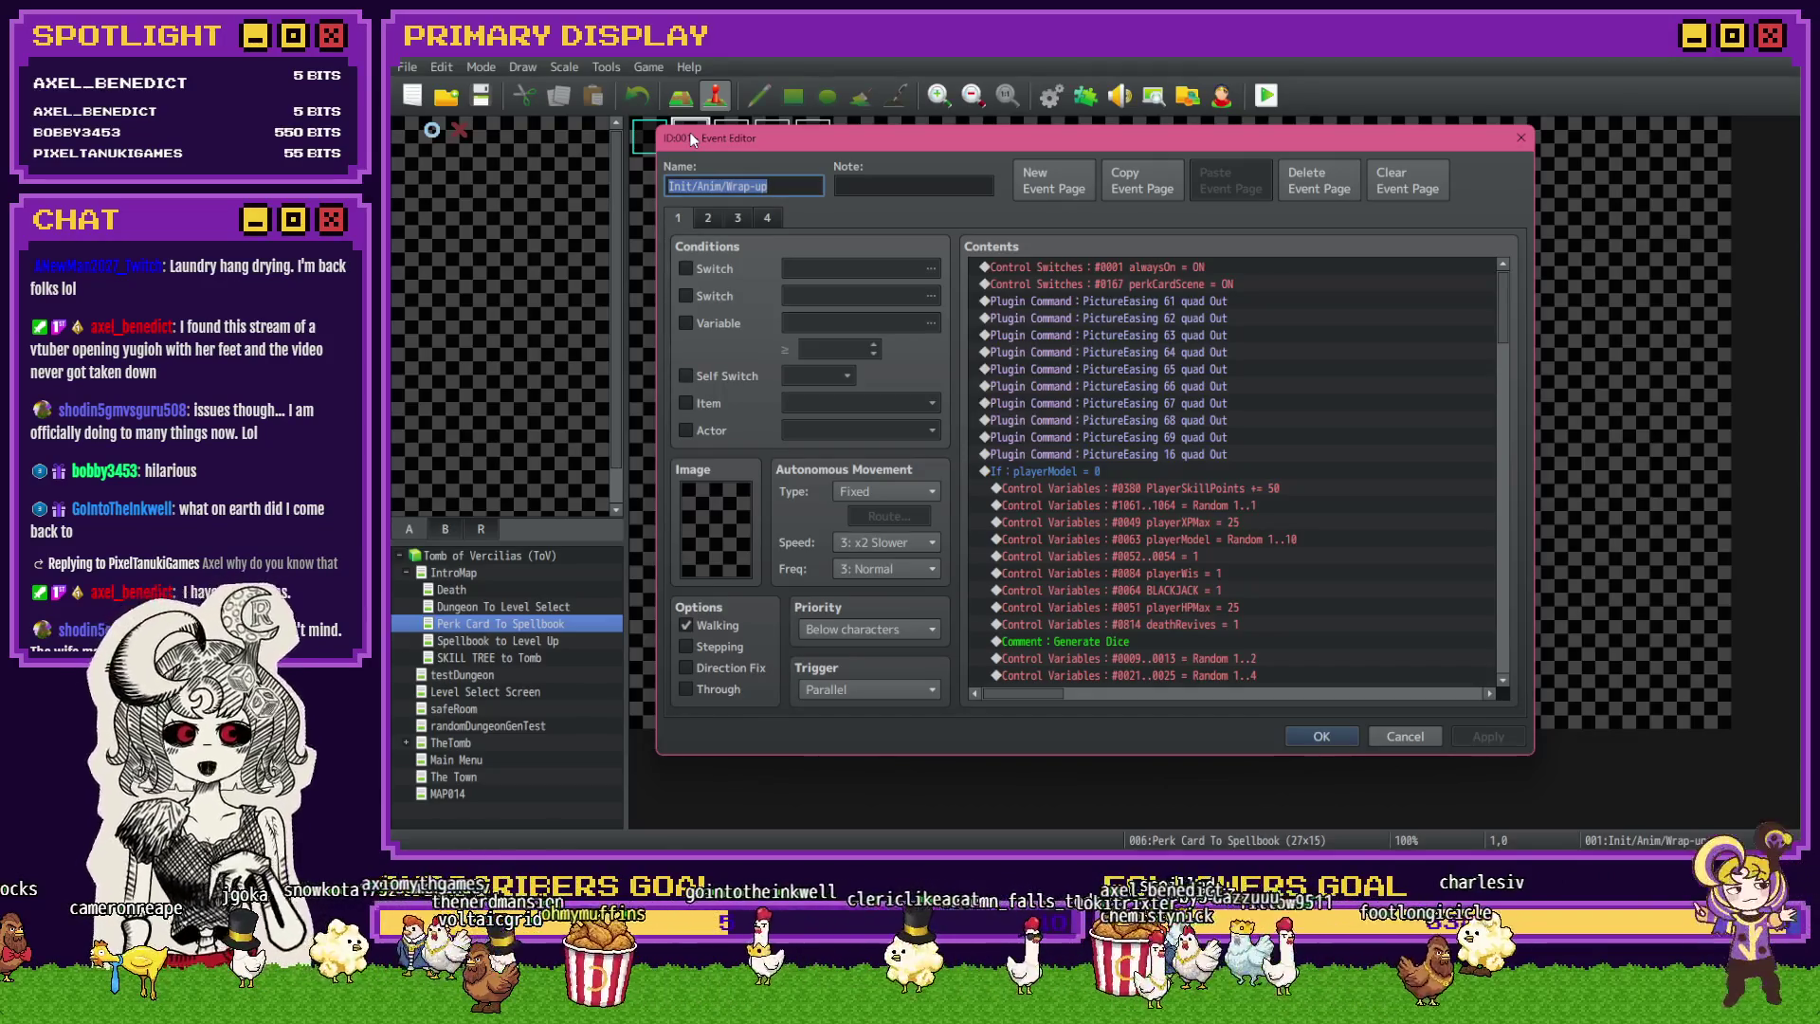
key(alt+Tab)
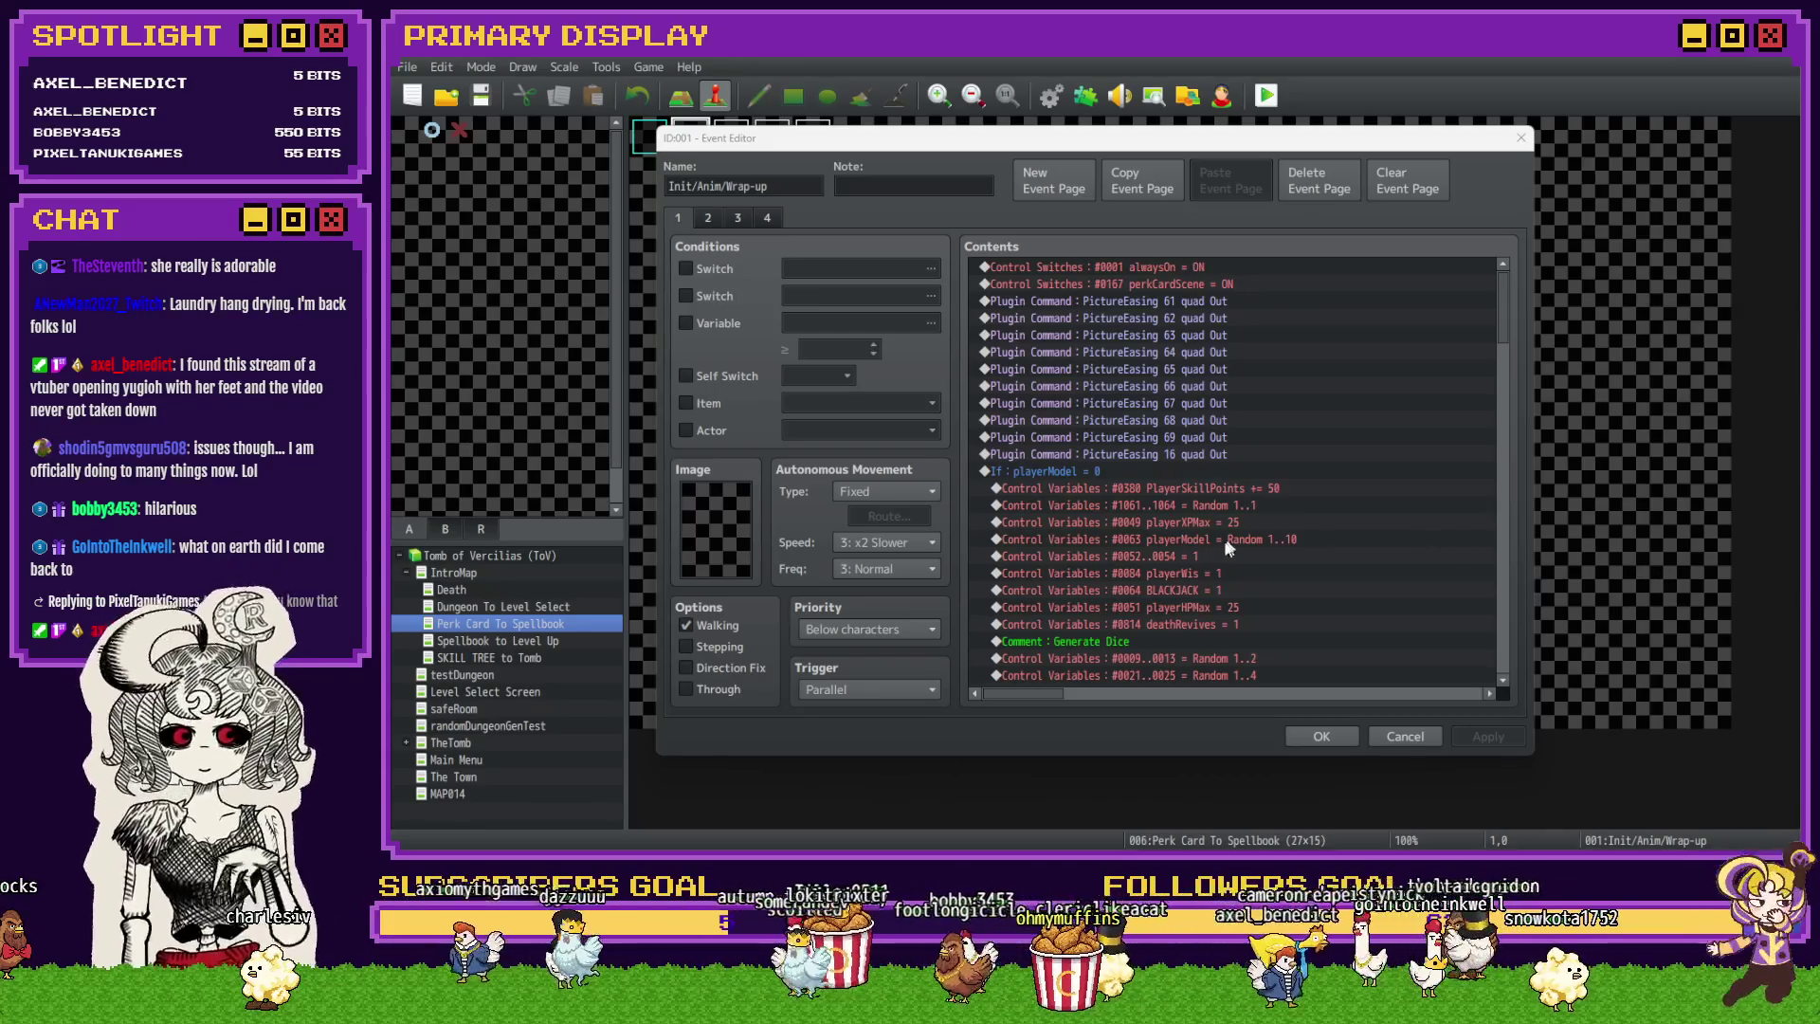
scroll(1231, 538, down, 6)
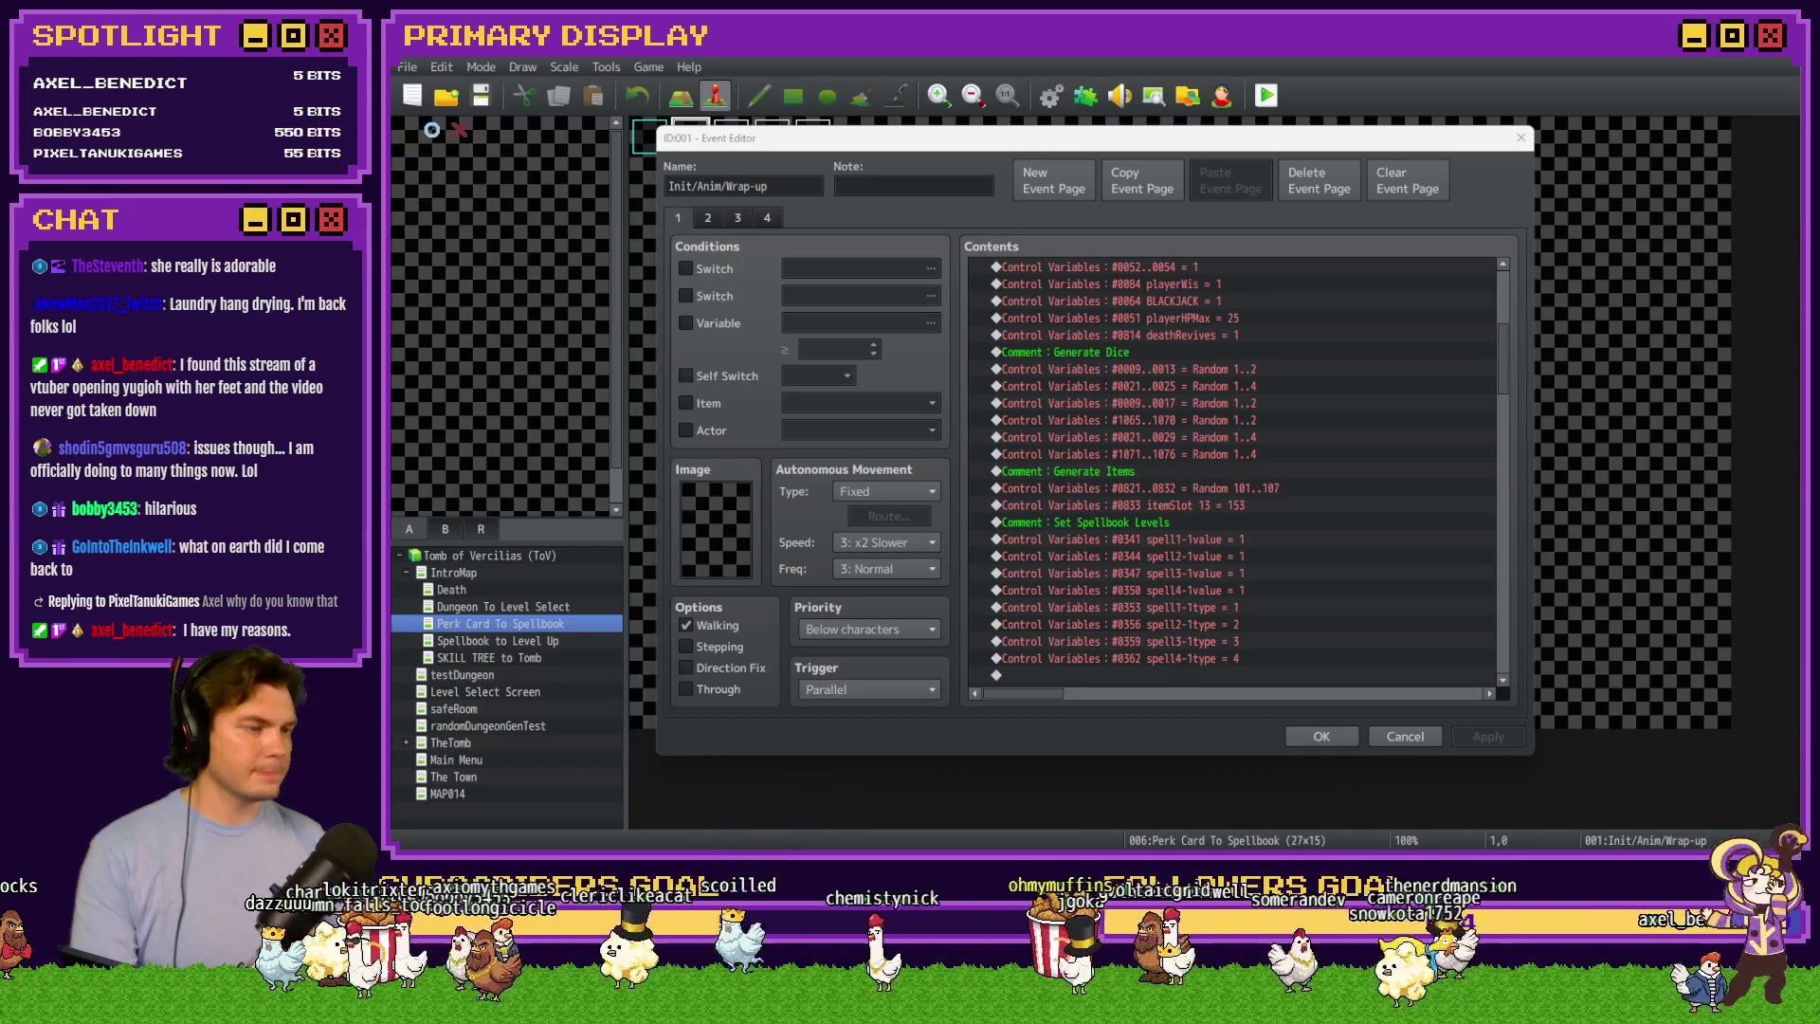
scroll(1088, 417, down, 5)
scroll(1107, 479, up, 4)
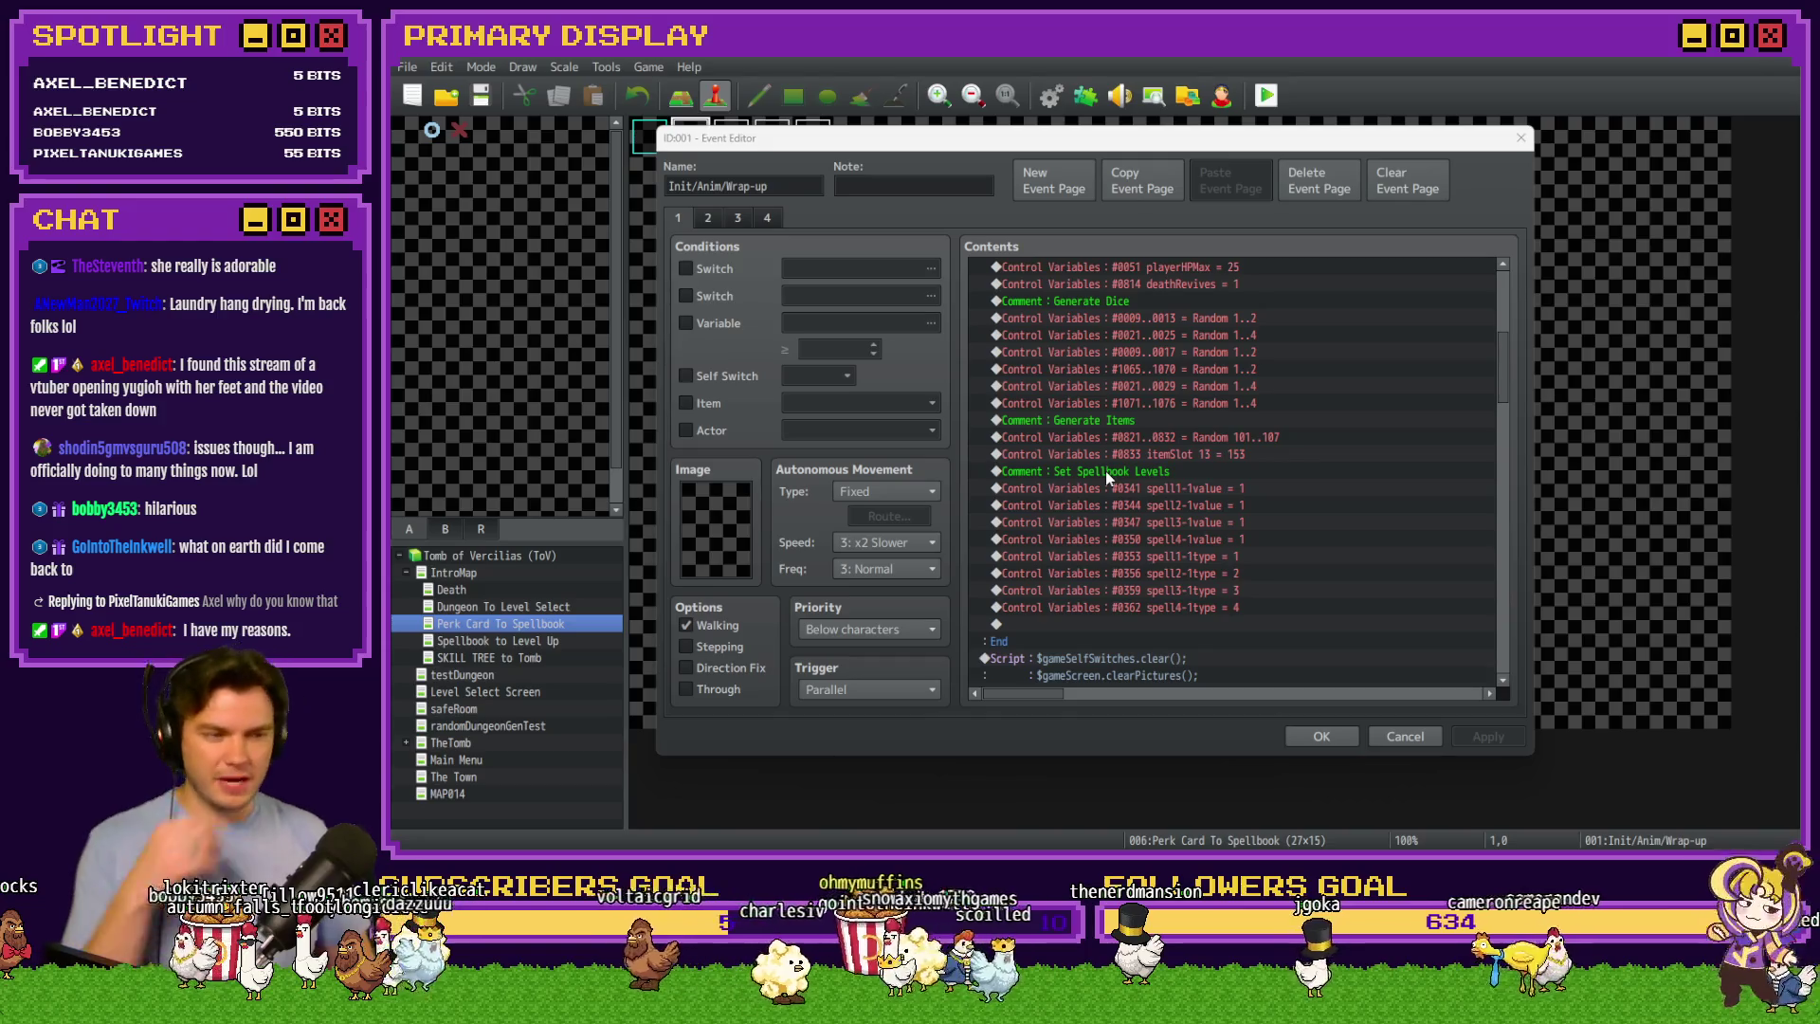
scroll(1111, 482, up, 2)
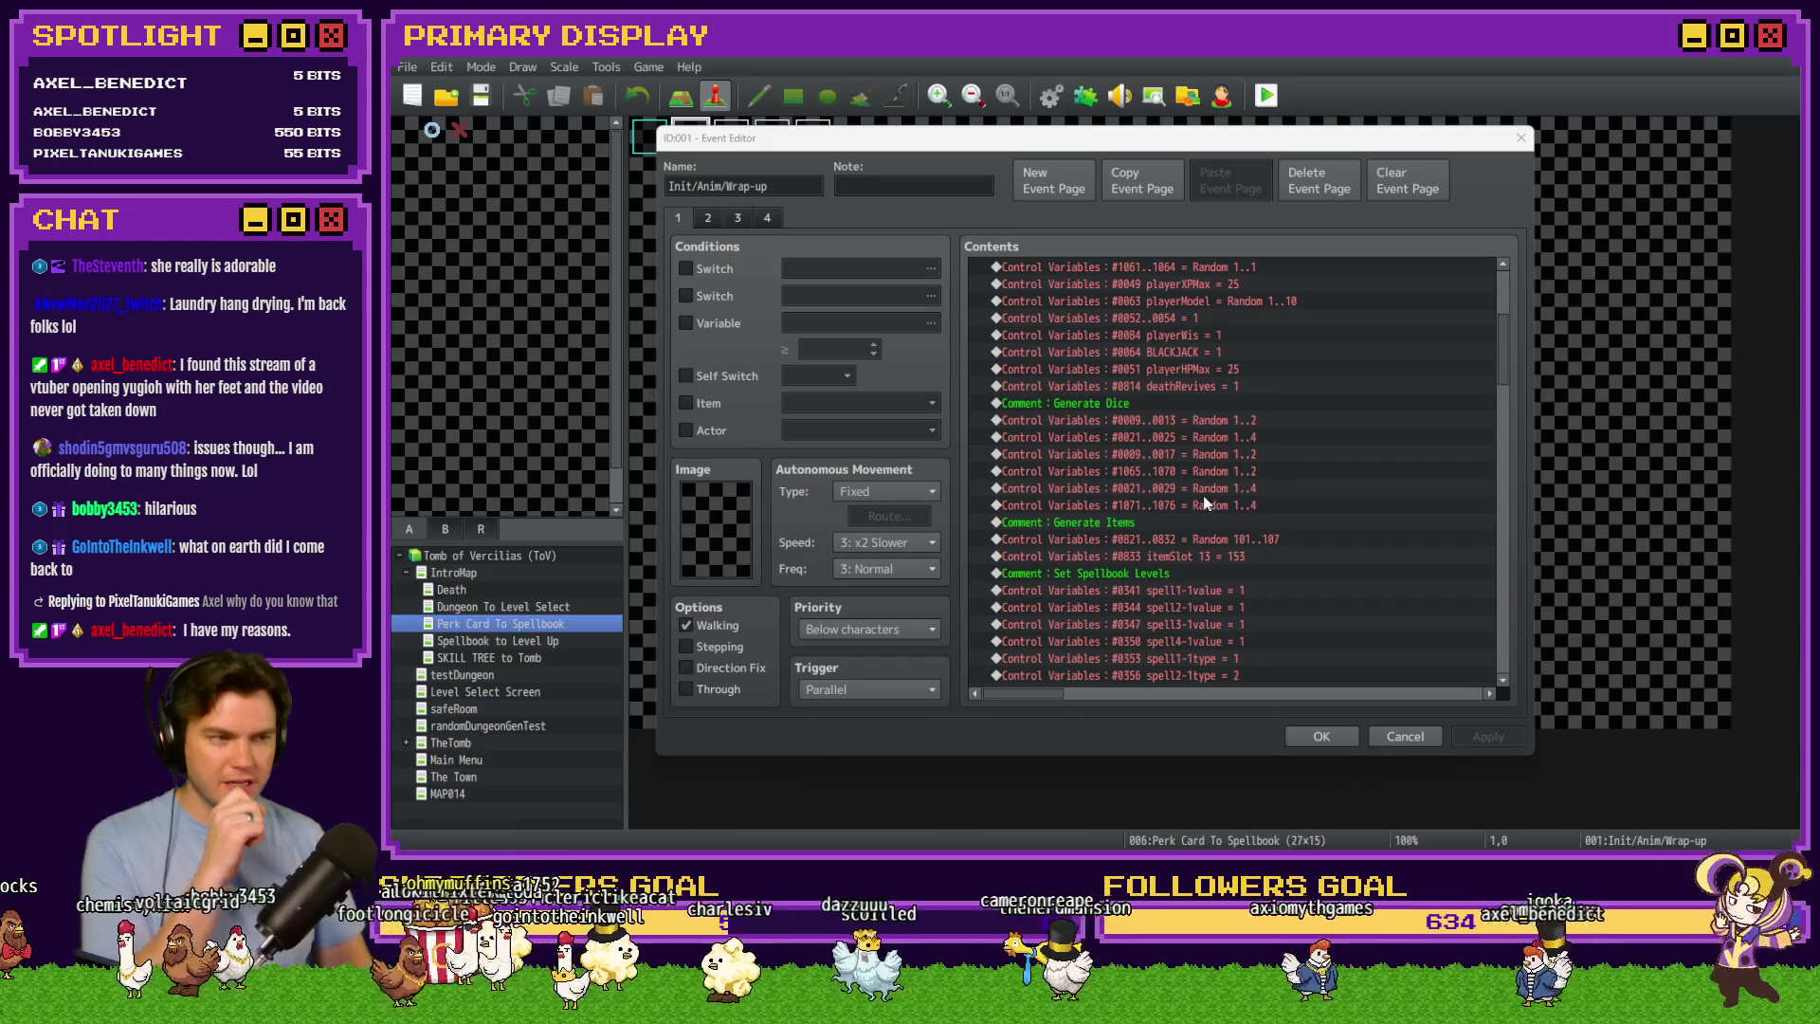
scroll(1203, 502, down, 3)
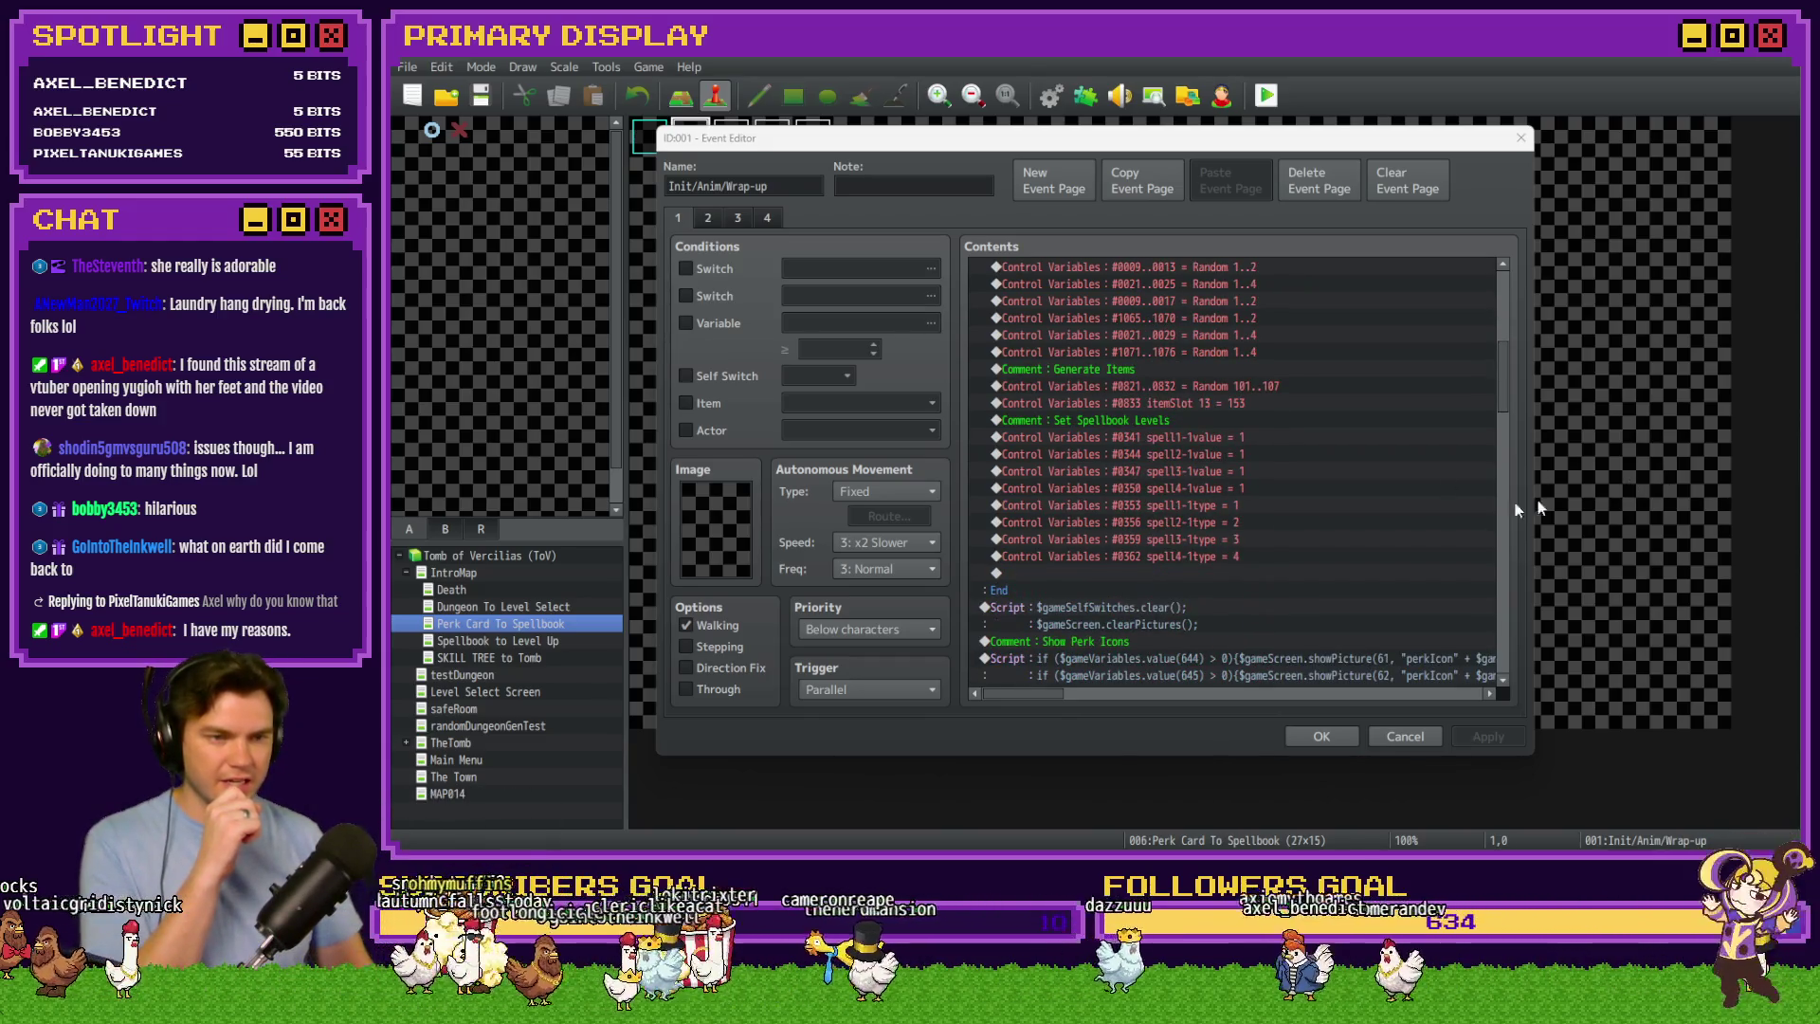
scroll(1294, 517, down, 3)
scroll(1295, 521, down, 2)
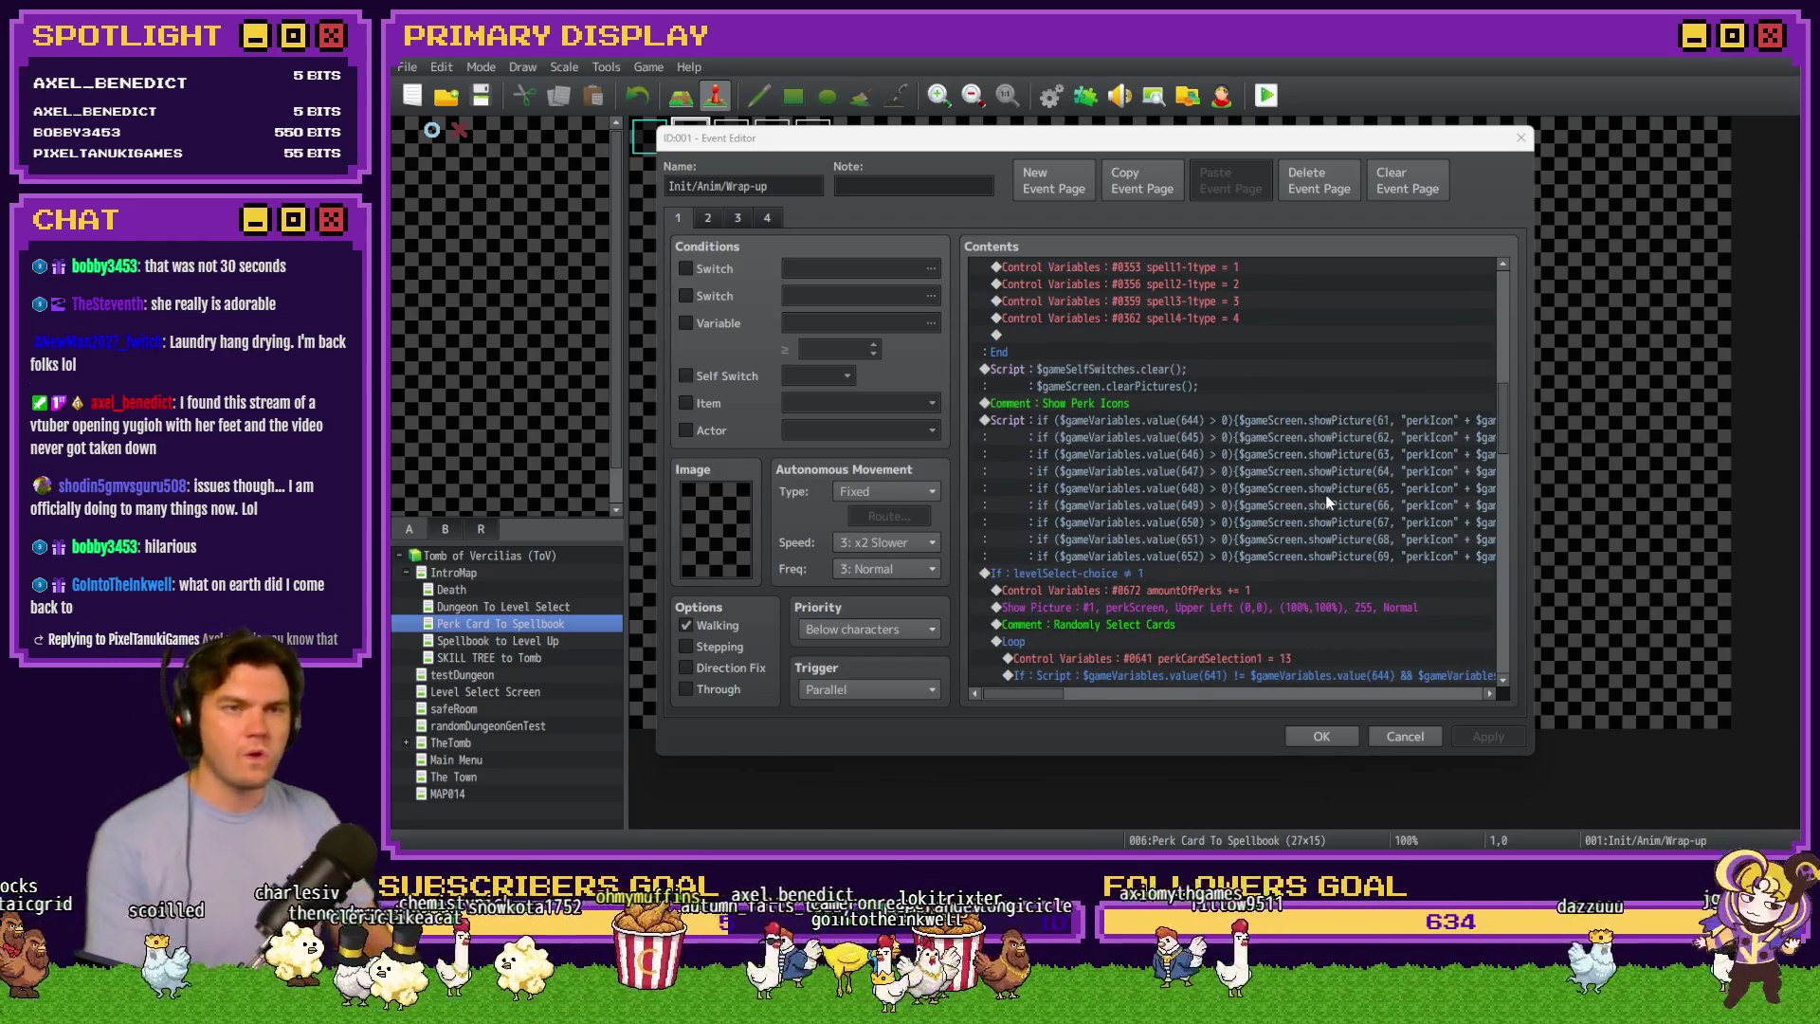
scroll(1327, 503, down, 3)
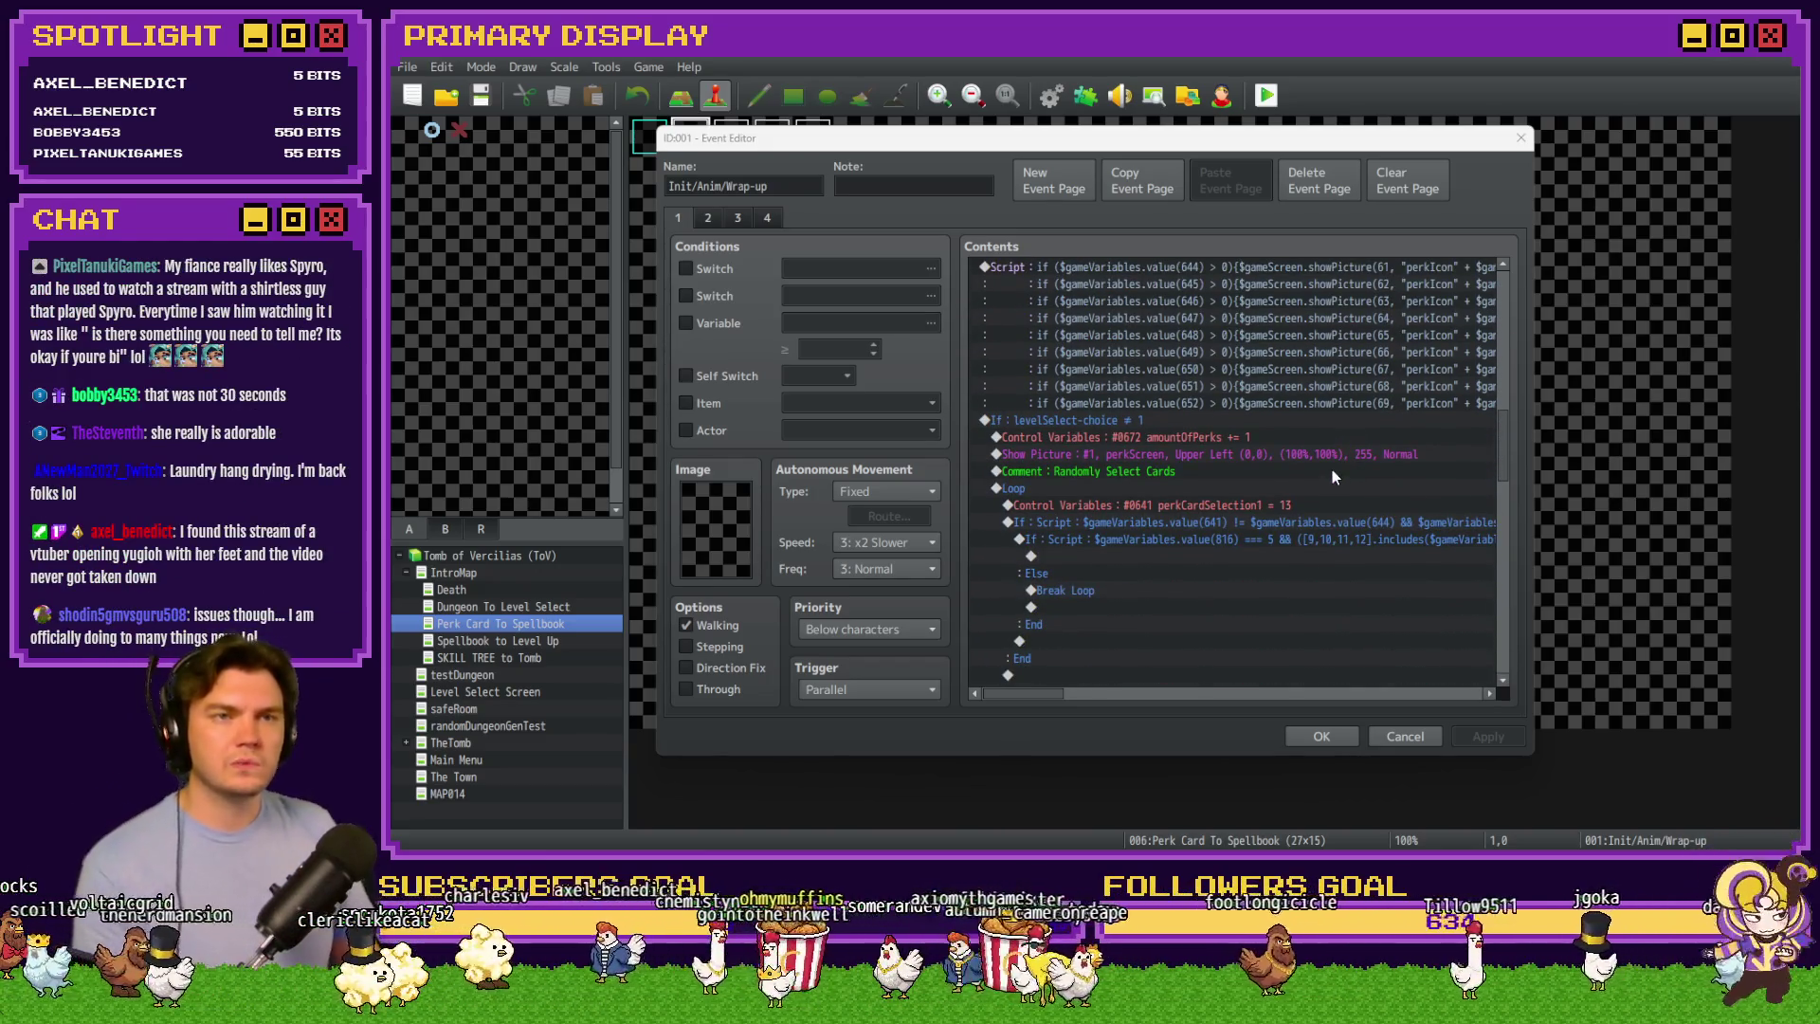
scroll(1336, 475, down, 2)
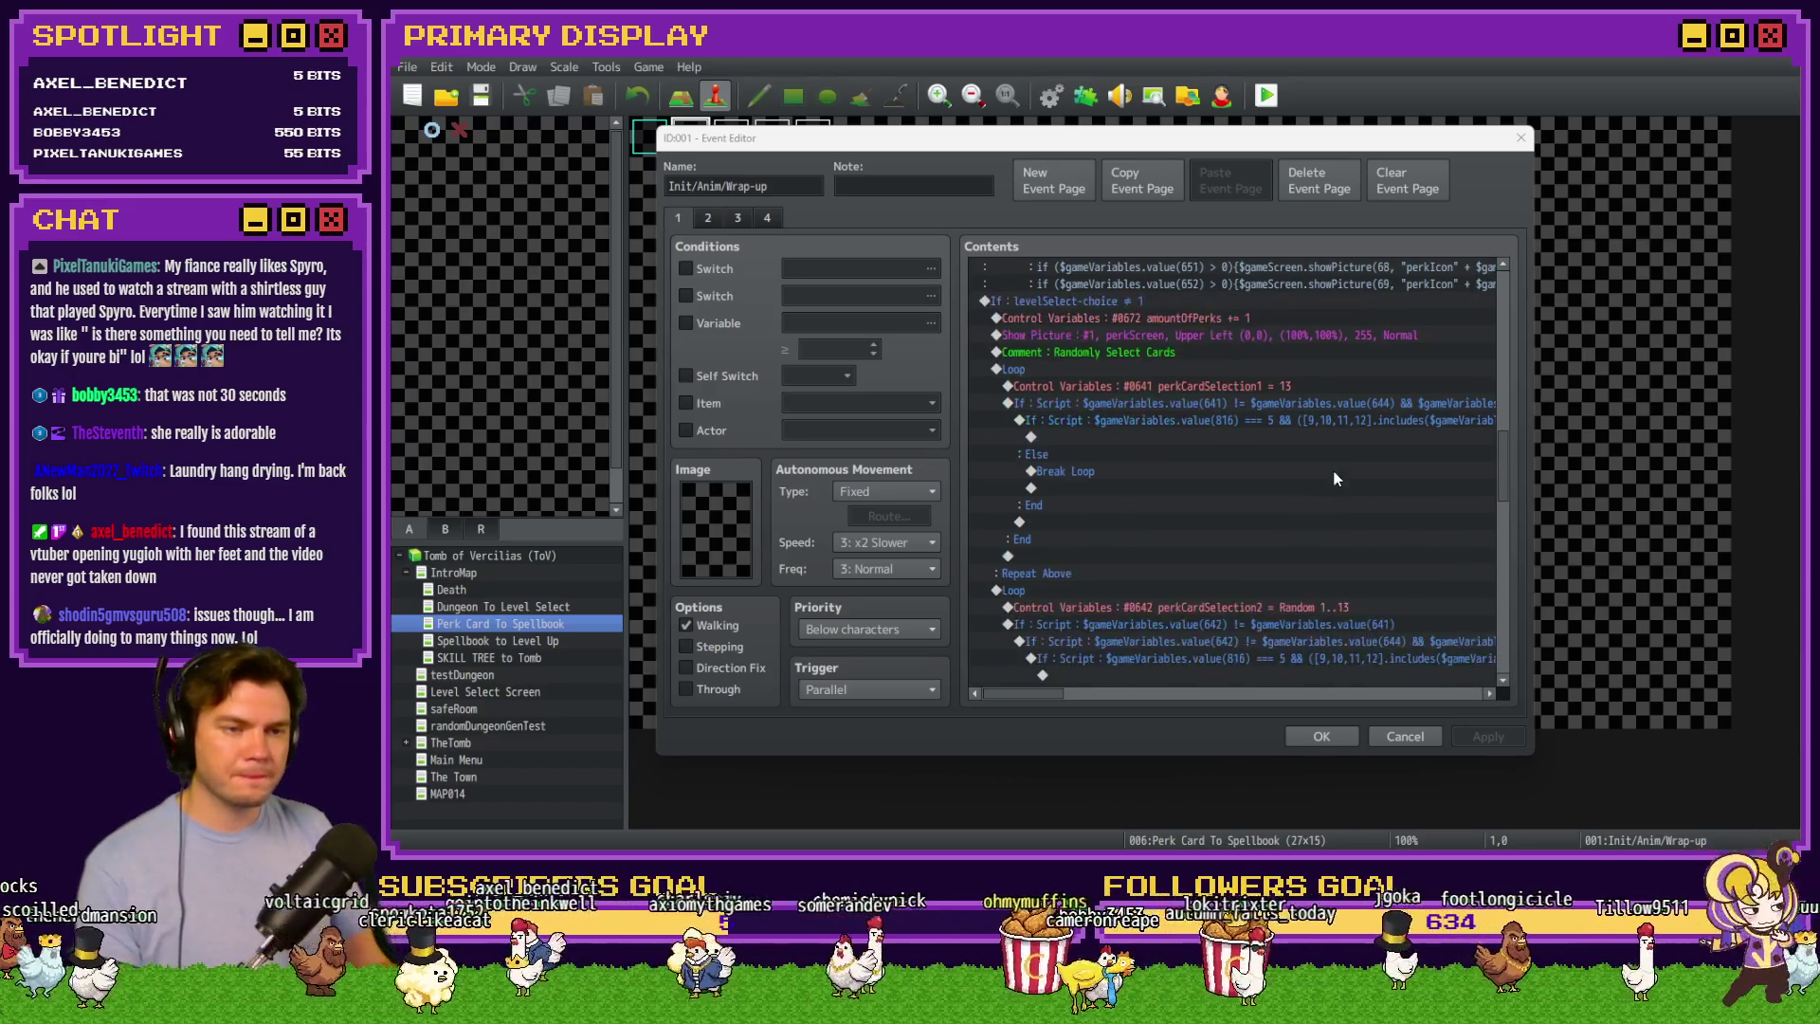
Change Control Variables #0641 perkCardSelection1 from 13 to Random 1..13, apply the event, and launch a playtest
click(1299, 386)
double_click(1299, 386)
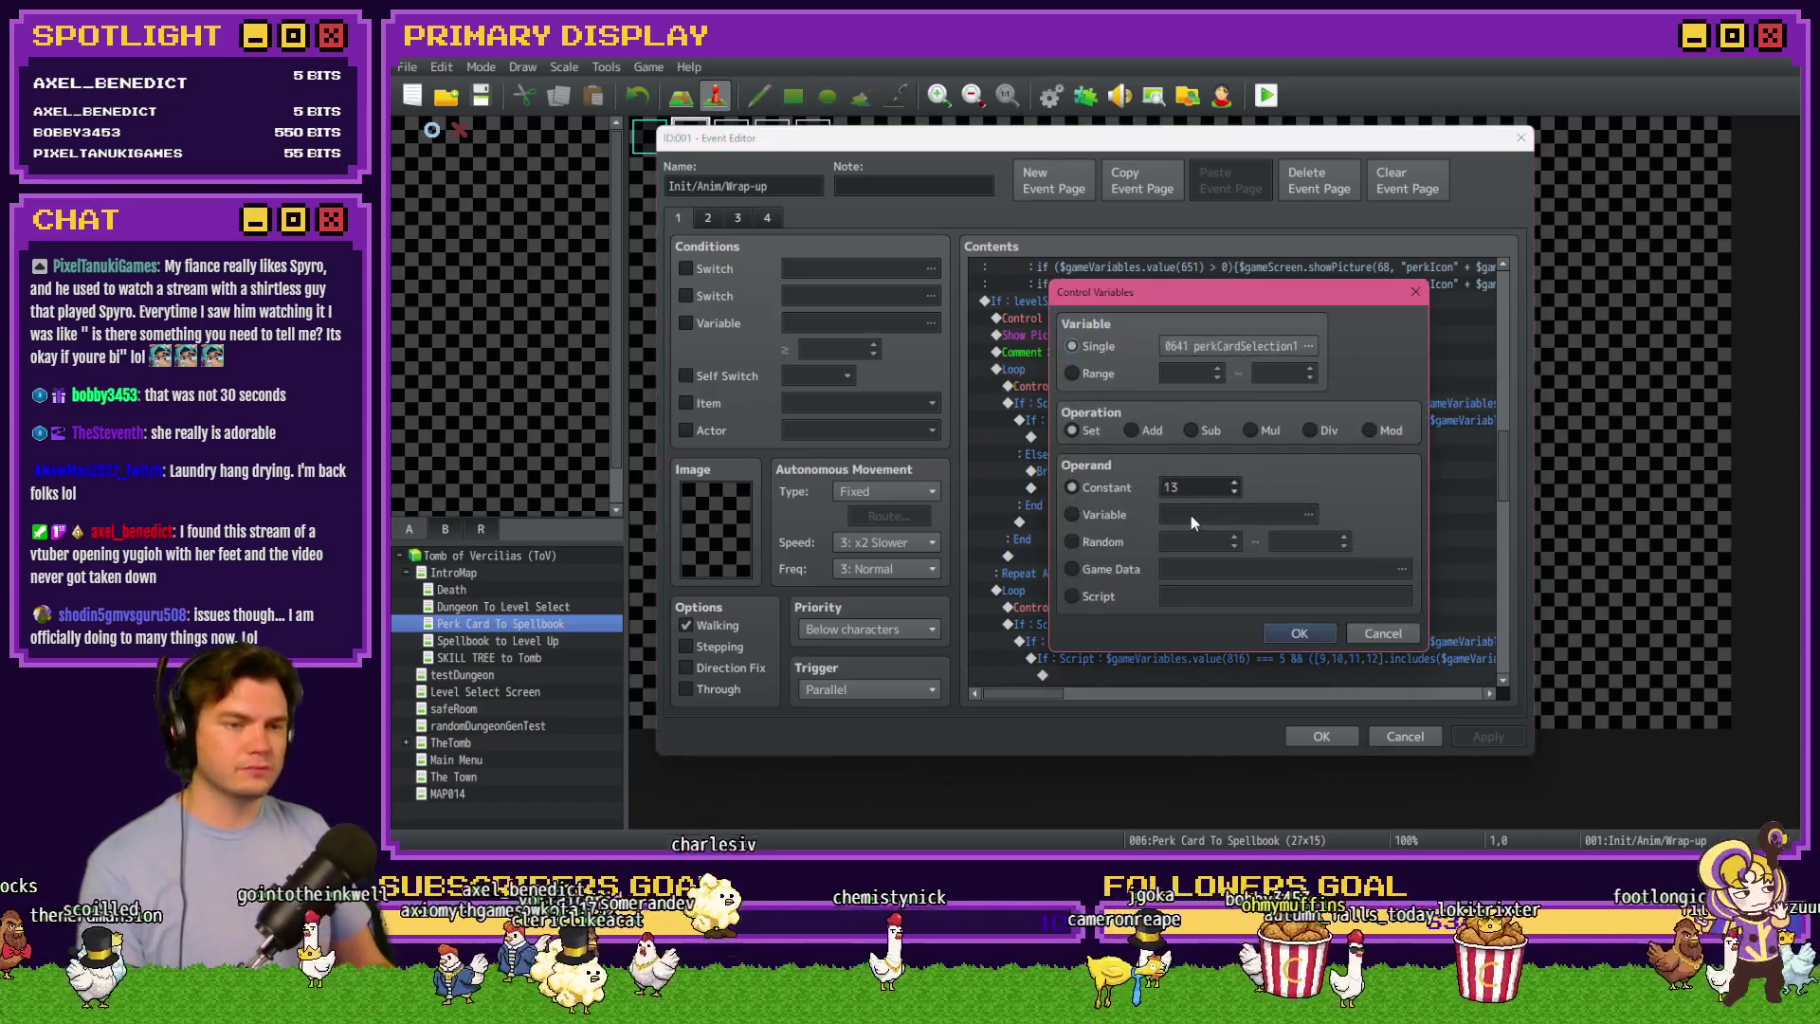
click(1162, 546)
text(1)
key(Tab)
text(13)
click(1300, 631)
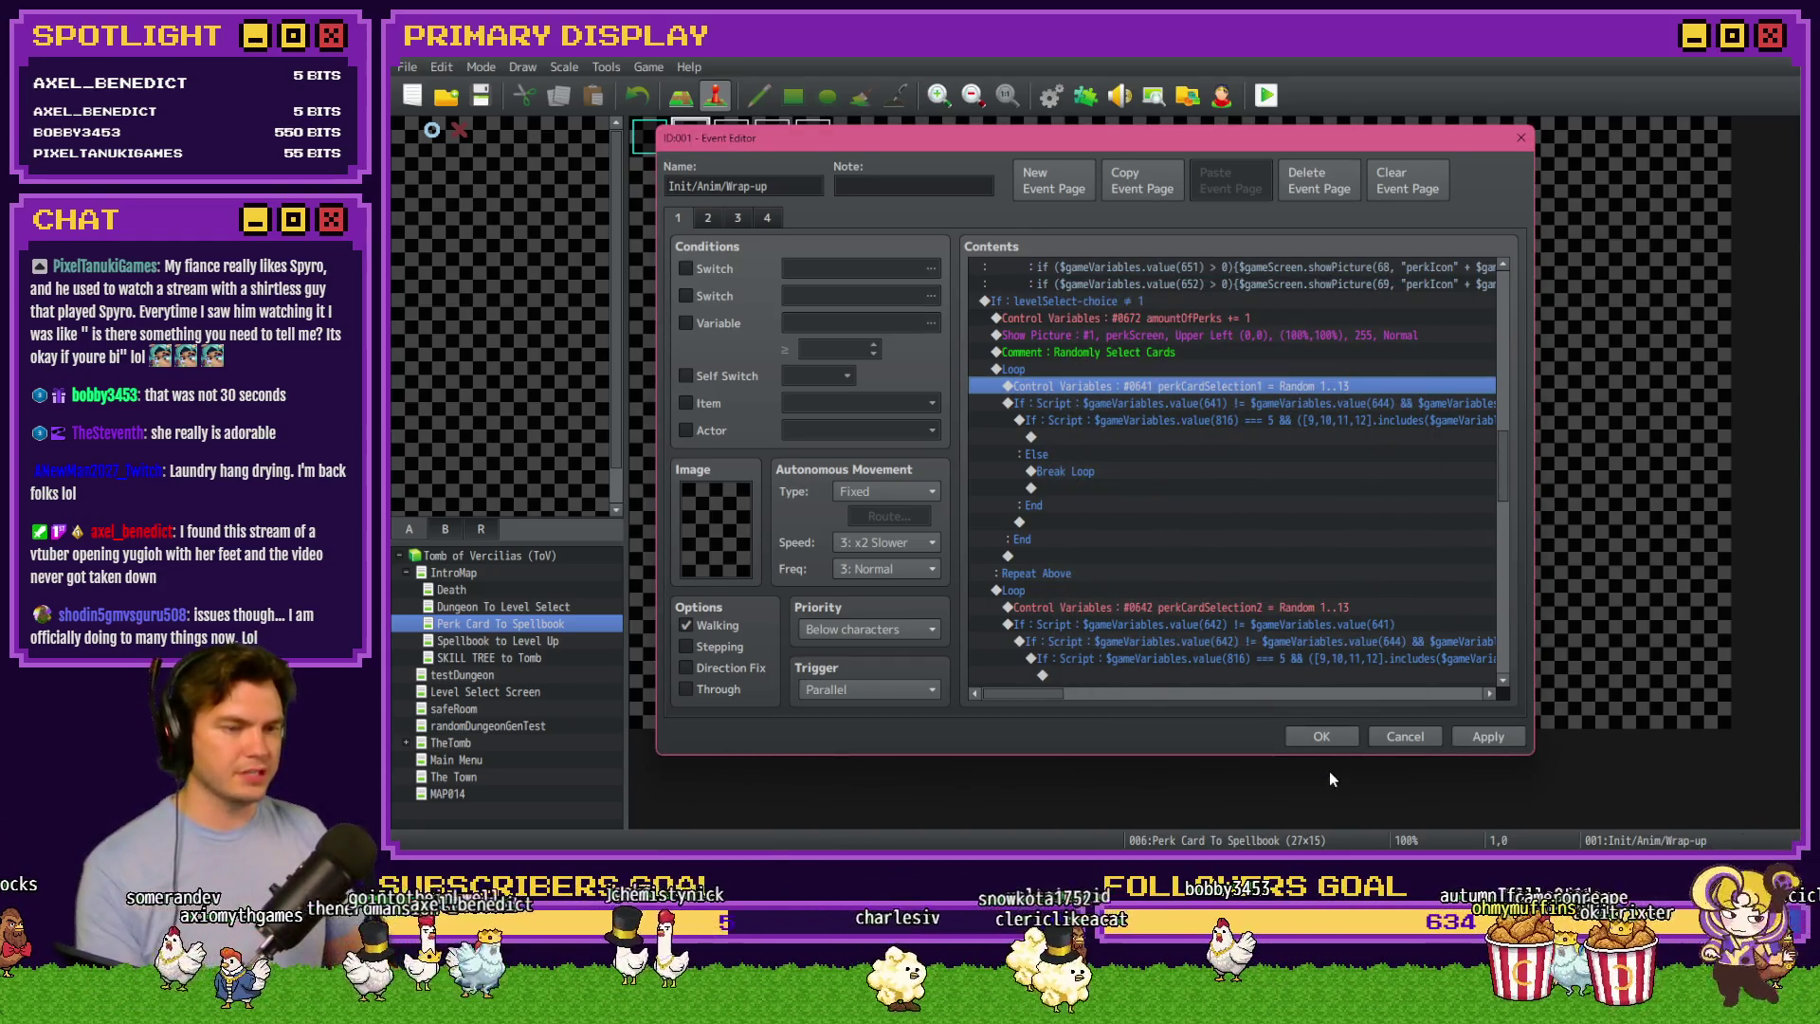
click(1321, 736)
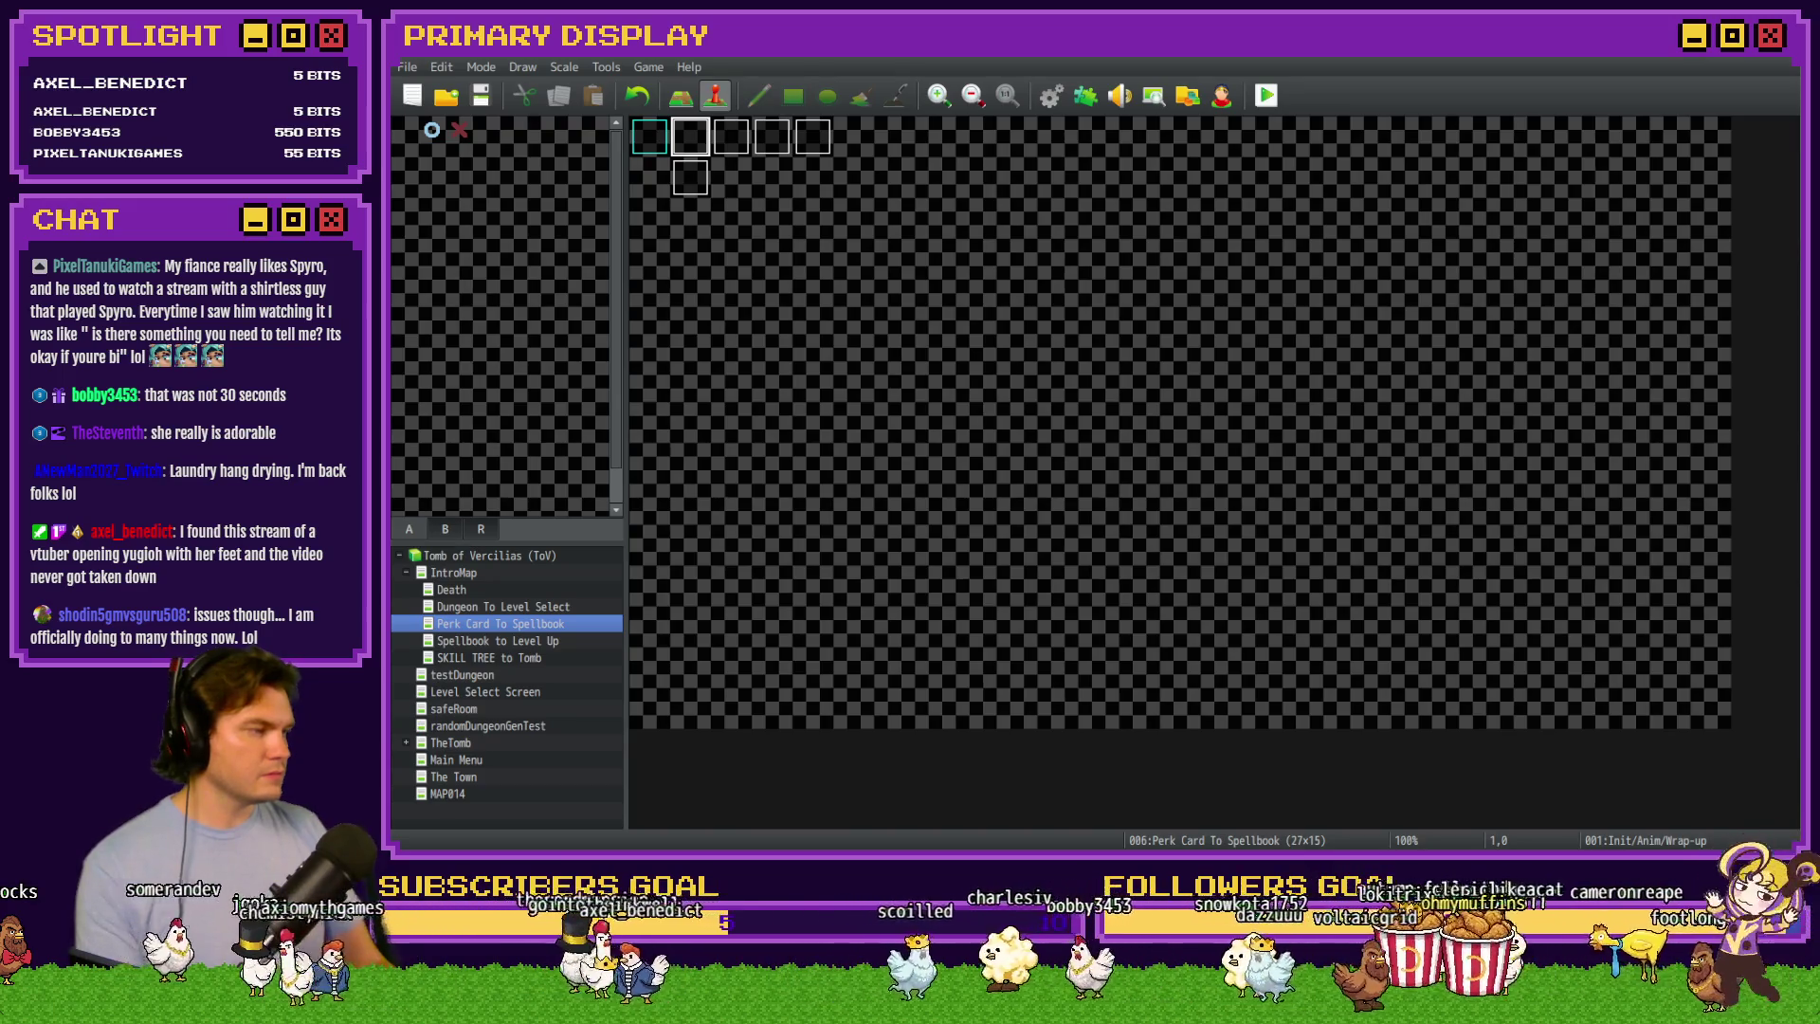
click(1266, 95)
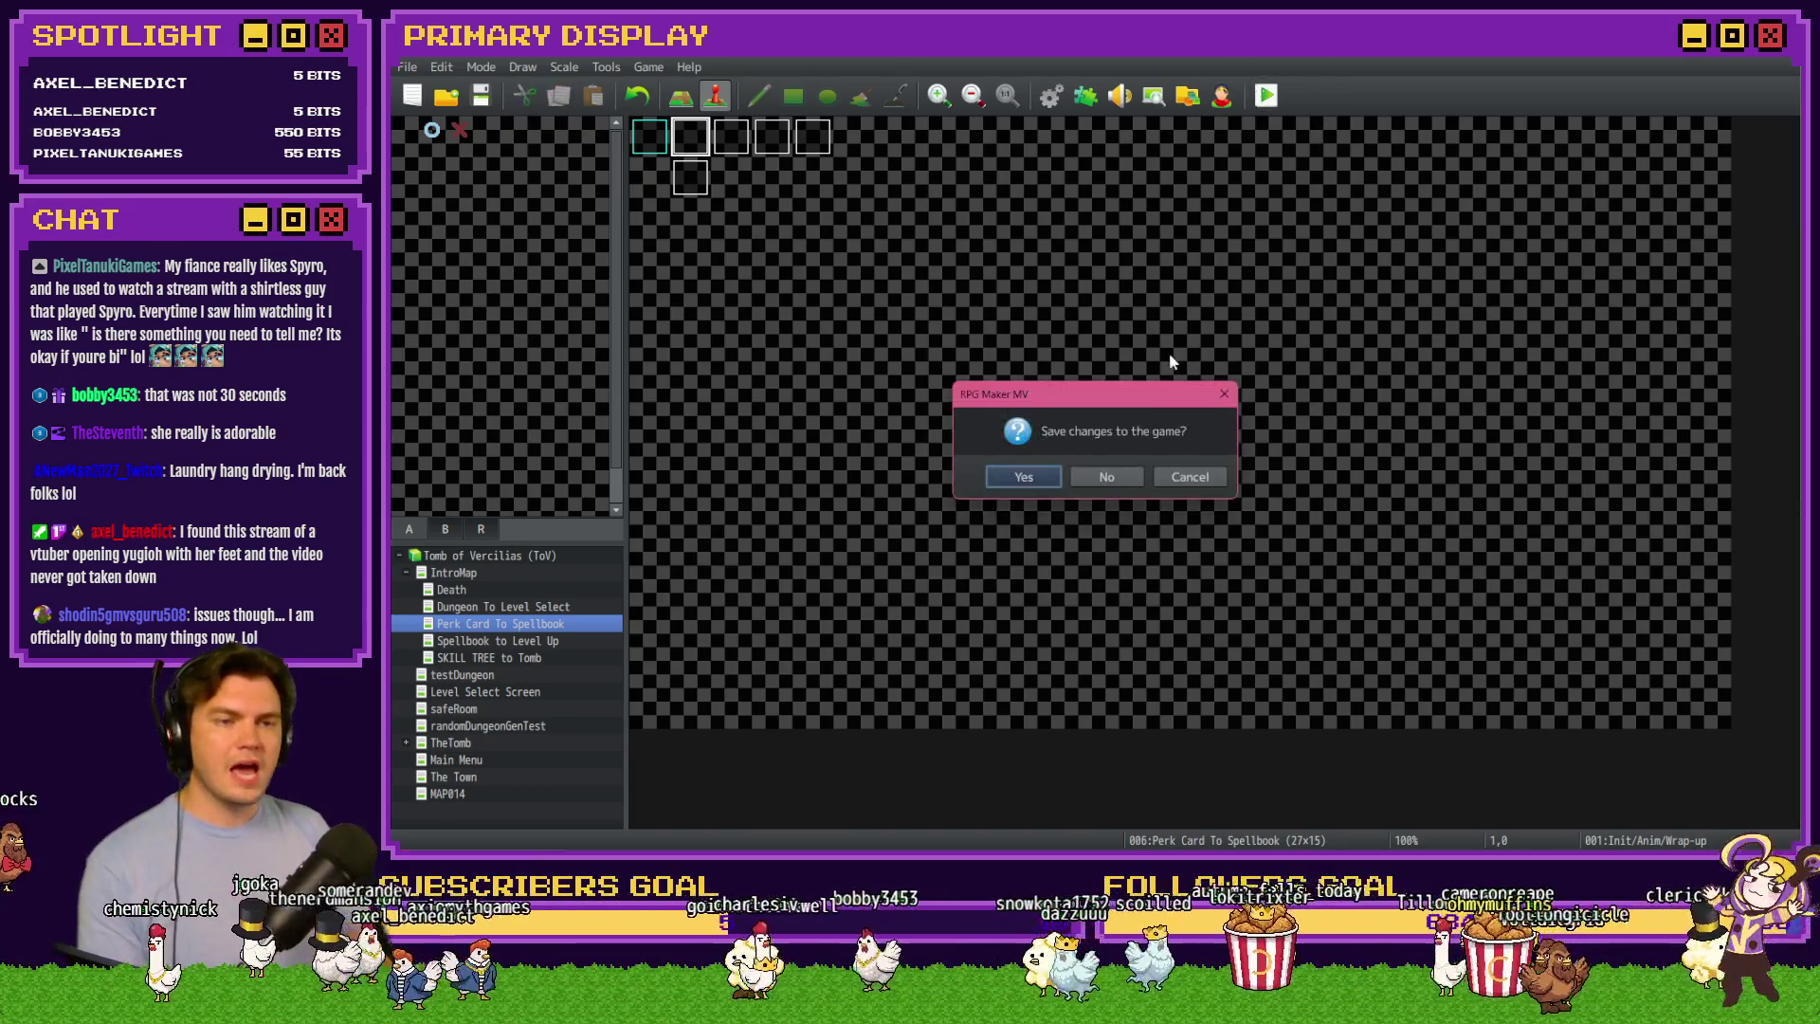
Save changes, walk through the doorway into a Rubble Golem fight, then close the game window
key(Return)
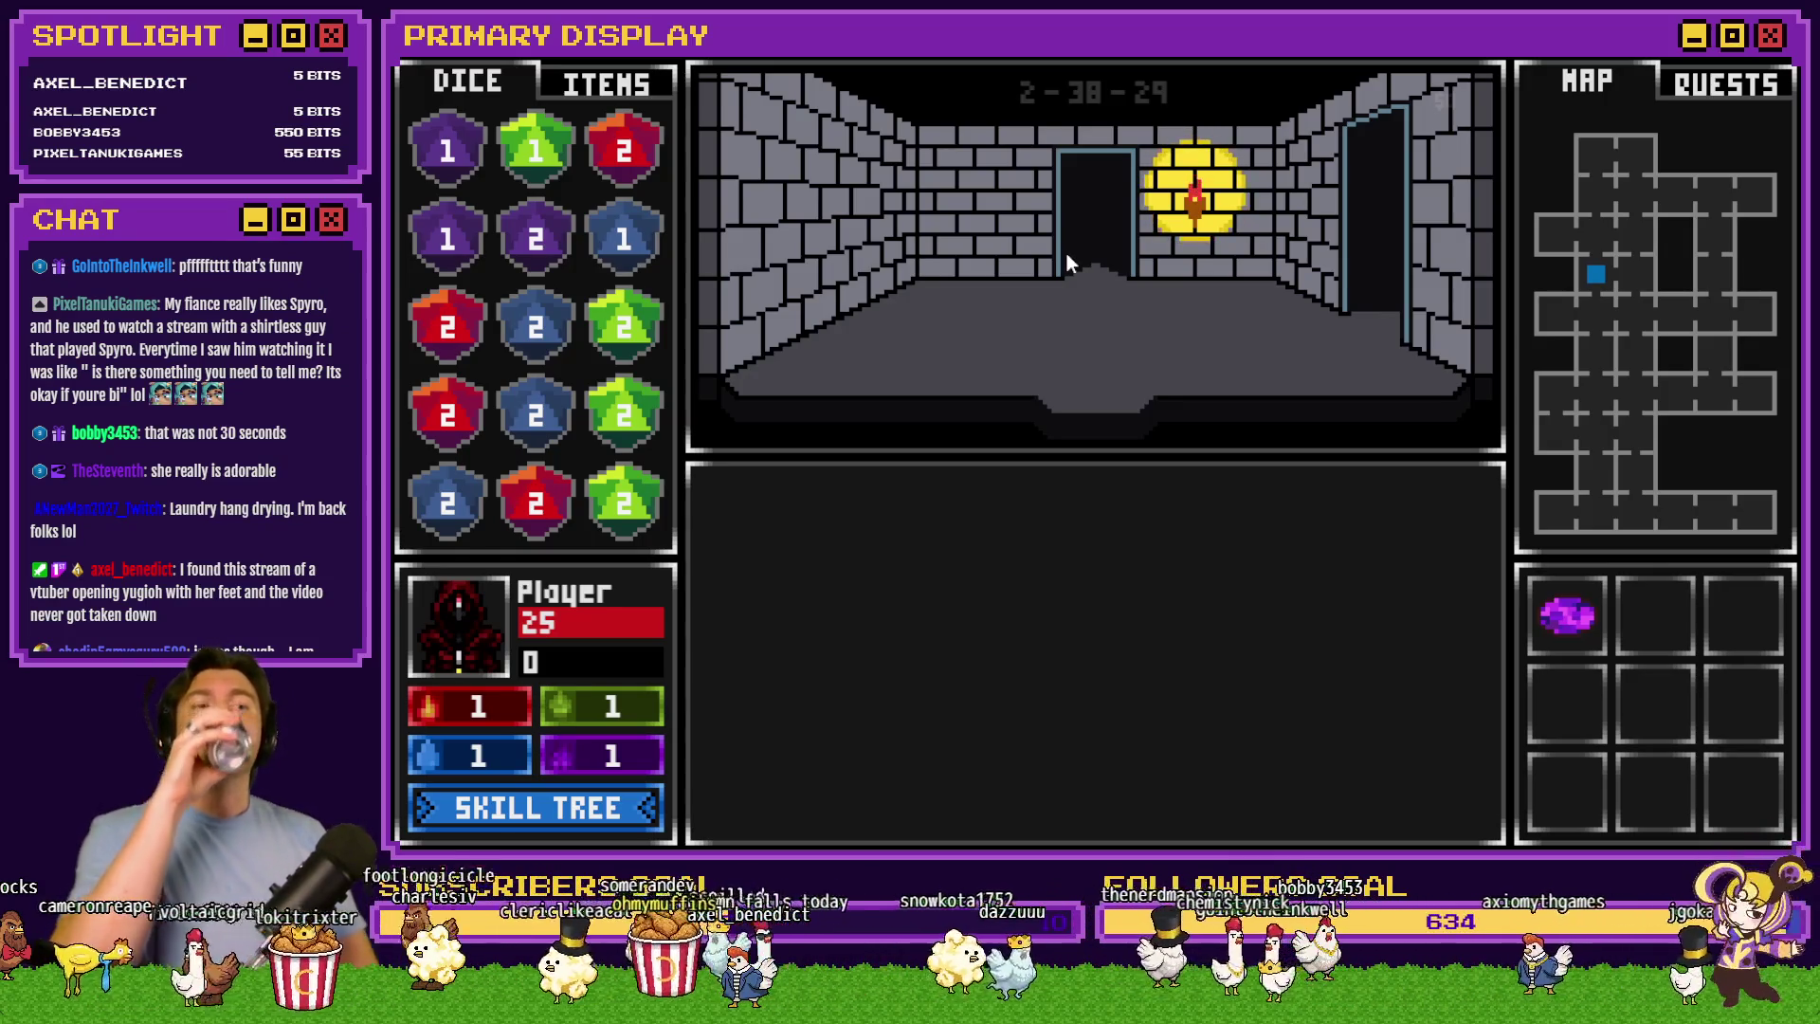
click(1066, 252)
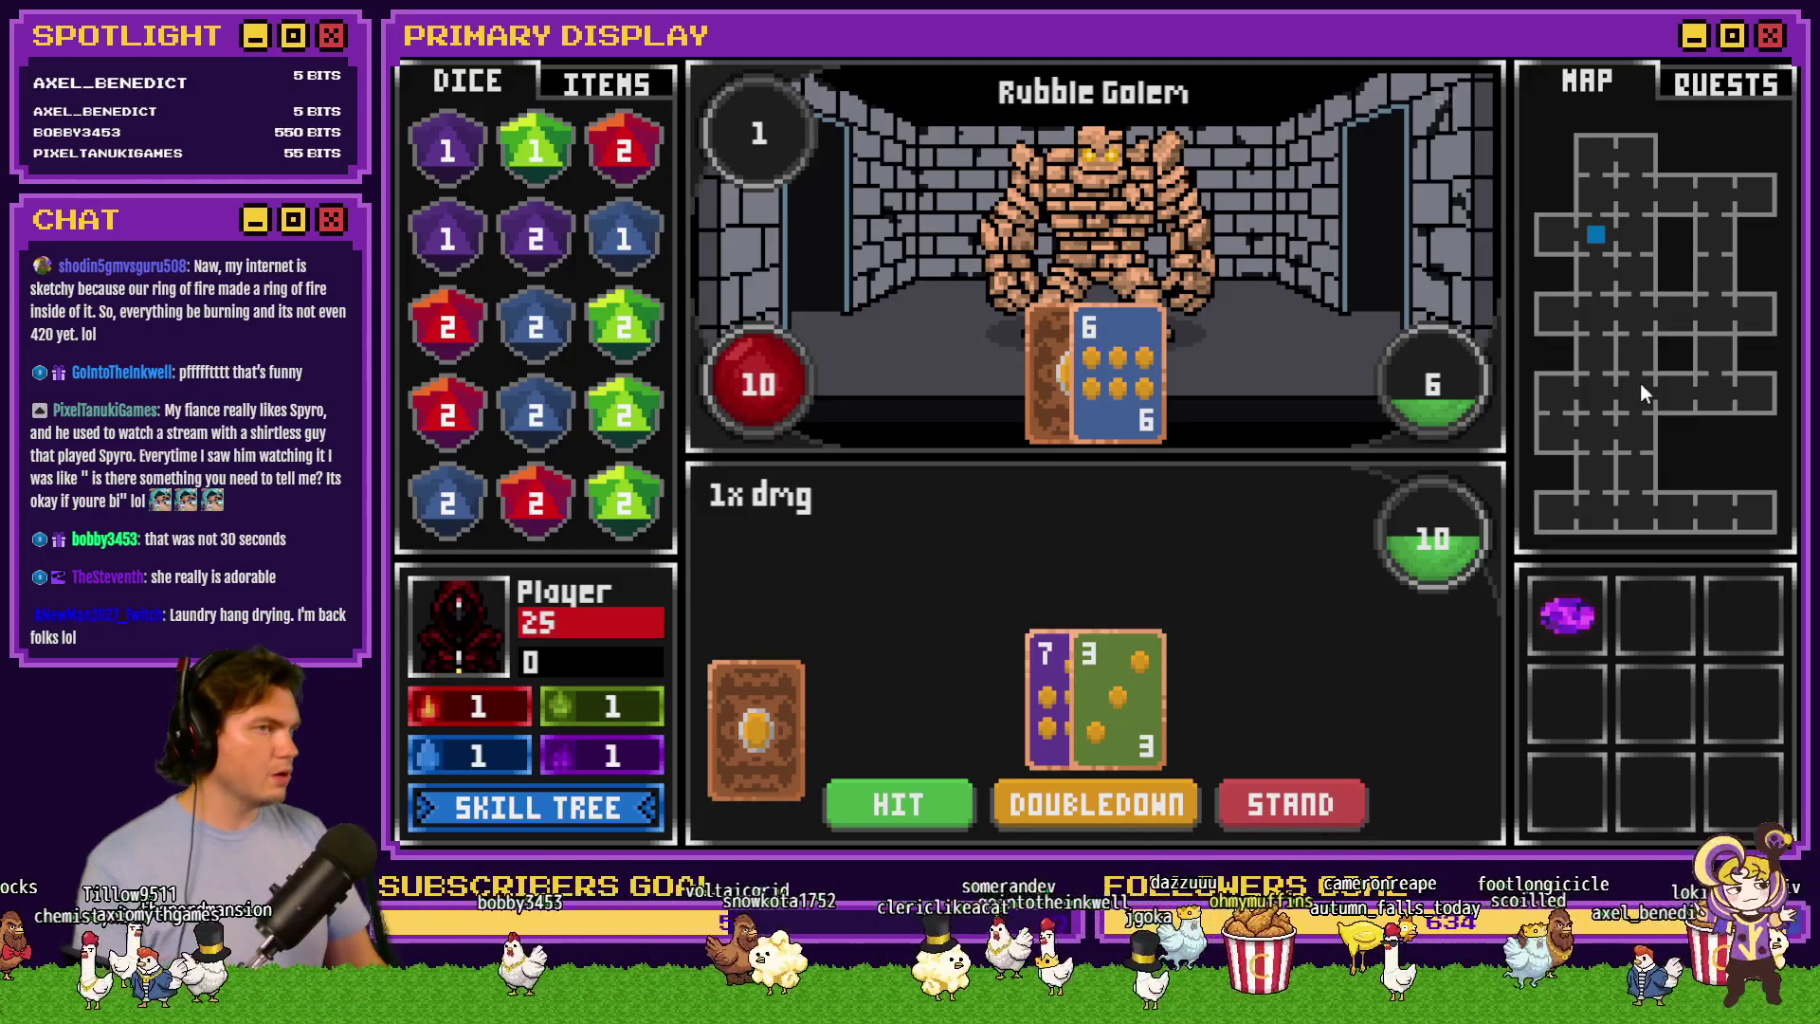
key(alt+F4)
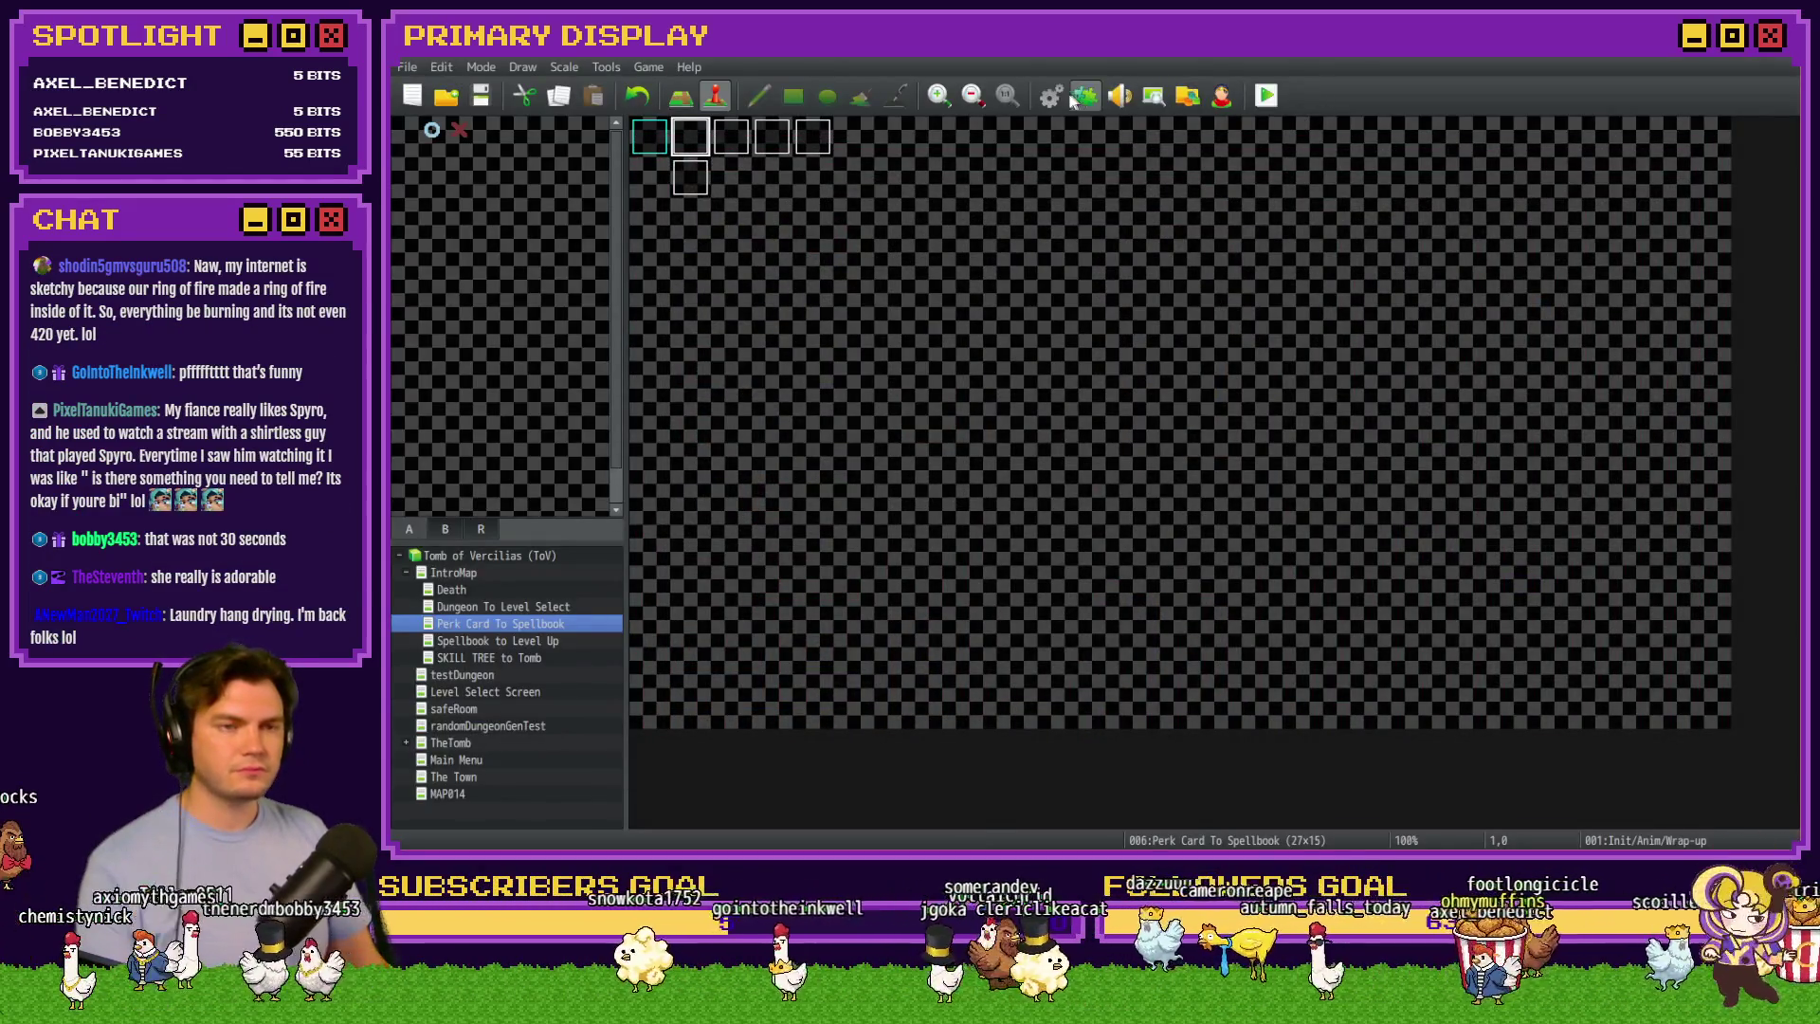
Recheck the Common Events, then return to Trello and open the card about loading after death
click(1051, 95)
click(1377, 735)
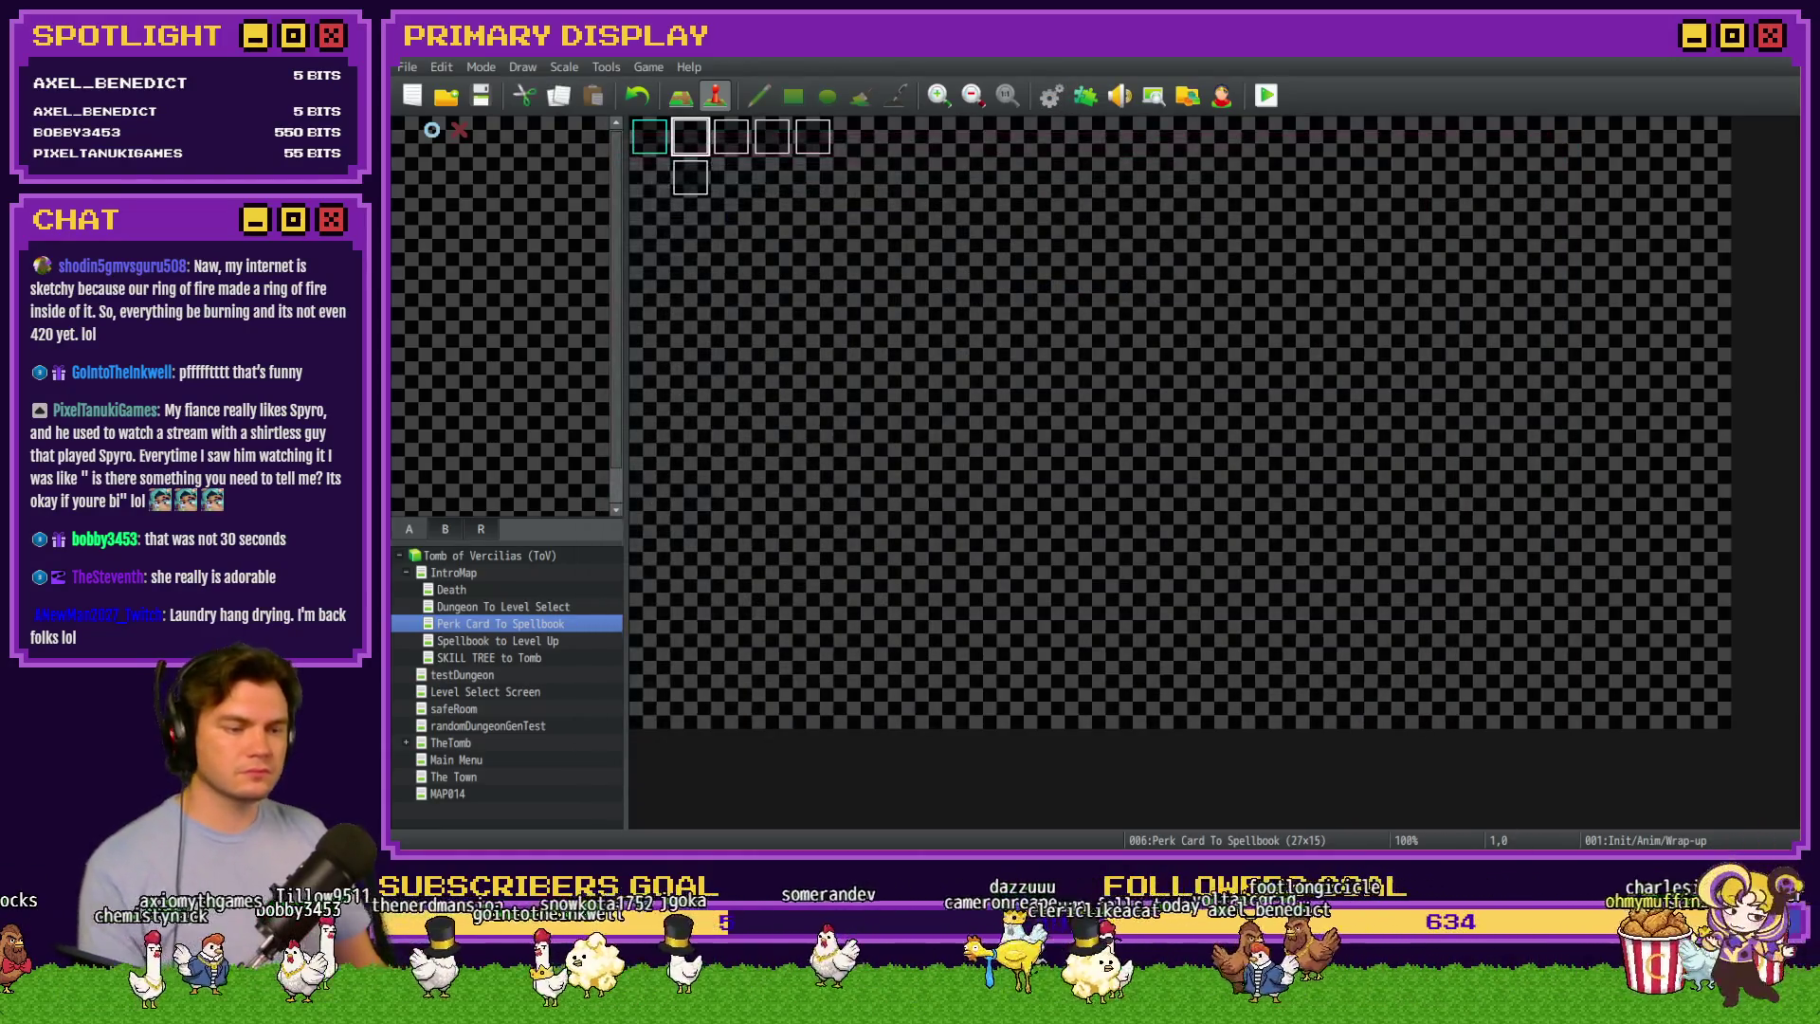
key(alt+Tab)
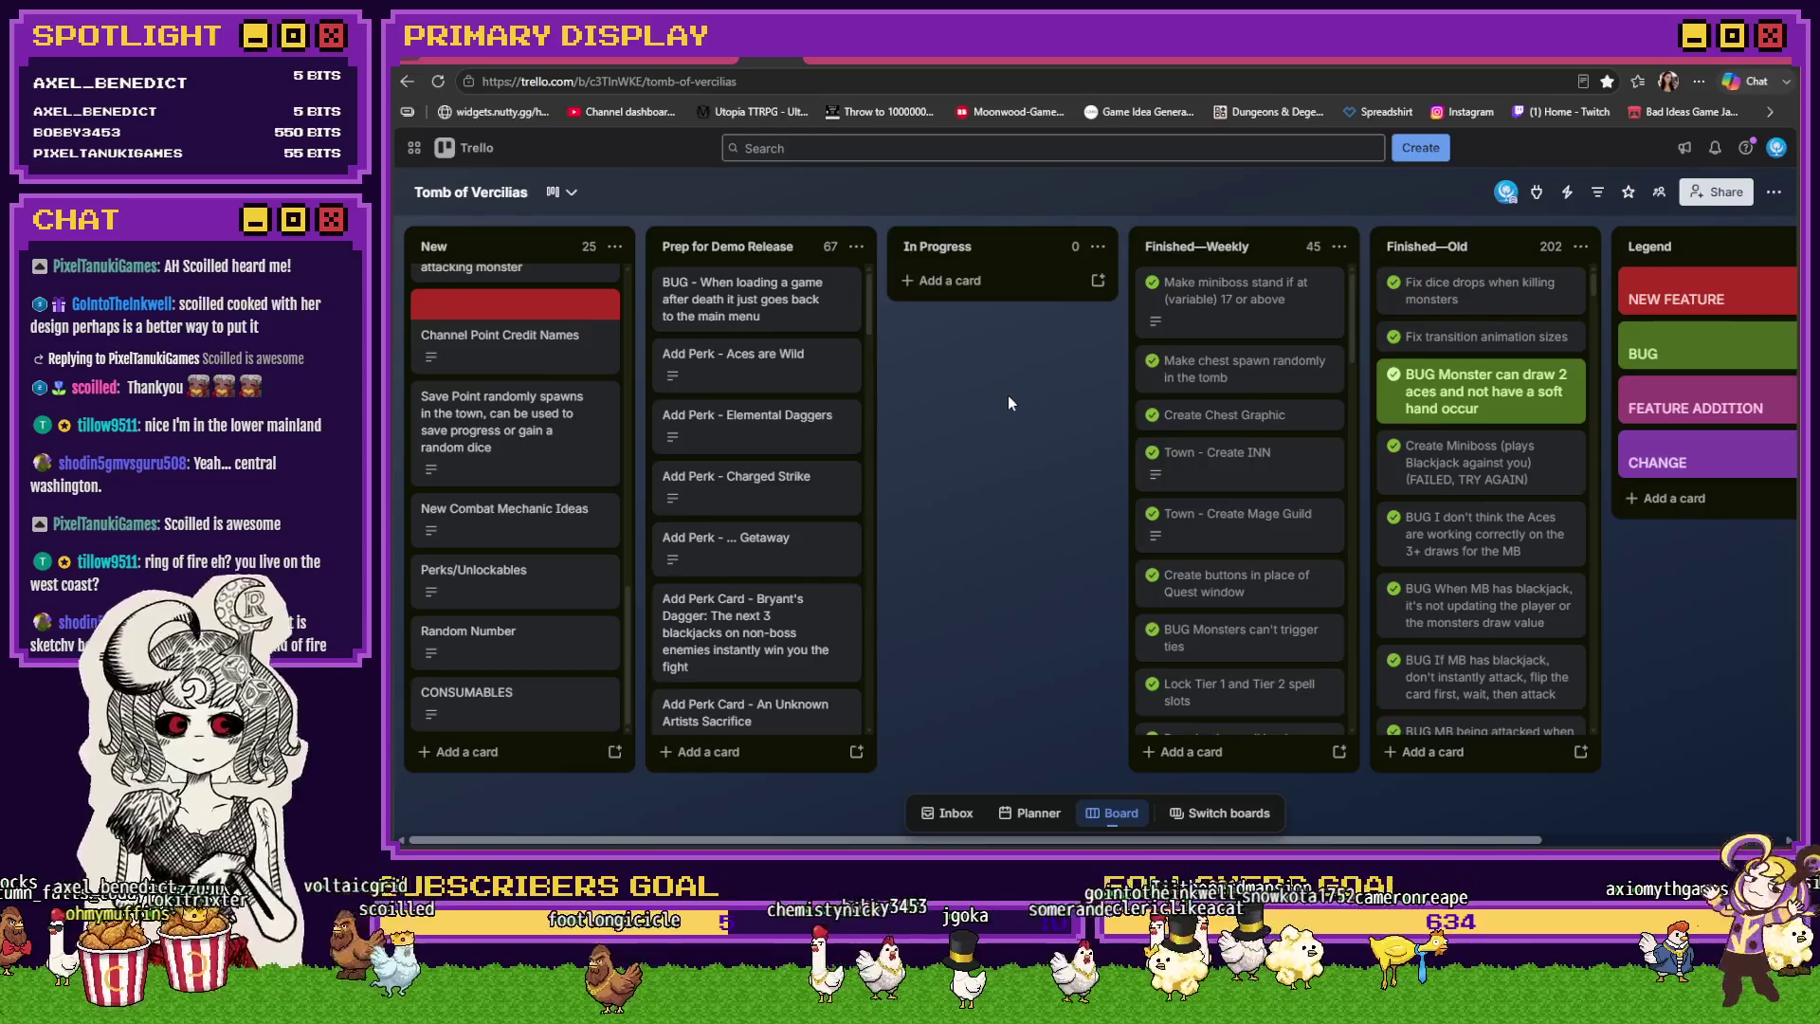
click(730, 316)
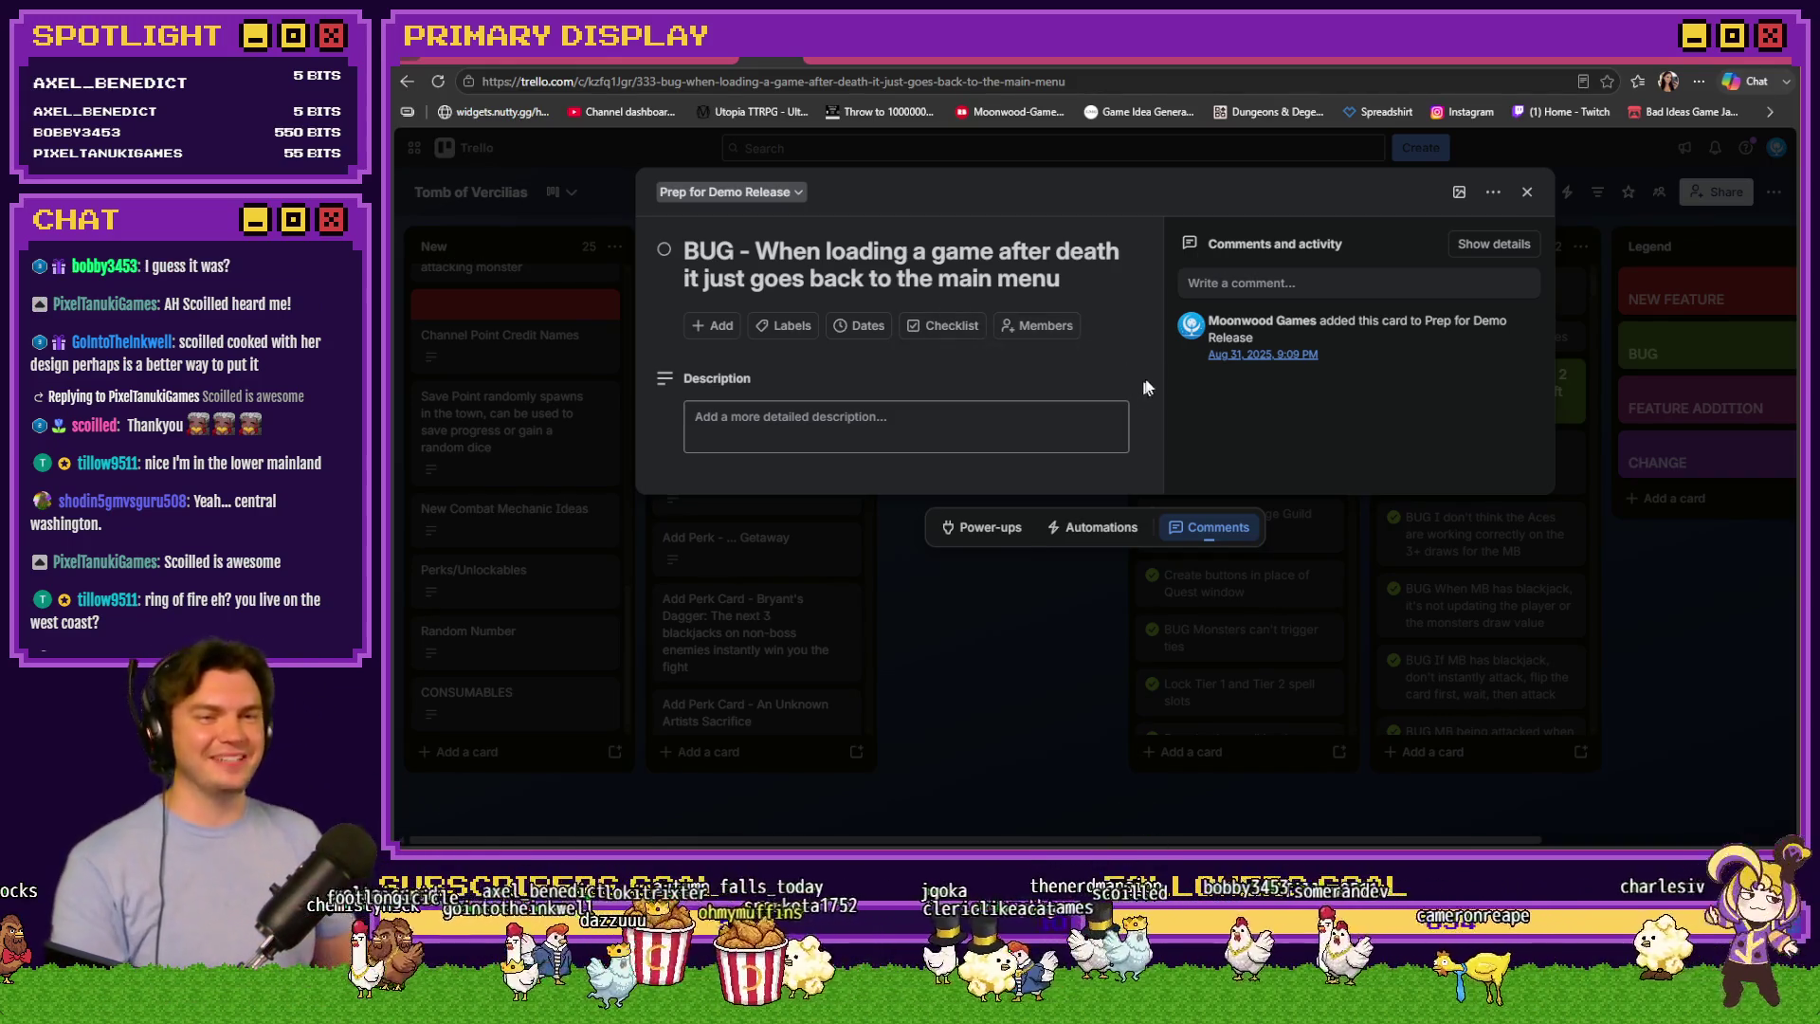
click(1527, 192)
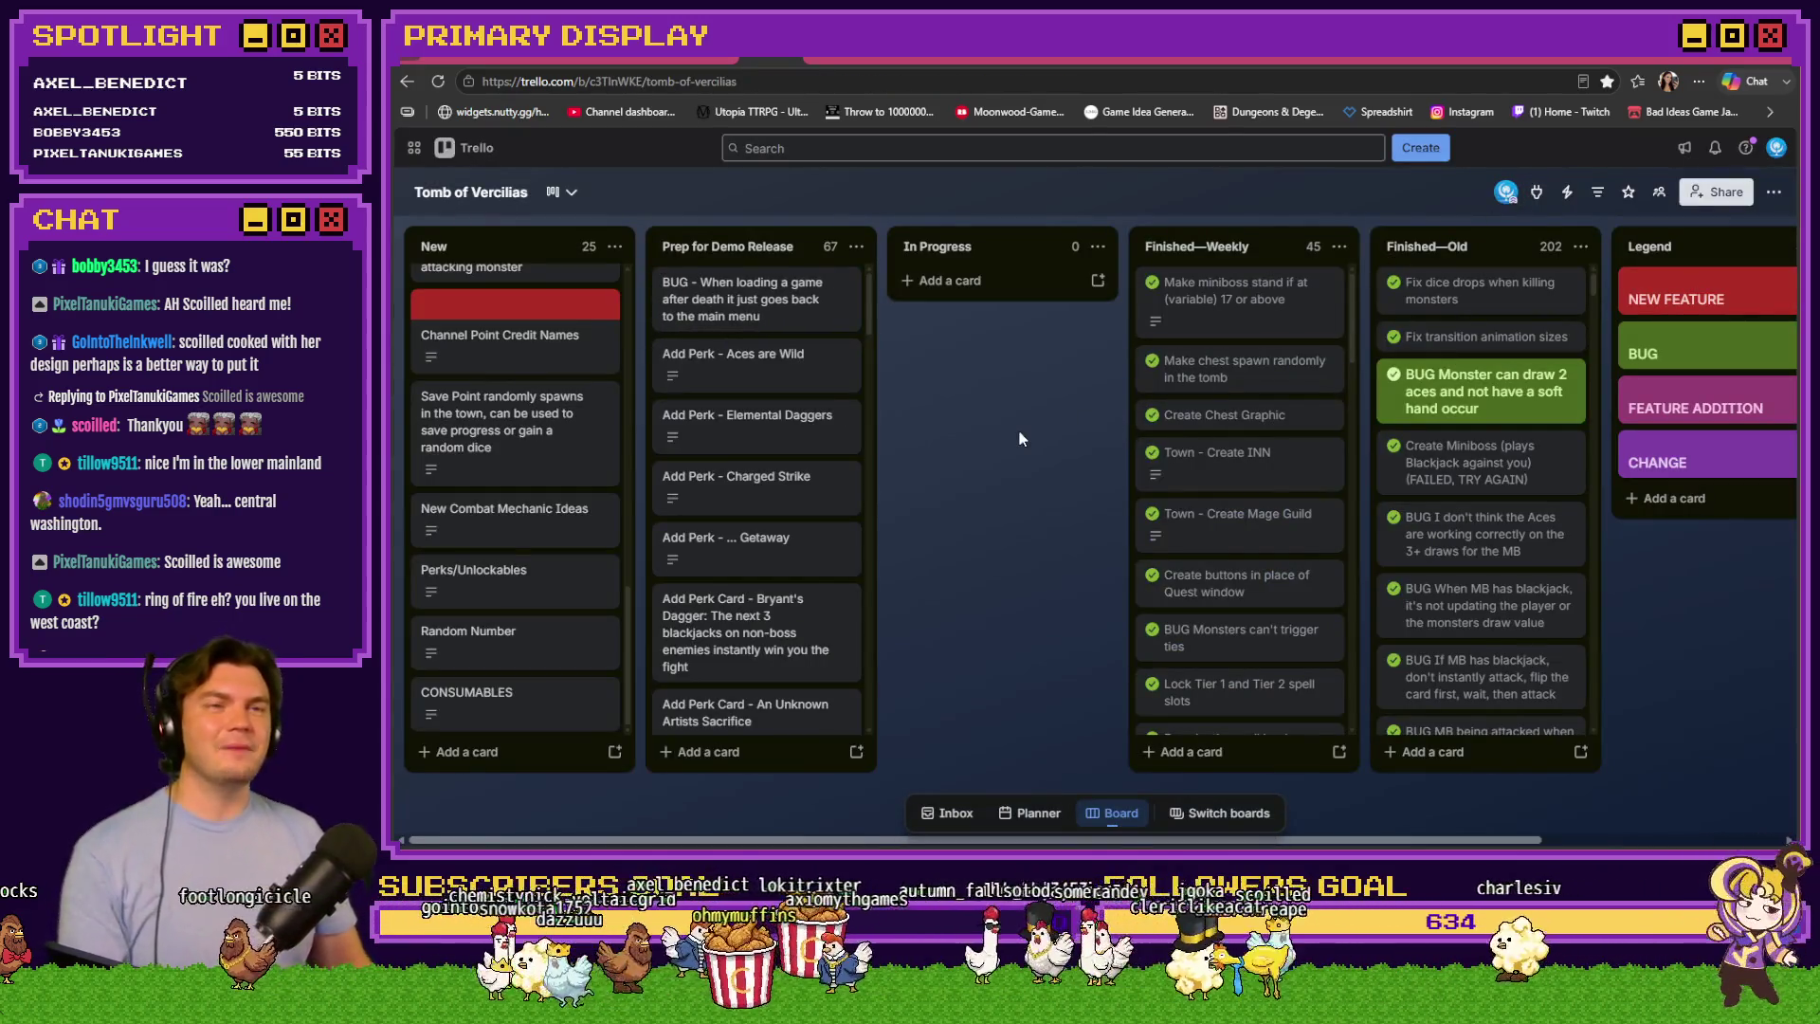